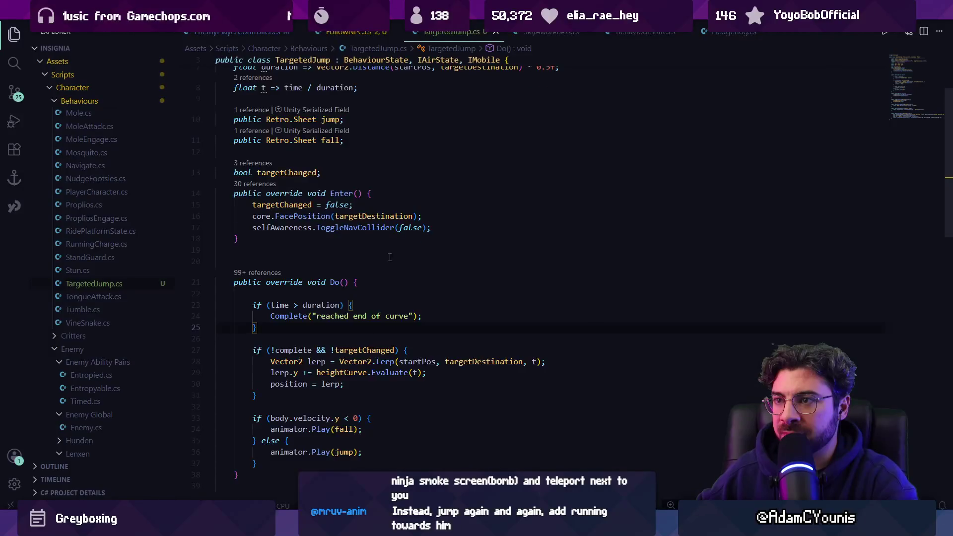
Select the Target Jump child object under Rekka Party NPC
key("alt+Tab")
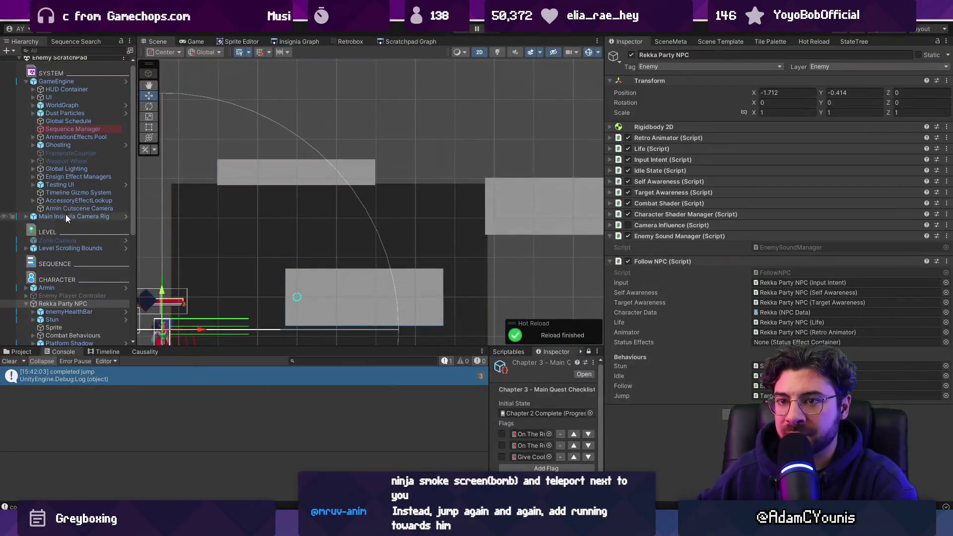
scroll(79, 249, "down", 4)
left_click(91, 260)
left_click(94, 270)
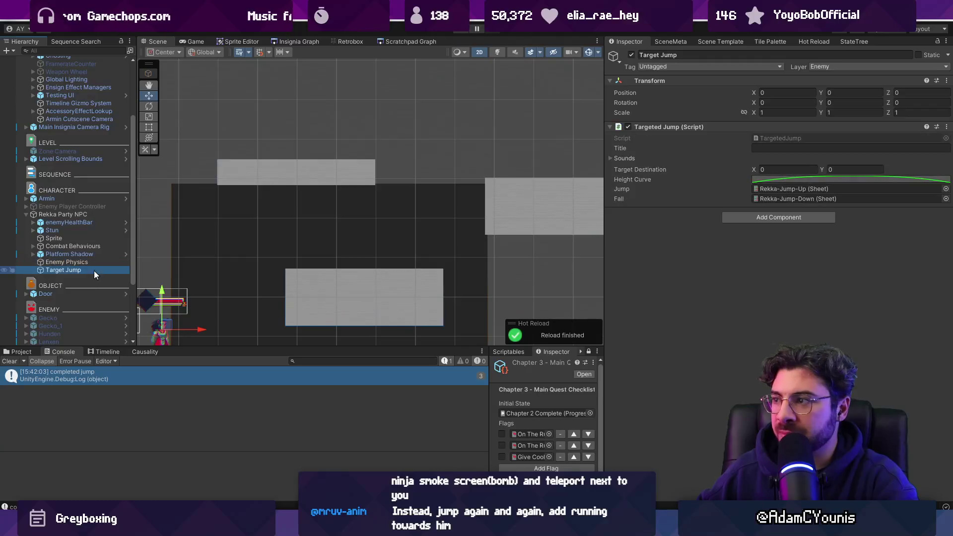
Reshape Target Jump's Height Curve: lower the peak, soften the rise, and round the fall
left_click(794, 179)
left_click_drag(770, 136, 773, 185)
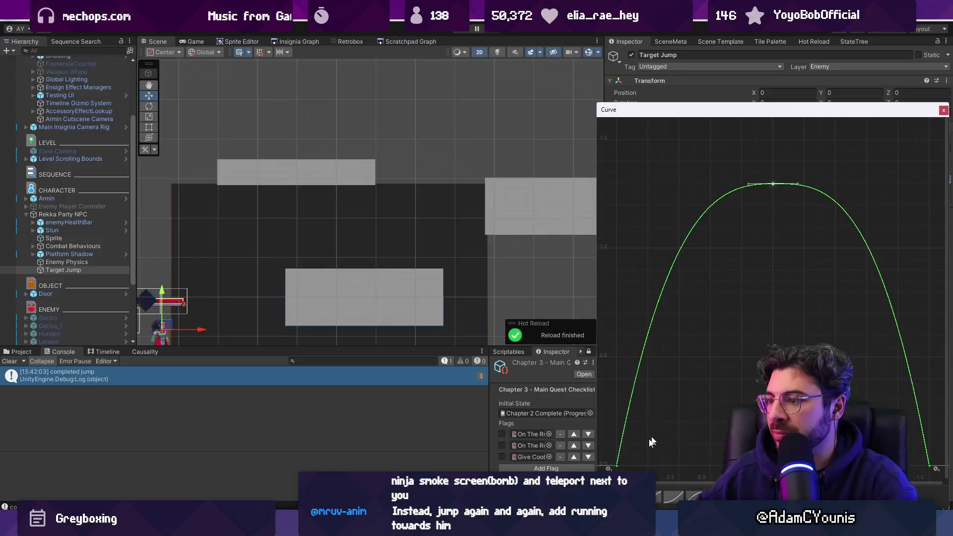
left_click_drag(621, 446, 627, 449)
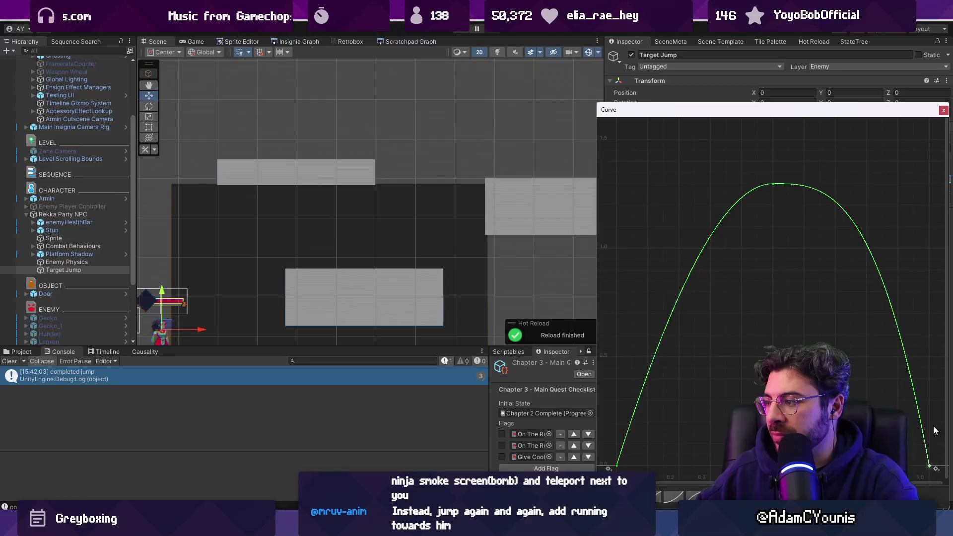
left_click_drag(927, 443, 922, 444)
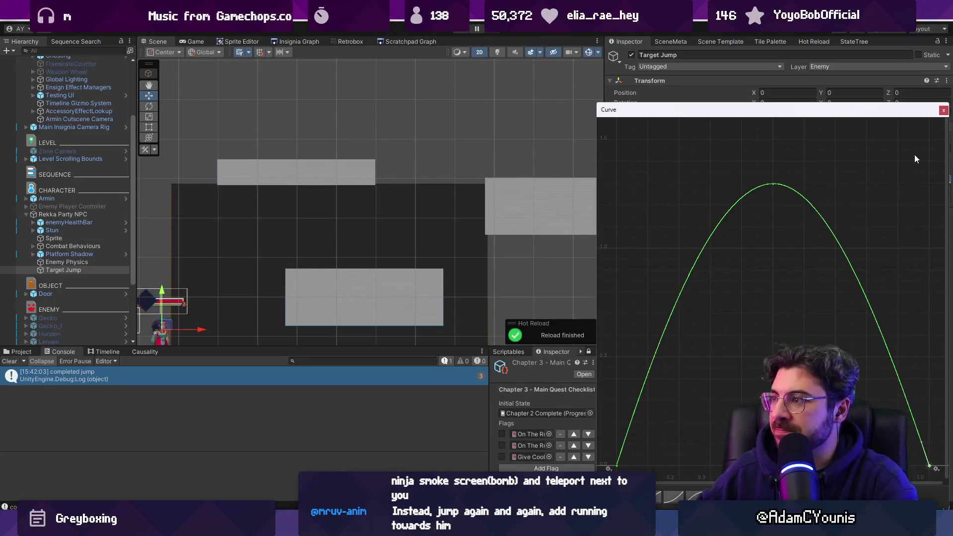
left_click(943, 110)
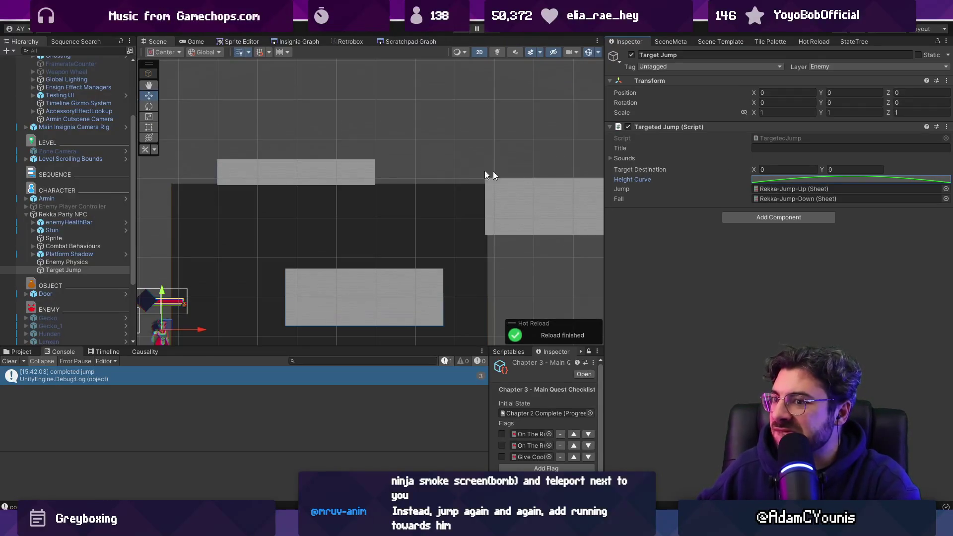
key("alt+Tab")
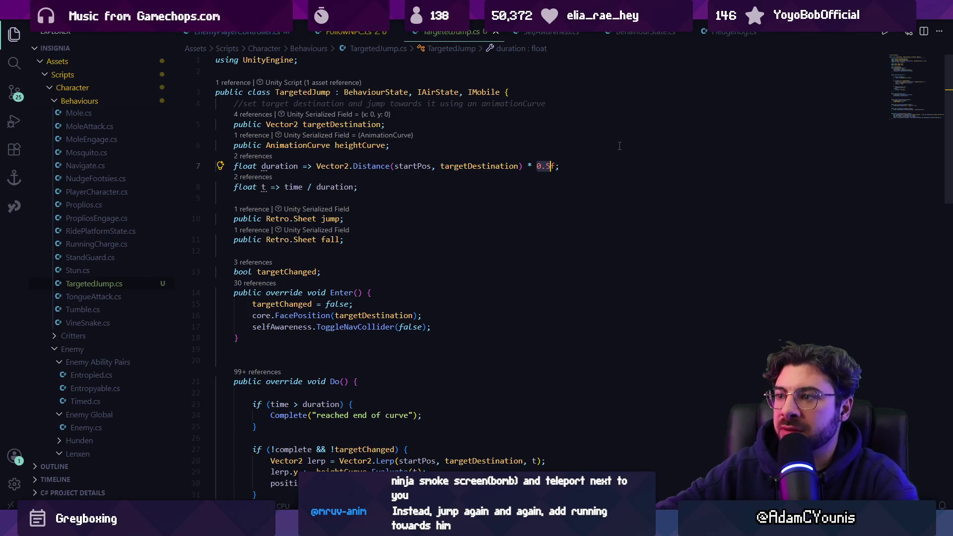
Wrap the line 7 jump duration in Mathf.Min(distance * 0.5f, 1f) and save TargetedJump.cs
key("Down")
key("ctrl+Left")
key("ctrl+Left")
type("Mathf.")
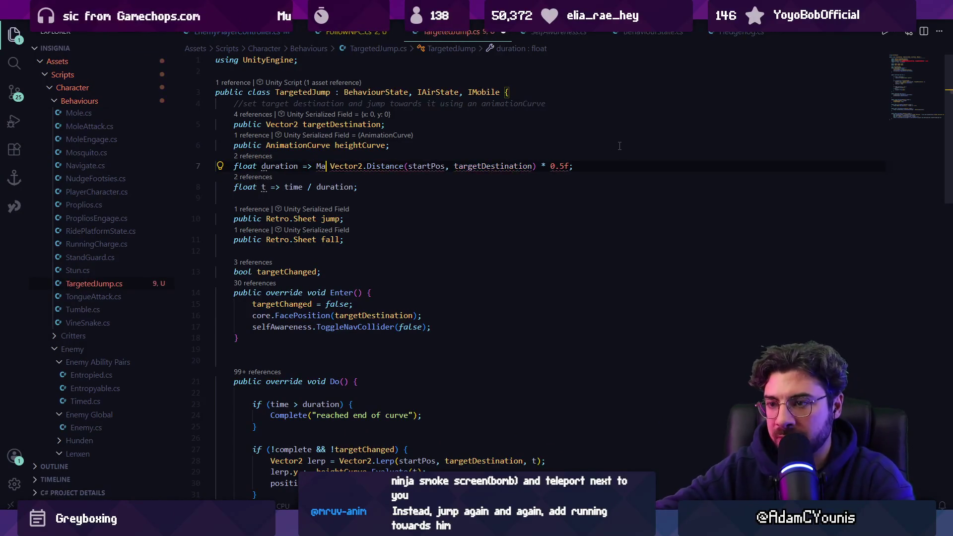
type("Min(")
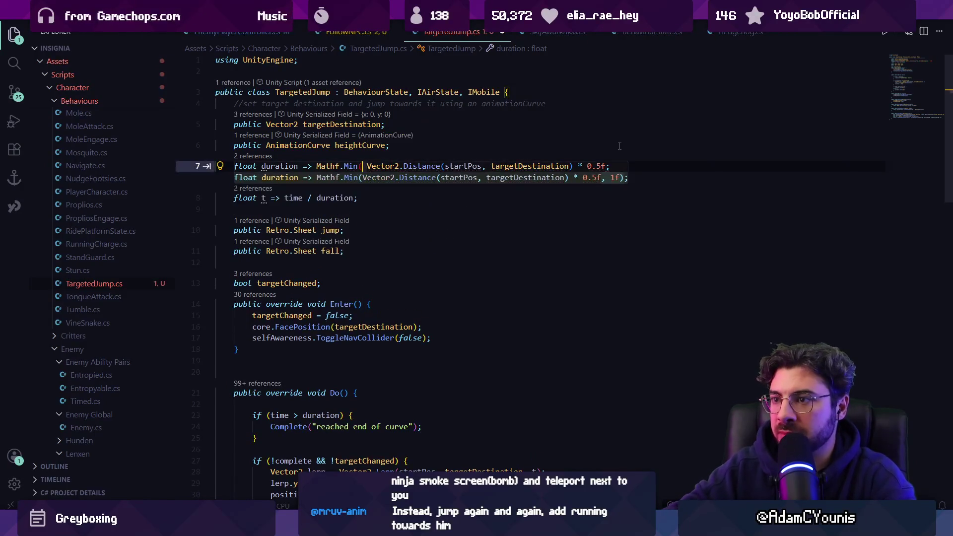
key("Tab")
key("ctrl+s")
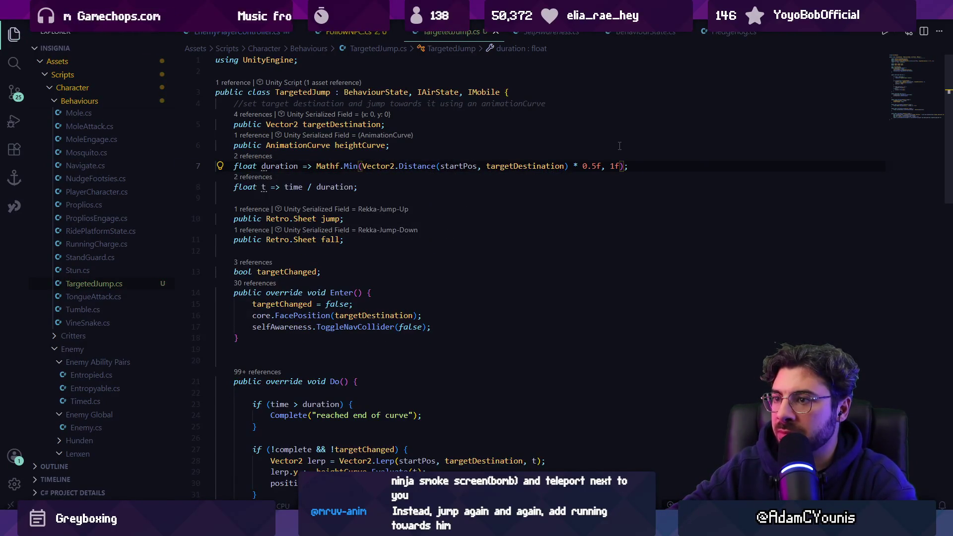
key("alt+Tab")
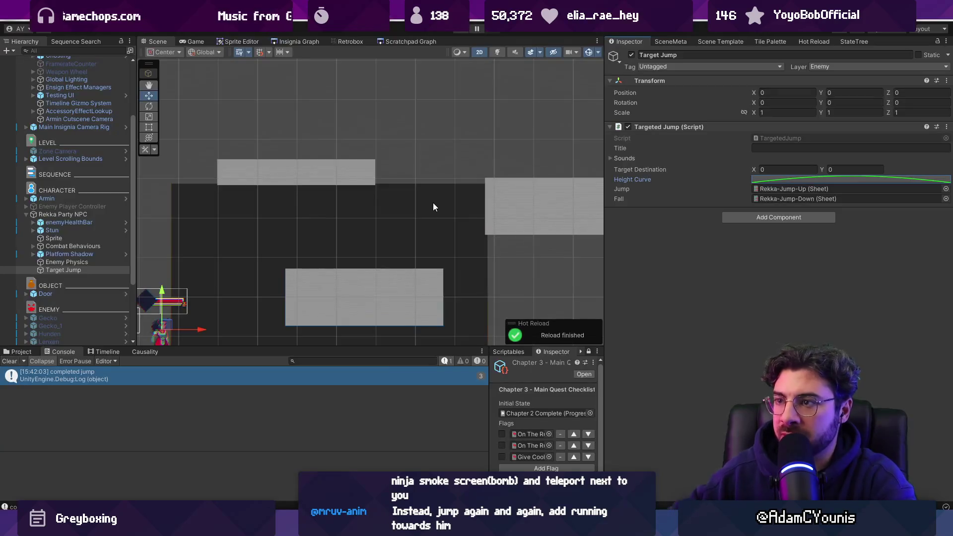
Start the game, then change the duration's Mathf.Min to Mathf.Max
key("f")
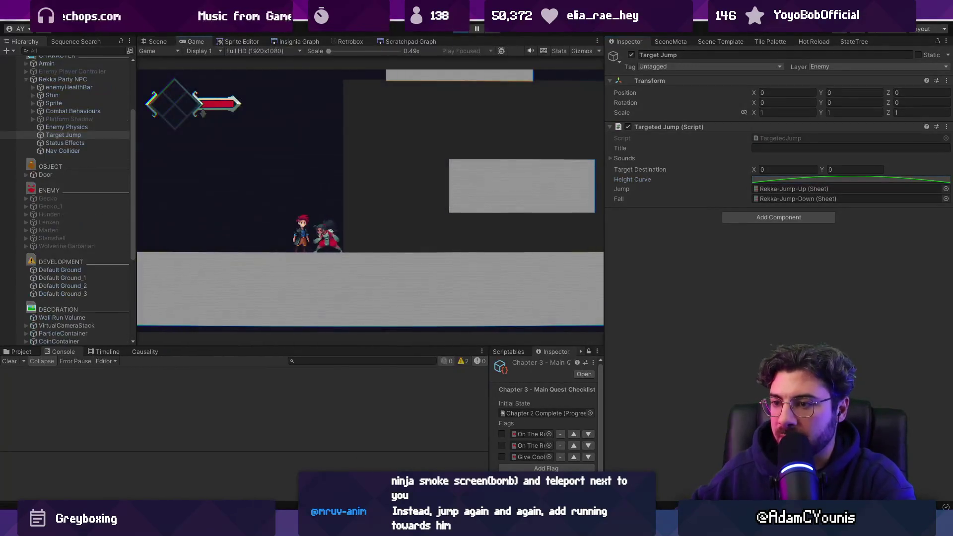
key("alt+Tab")
type("Max")
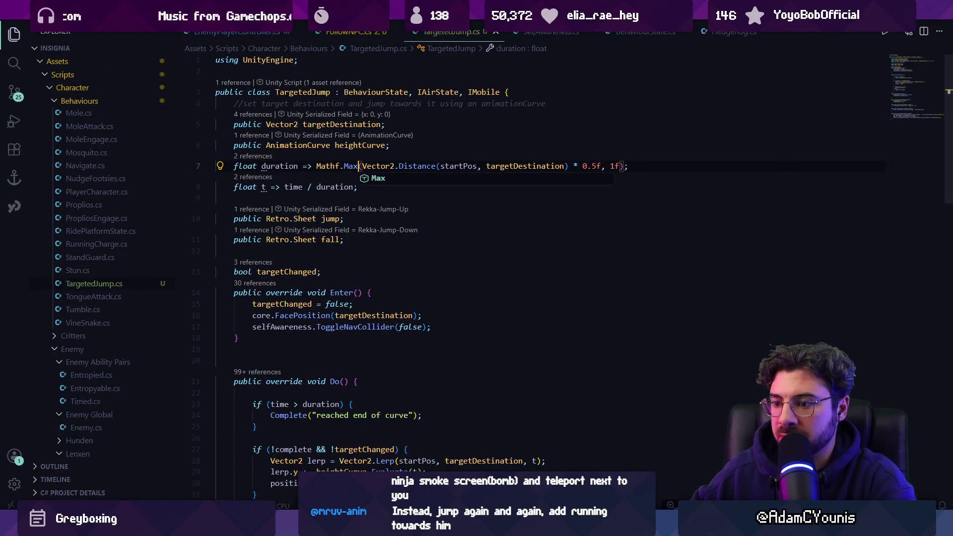
Test the Max change in fullscreen game view, walking the player off the platform
key("alt+Tab")
key("shift+space")
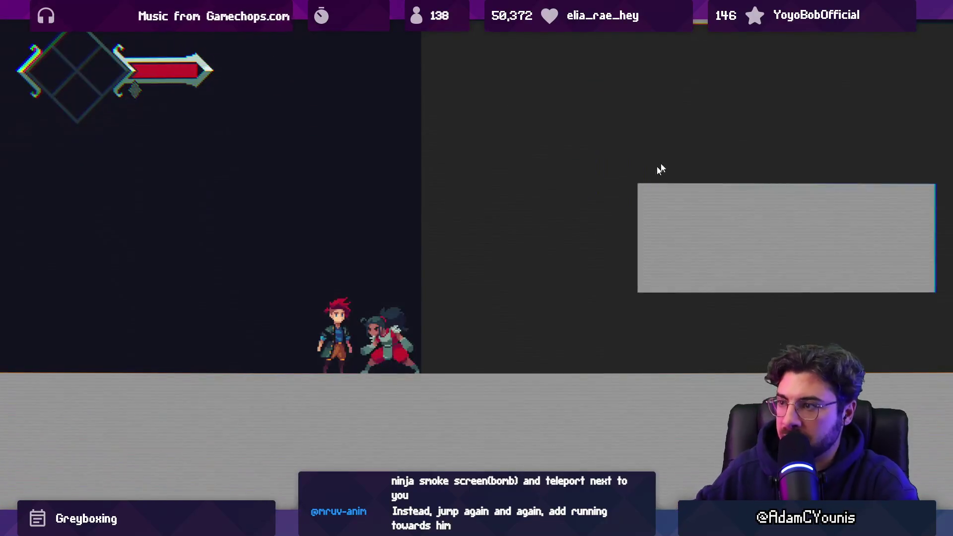
key("a")
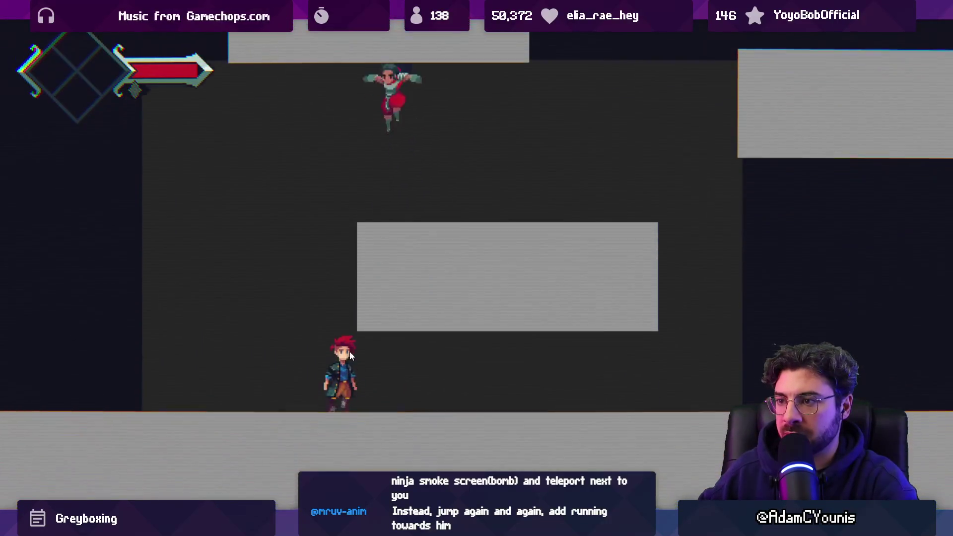
key("shift+space")
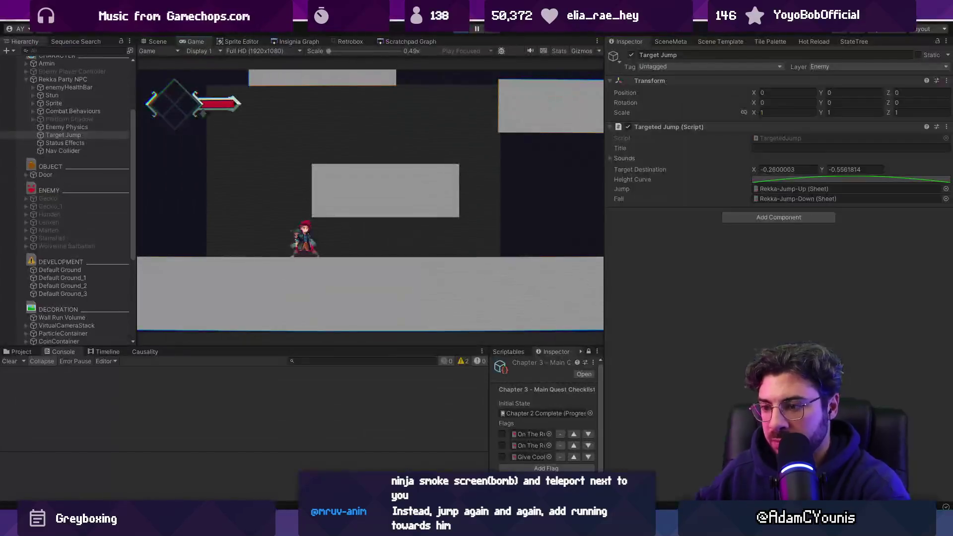
Replace the 1f duration bound with 0.75f in TargetedJump.cs
key("alt+Tab")
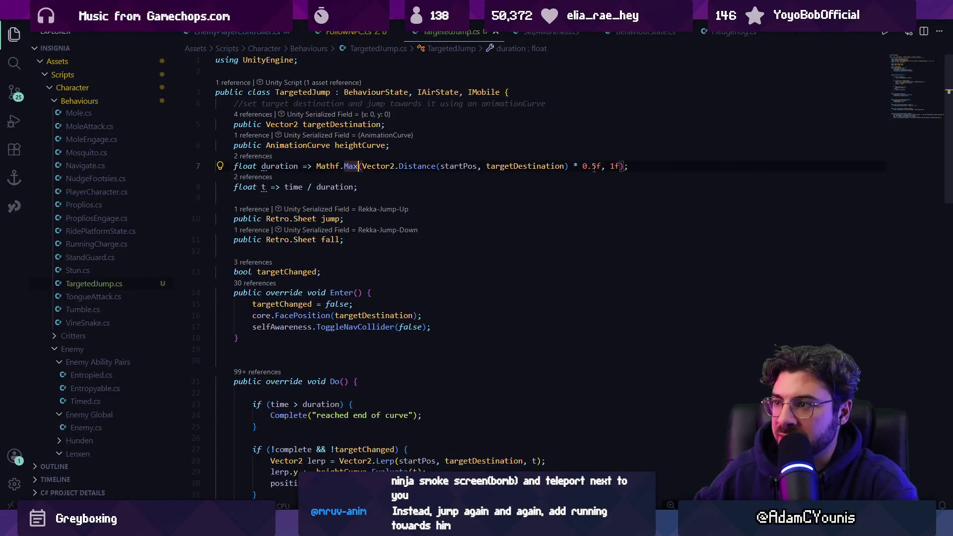
key("BackSpace")
type("0.75")
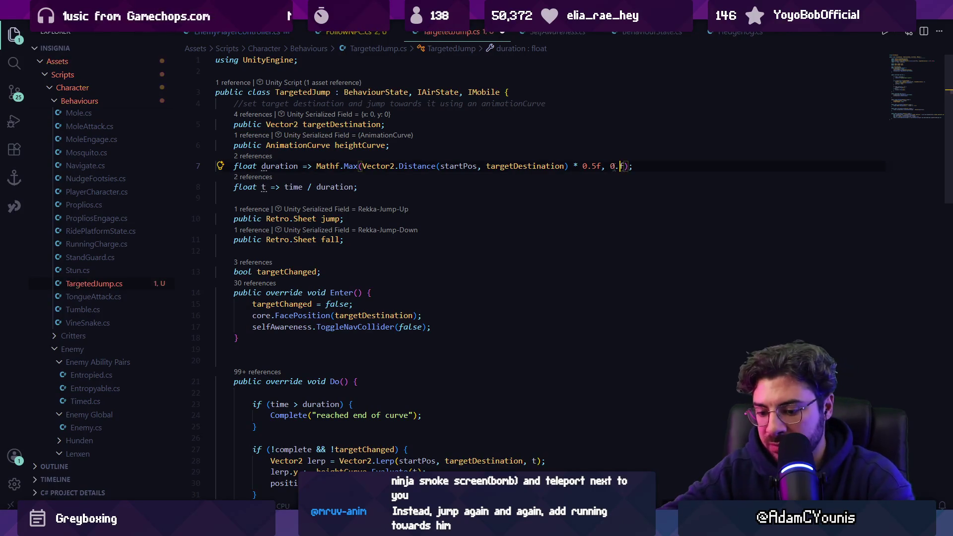
key("alt+Tab")
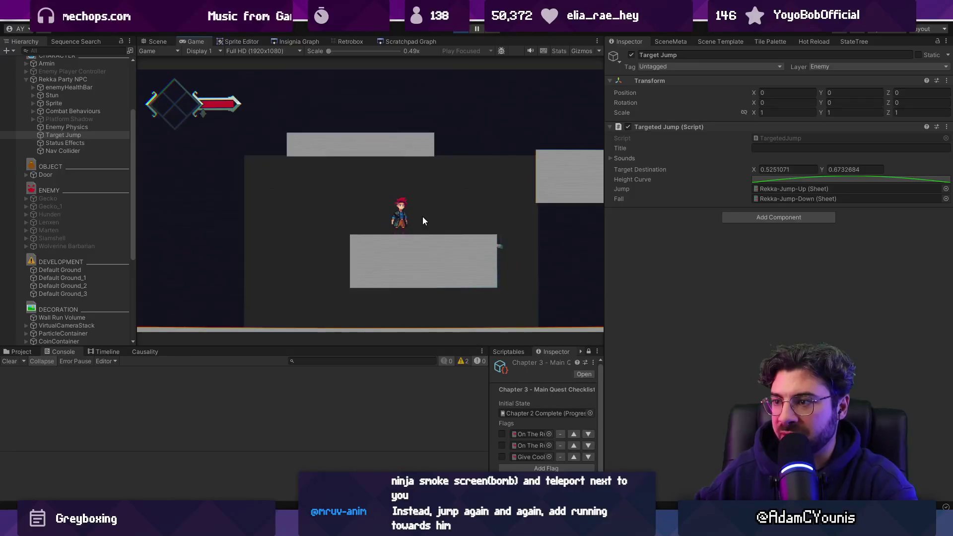
Watch the NPC in Scene and Game views and inspect Nav Collider's Box Collider 2D
key("ctrl+1")
key("f")
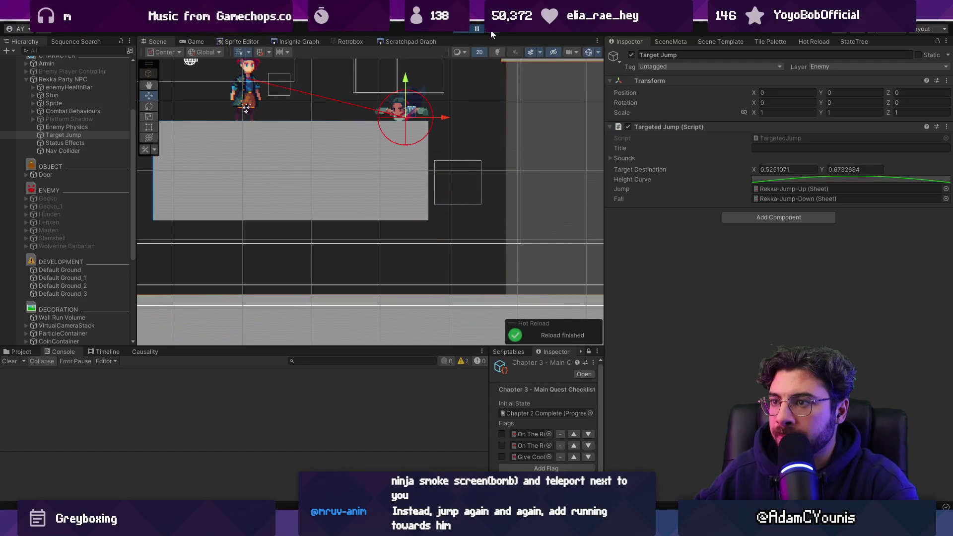
key("ctrl+2")
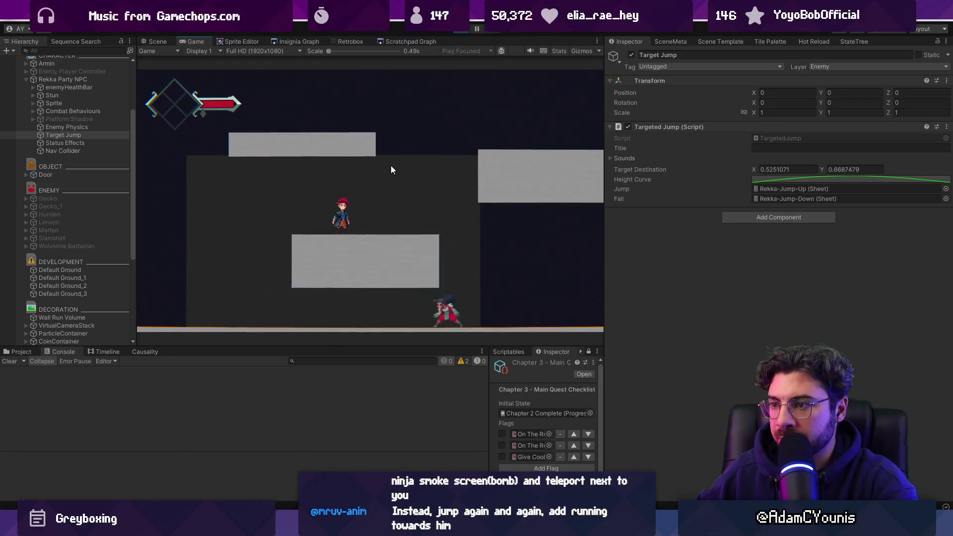
key("ctrl+1")
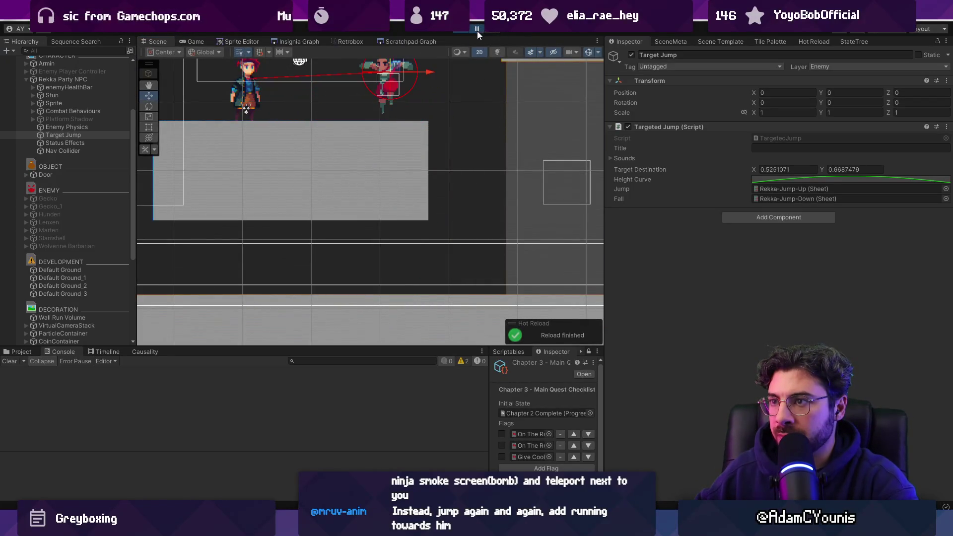
left_click(477, 29)
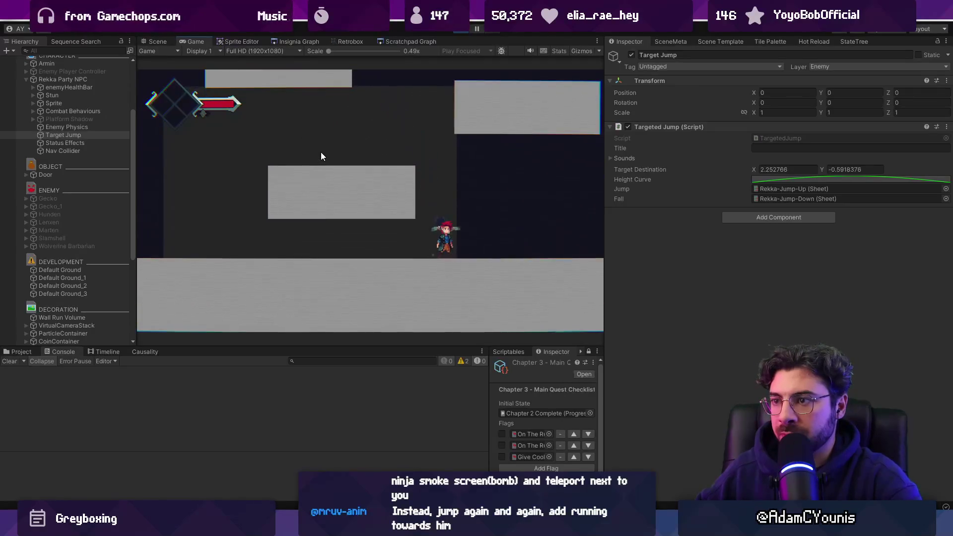
left_click(62, 150)
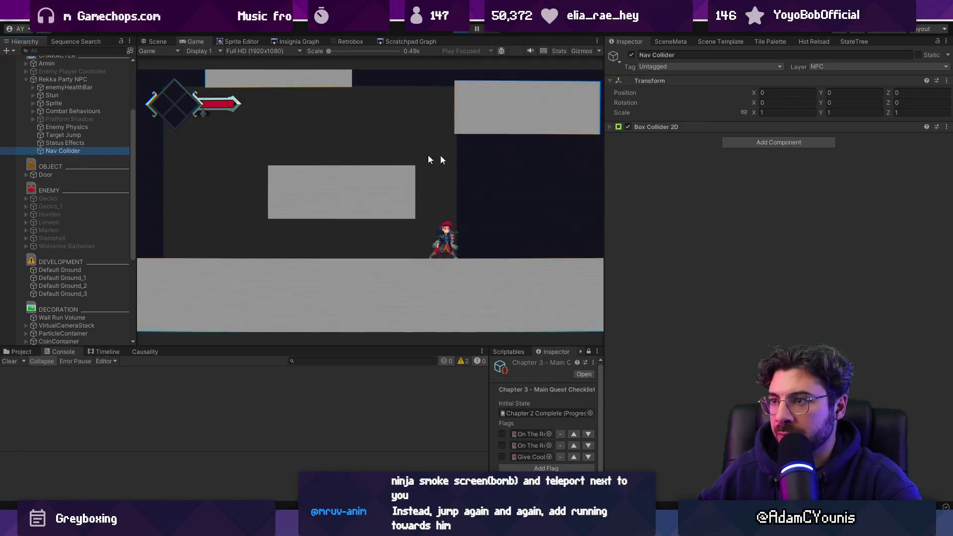
left_click(668, 128)
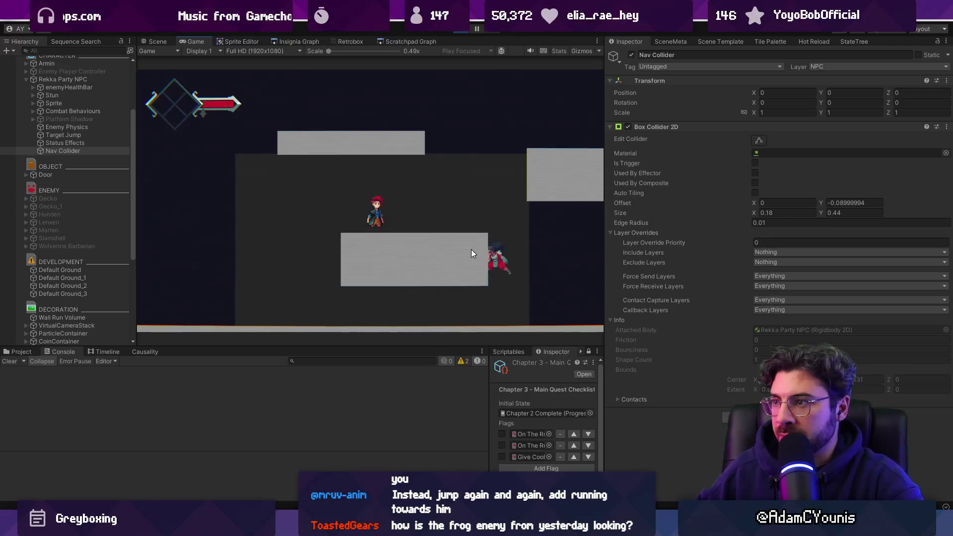
Show Rekka Party NPC's state graph in the StateTree panel and pause the game
left_click(848, 40)
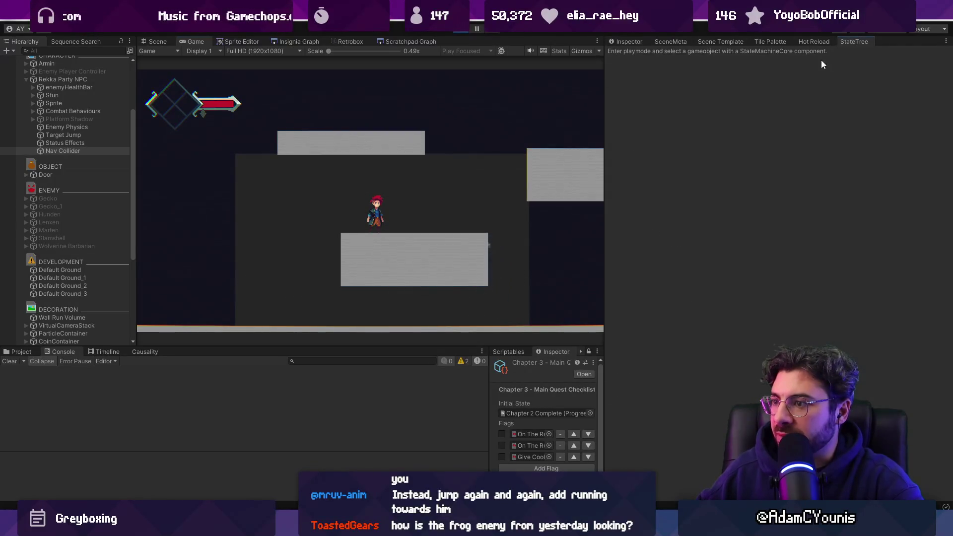
left_click(55, 79)
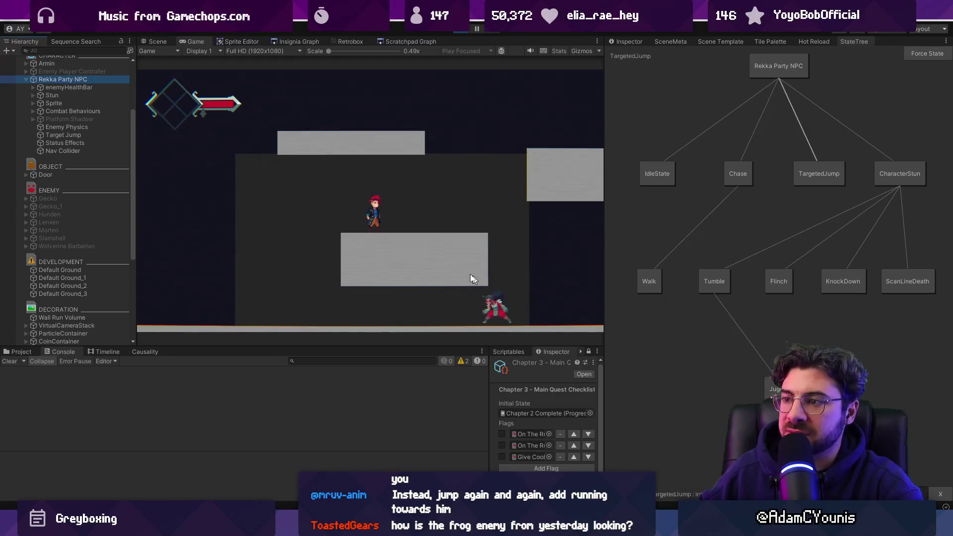
left_click(479, 28)
Review TargetedJump.cs's methods, then bring up FollowNPC.cs and its Update logic
key("alt+Tab")
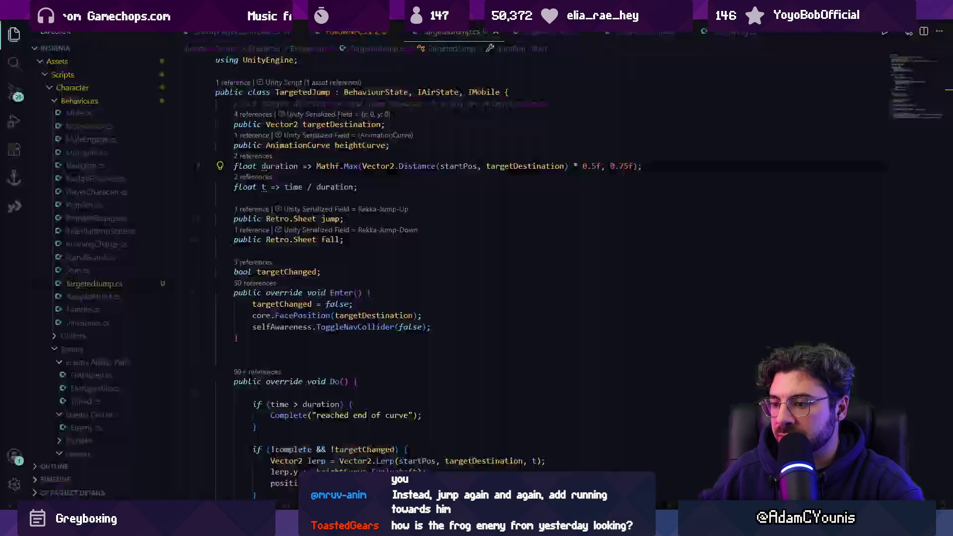
scroll(355, 302, "down", 6)
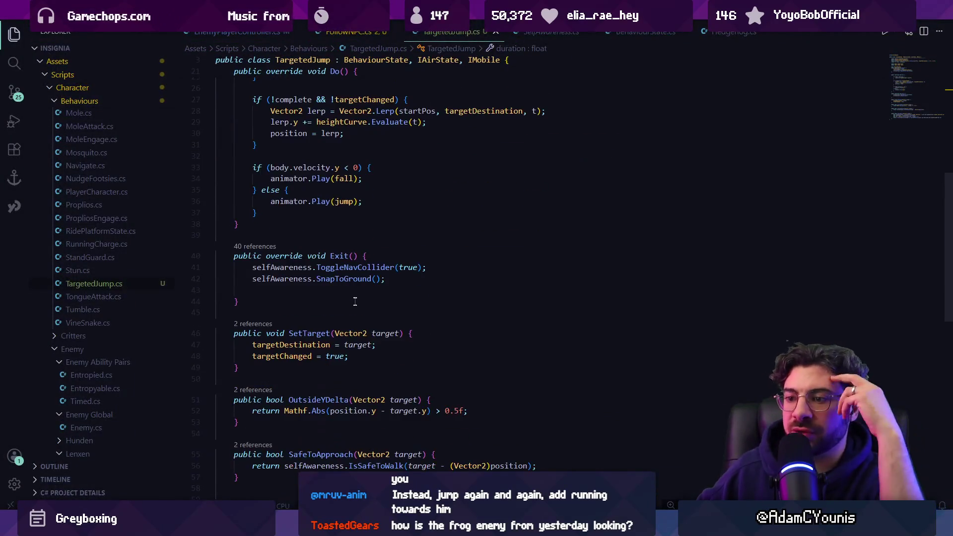
scroll(355, 301, "down", 4)
scroll(344, 244, "up", 6)
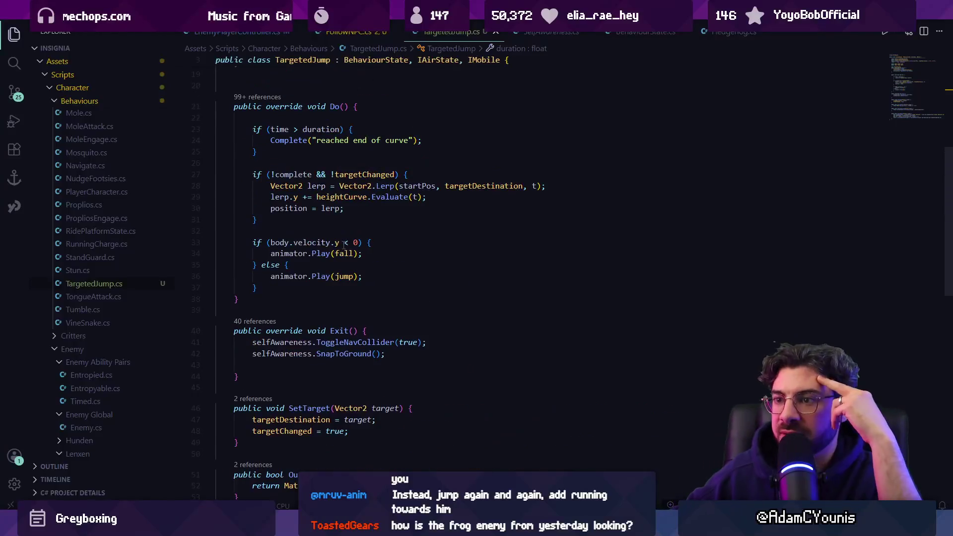
scroll(303, 234, "up", 1)
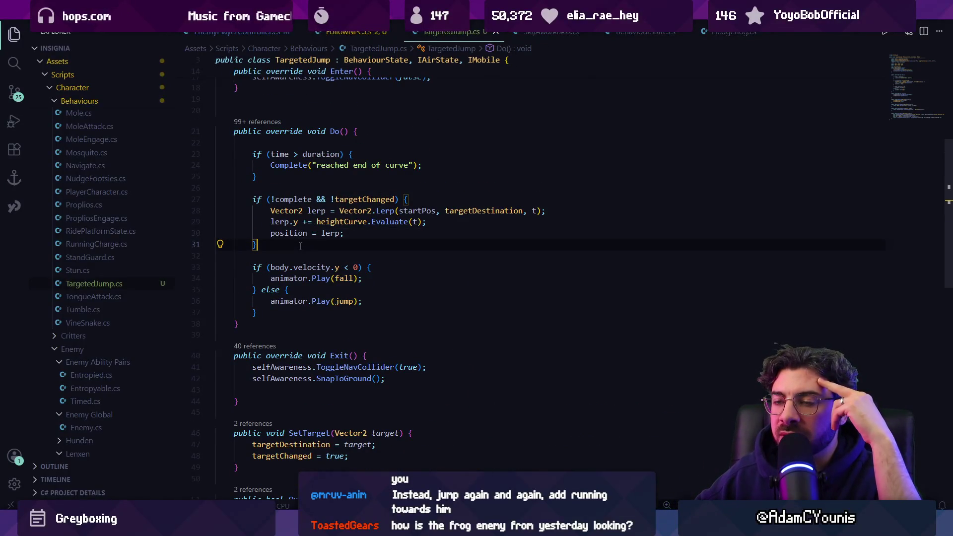
scroll(300, 247, "up", 2)
scroll(299, 247, "up", 2)
scroll(295, 251, "down", 10)
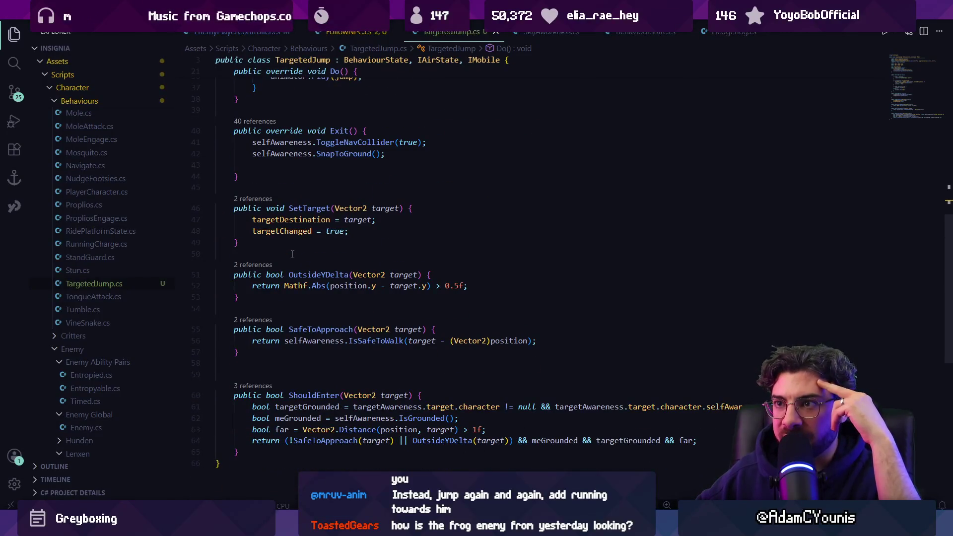
scroll(373, 239, "up", 2)
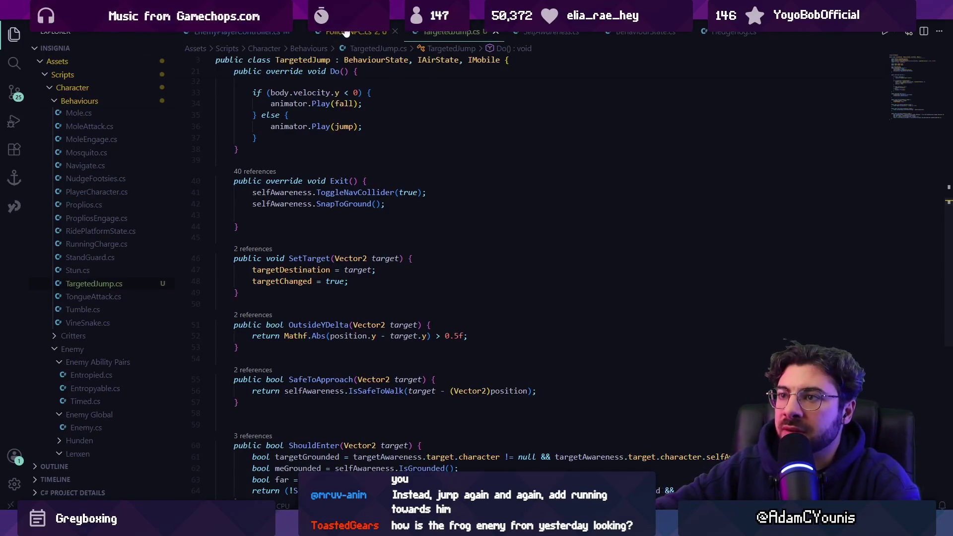
key("alt+Left")
scroll(369, 280, "down", 5)
Make ShouldFollow's return condition require Doing(idle) instead of a state comparison
left_click(332, 314)
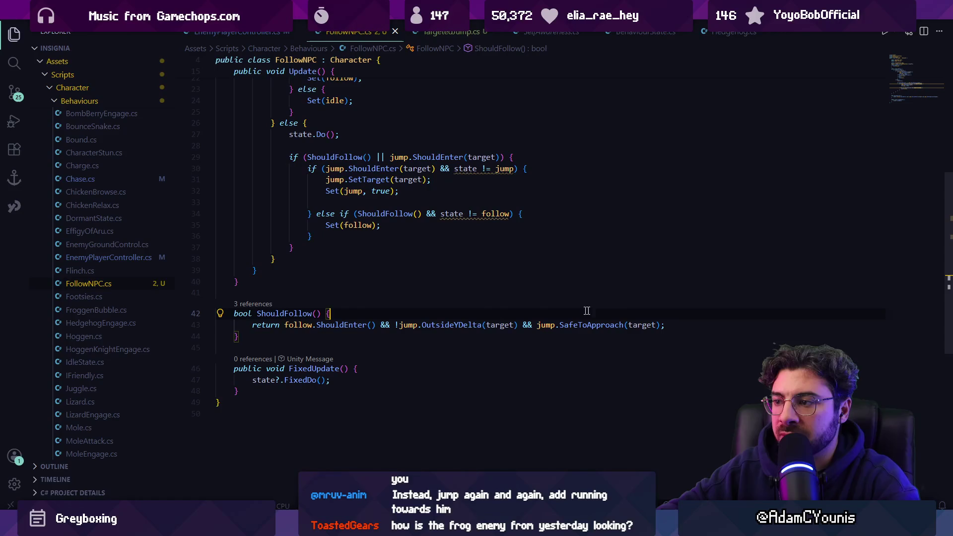
left_click(661, 326)
type("s")
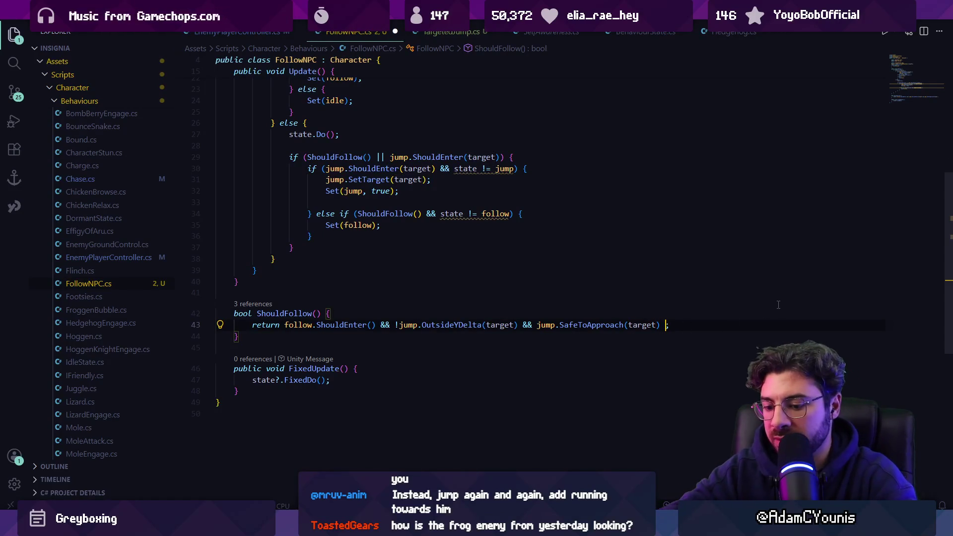
type("tate==")
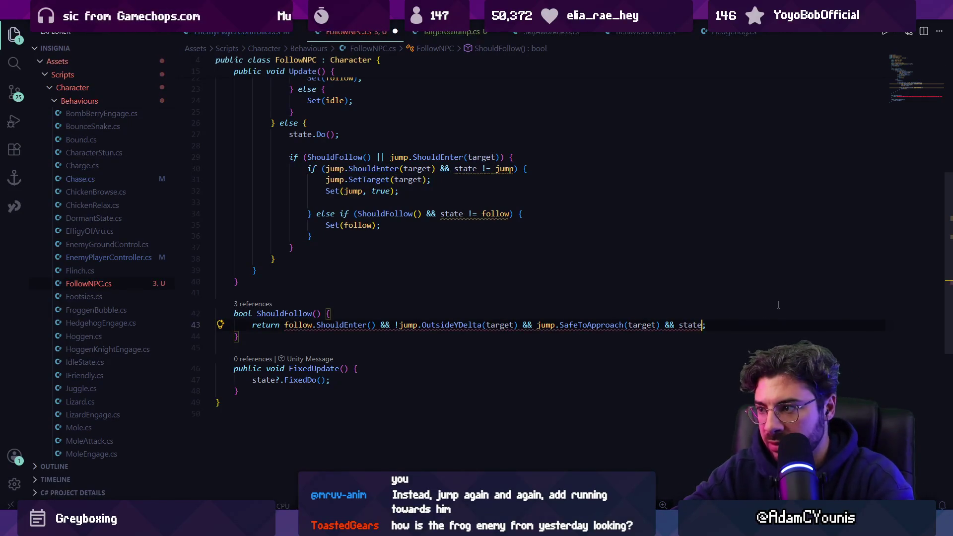
type(" idle")
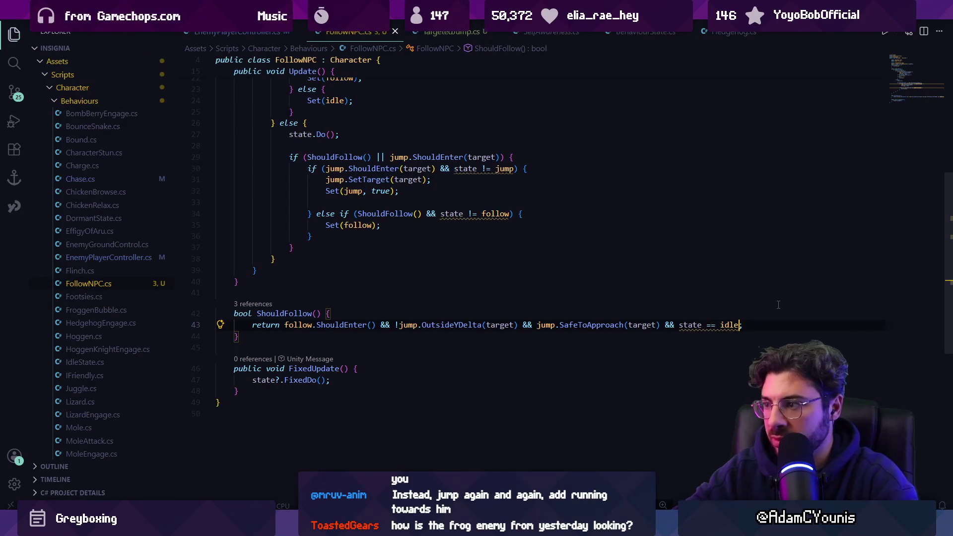
key("ctrl+shift+Left")
key("ctrl+shift+Left")
key("ctrl+shift+Left")
type("Doing(idl")
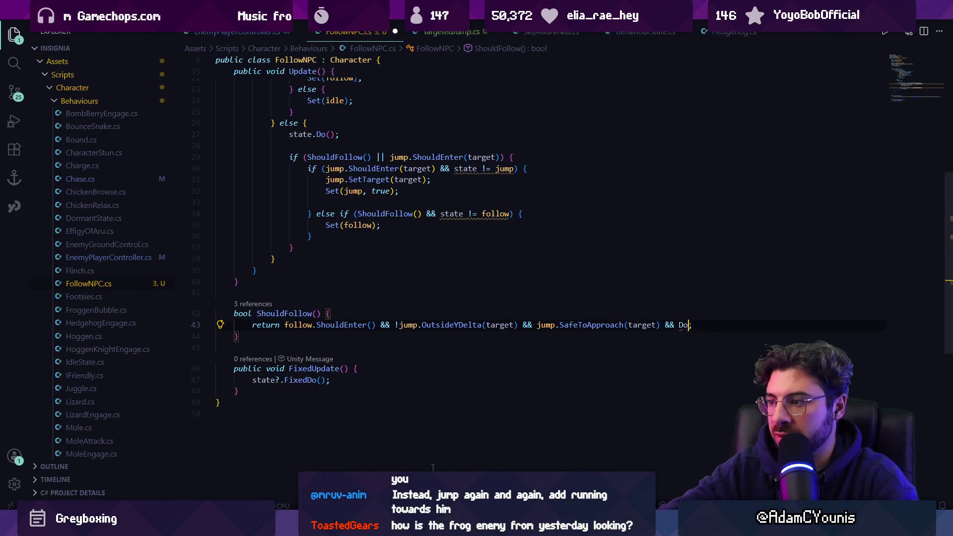
key("Tab")
type(")")
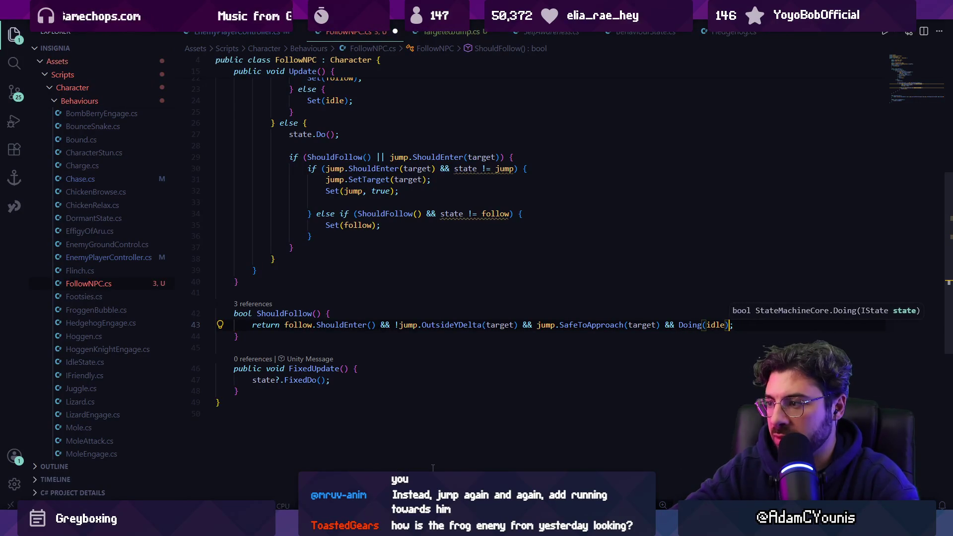
Replace the line 34 follow check's state comparison with !Doing(follow) and save
key("ctrl+Right")
key("ctrl+Right")
key("ctrl+Right")
key("ctrl+shift+Right")
key("ctrl+shift+Right")
type("Doiubng")
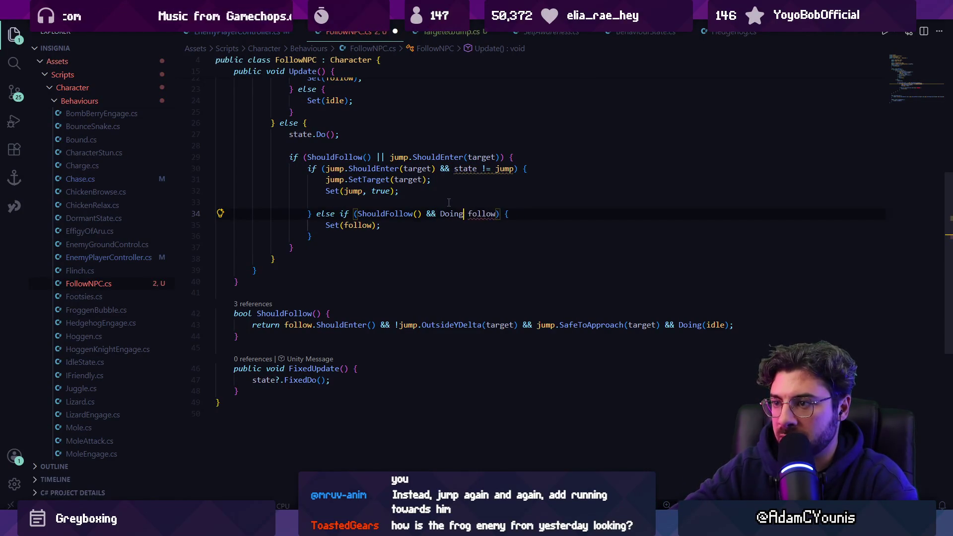
type("(")
key("Delete")
key("ctrl+Right")
key("ctrl+Right")
key("ctrl+s")
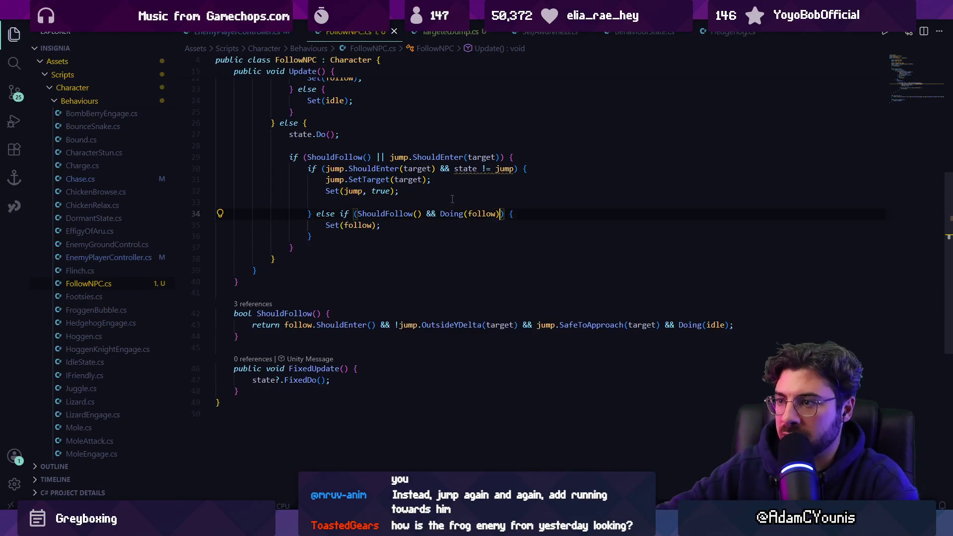
Replace the line 30 state != jump check with !Doing(jump) and save FollowNPC.cs
scroll(460, 189, "up", 2)
left_click(468, 219)
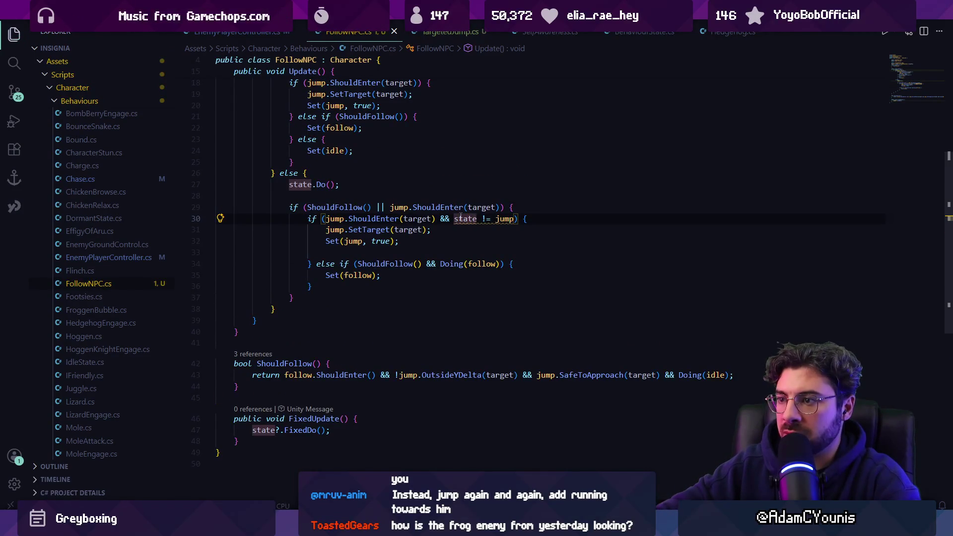
key("ctrl+Left")
key("ctrl+shift+Right")
key("ctrl+shift+Right")
key("ctrl+shift+Right")
type("Doin")
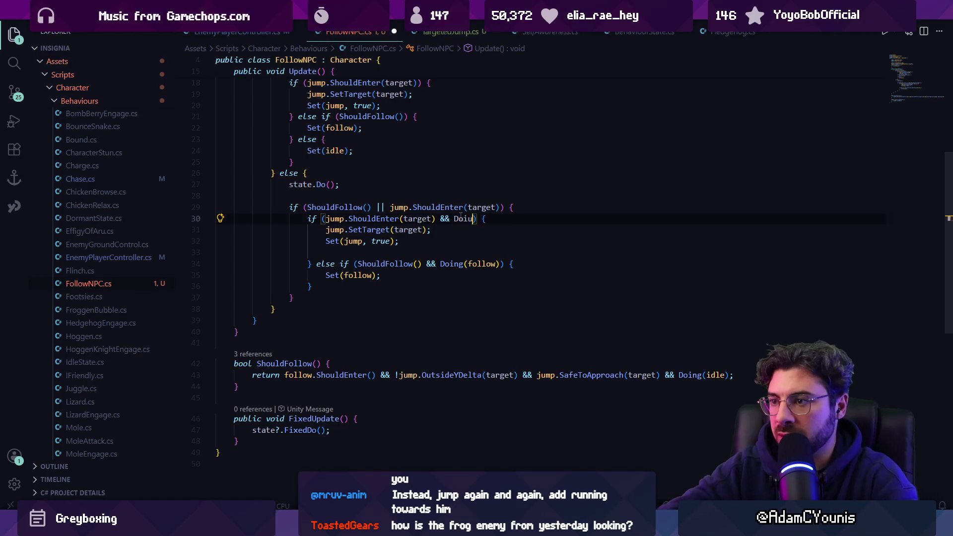
key("ctrl+z")
key("ctrl+z")
type("ubng==")
key("ctrl+z")
key("ctrl+z")
key("ctrl+z")
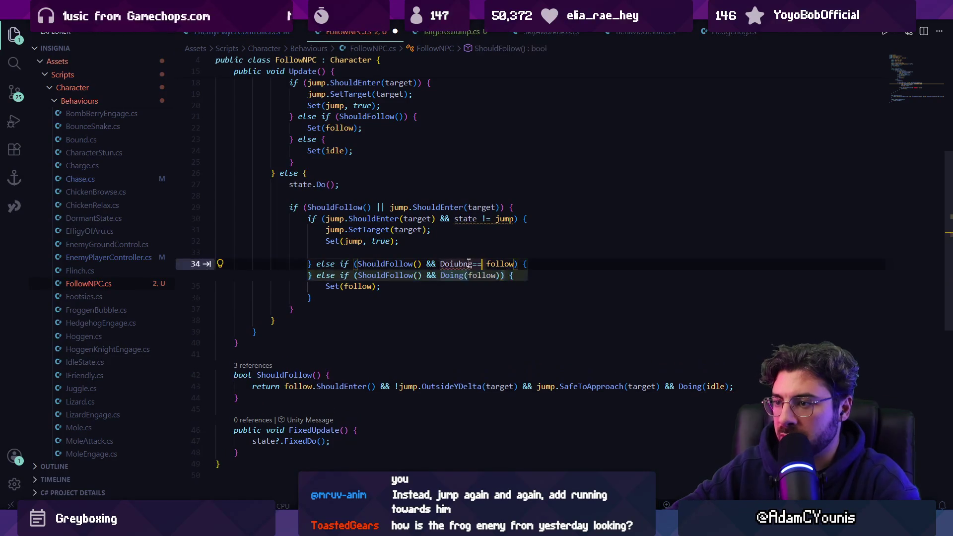
type("!")
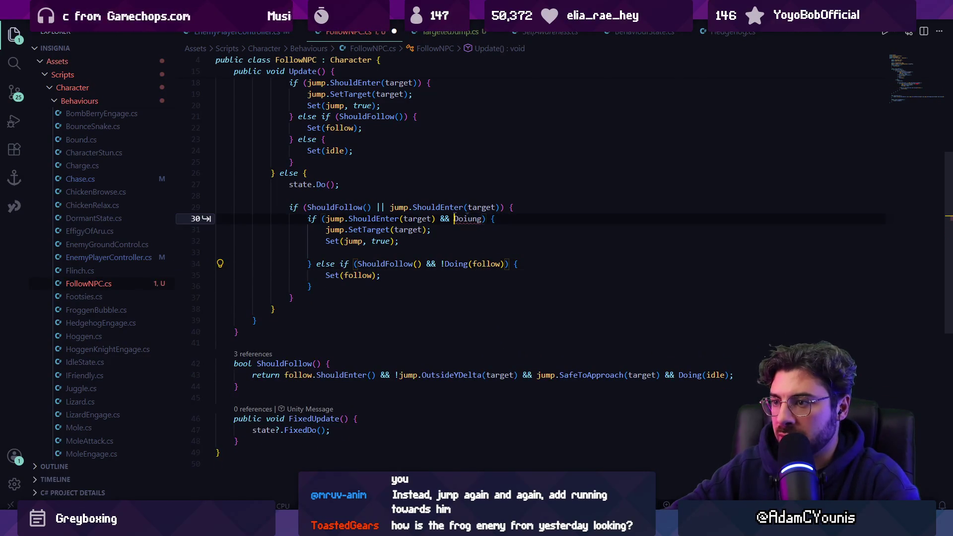
type("!Doing(jump)")
key("ctrl+s")
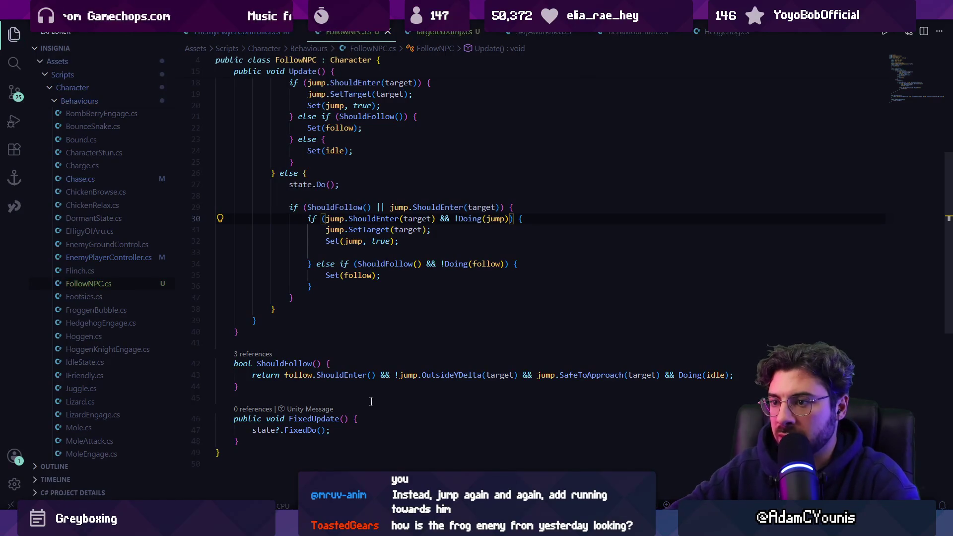
key("alt+Tab")
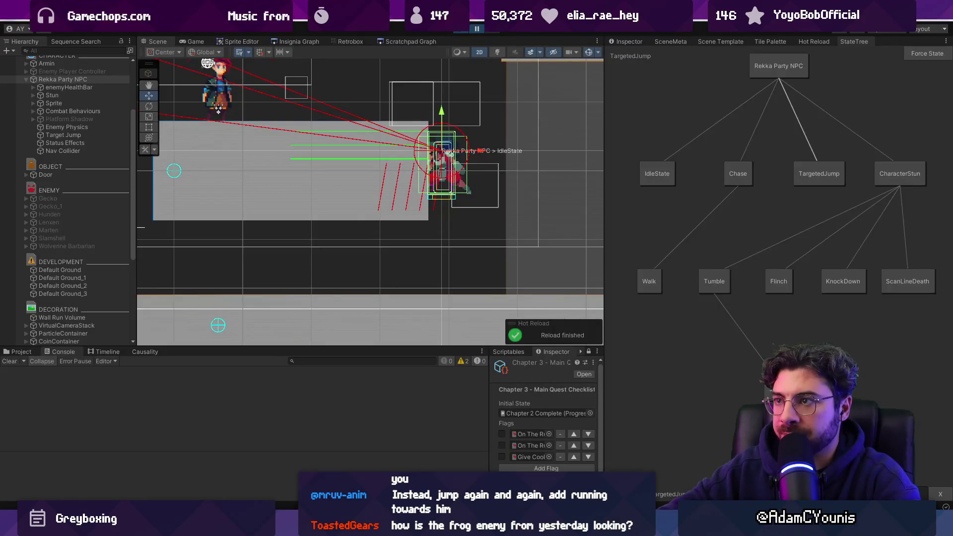
Resume play and move the player across platforms to watch Rekka Party NPC chase and jump
left_click(478, 28)
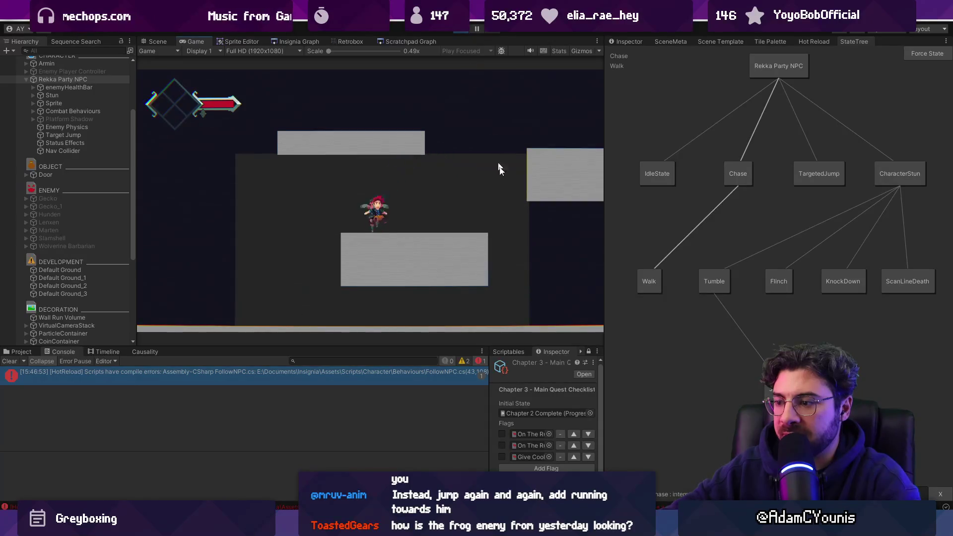
key("space")
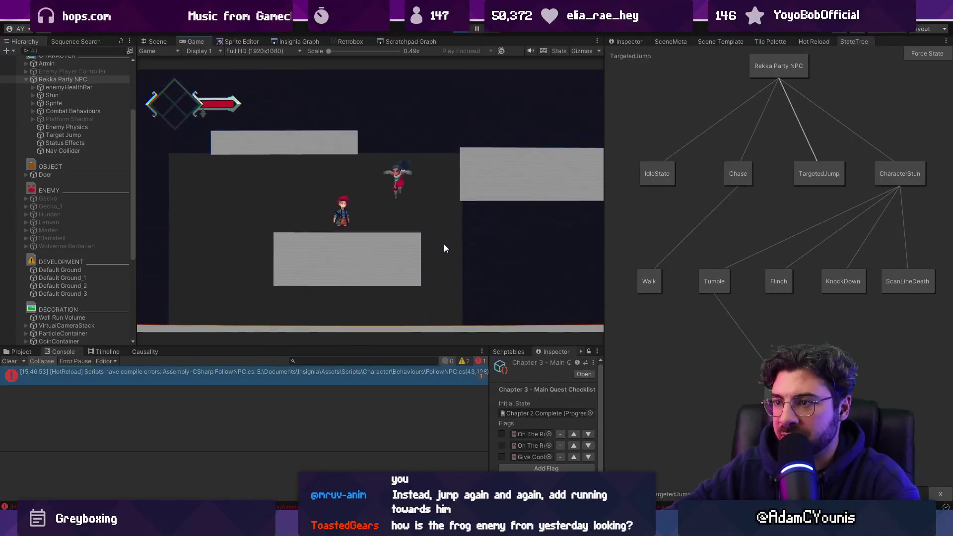
key("Left")
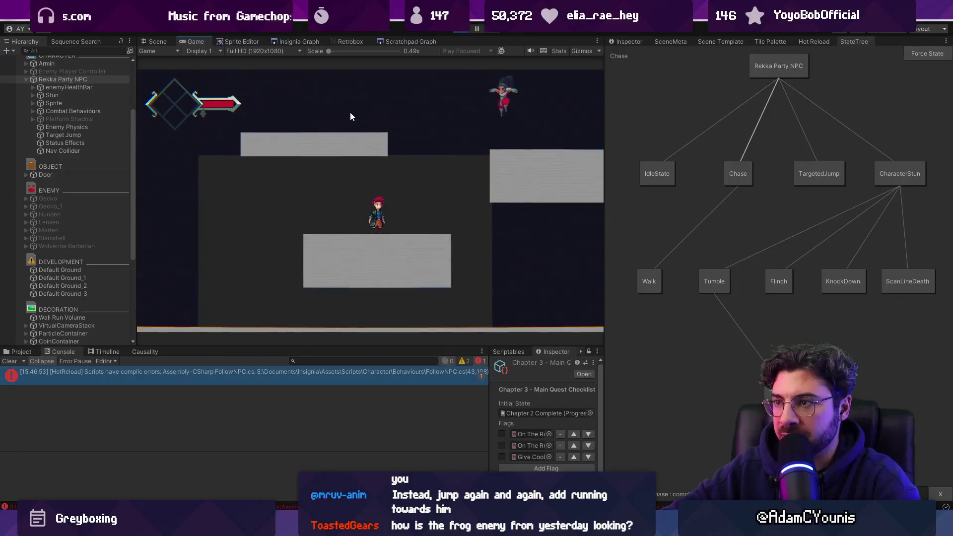
key("Right")
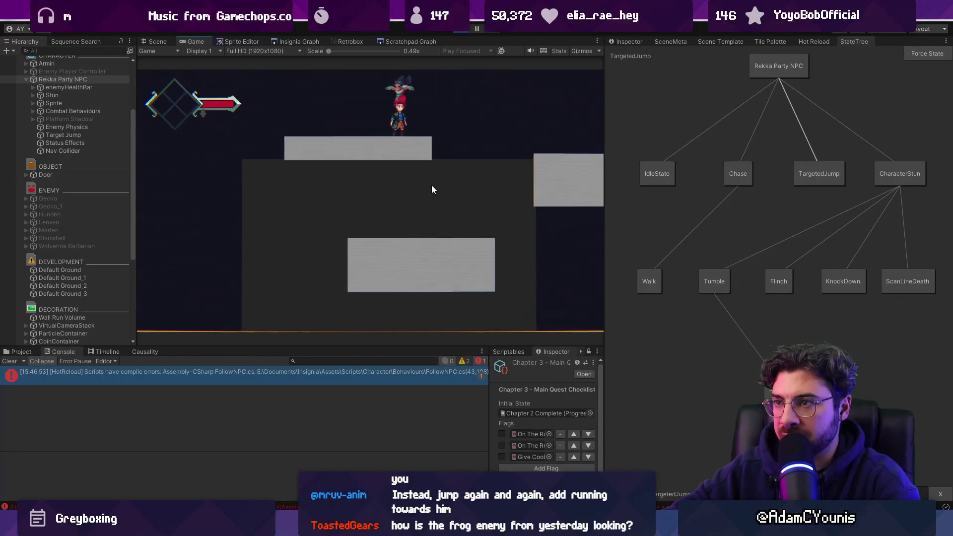
key("Right")
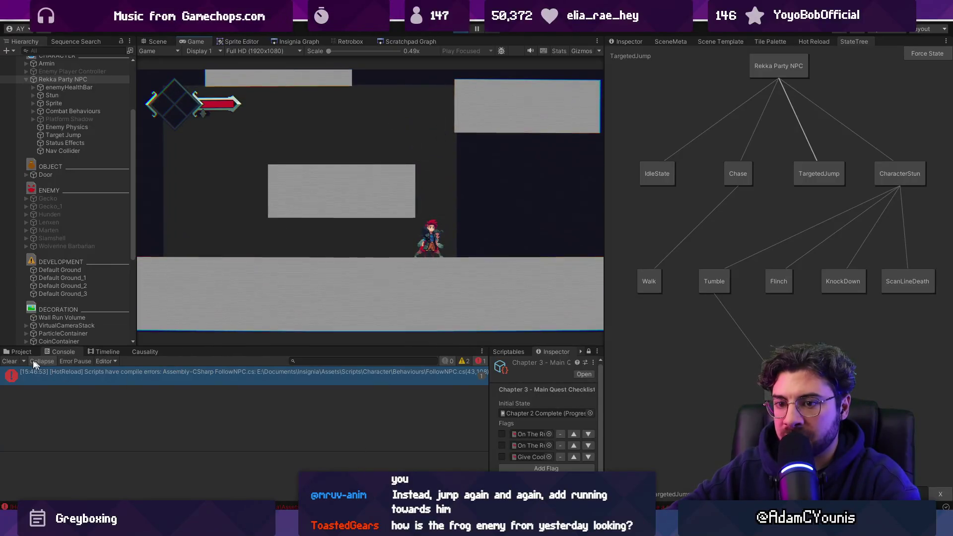
key("alt+Tab")
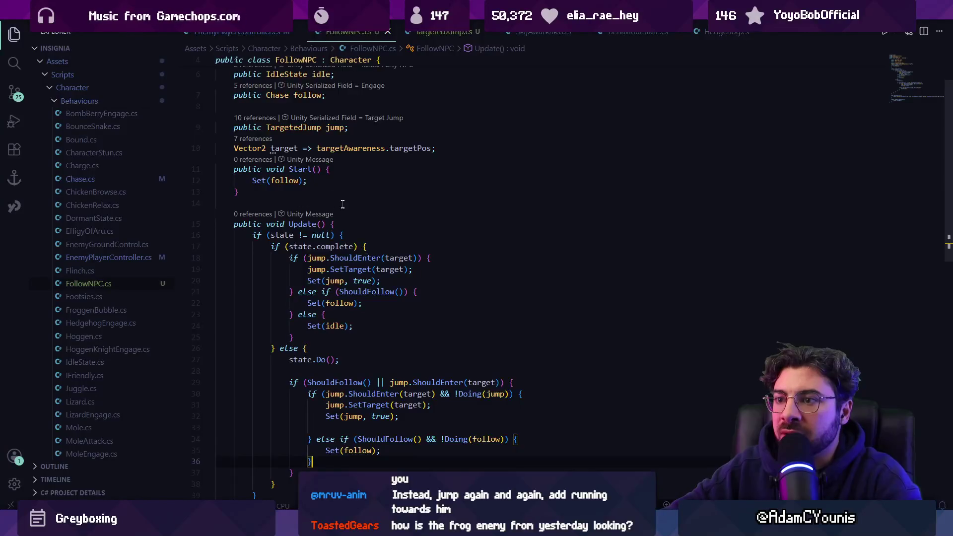
In TargetedJump.cs, declare a float prevY field and use it in place of body.velocity.y
scroll(342, 202, "down", 1)
key("ctrl+Tab")
scroll(357, 208, "down", 3)
scroll(376, 215, "up", 3)
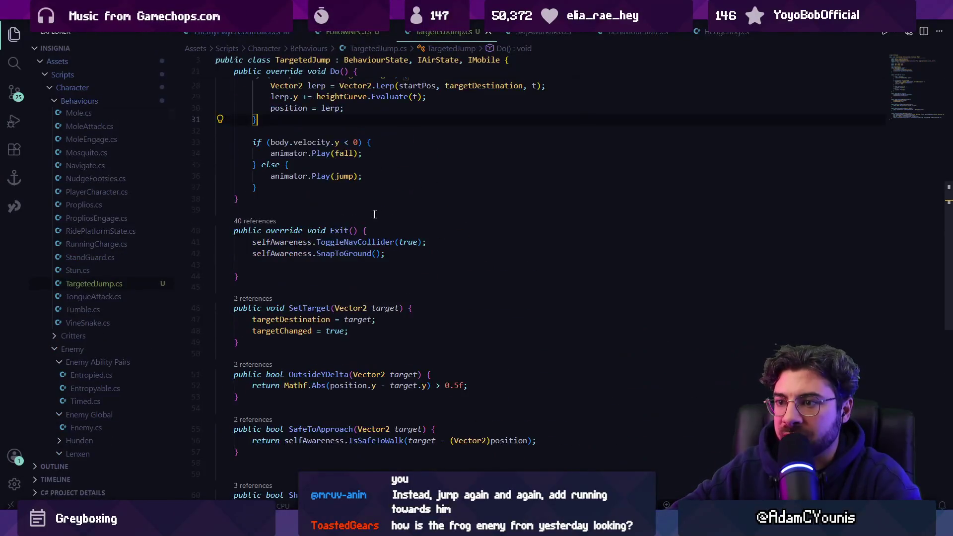
scroll(376, 215, "up", 4)
left_click(332, 267)
key("Right")
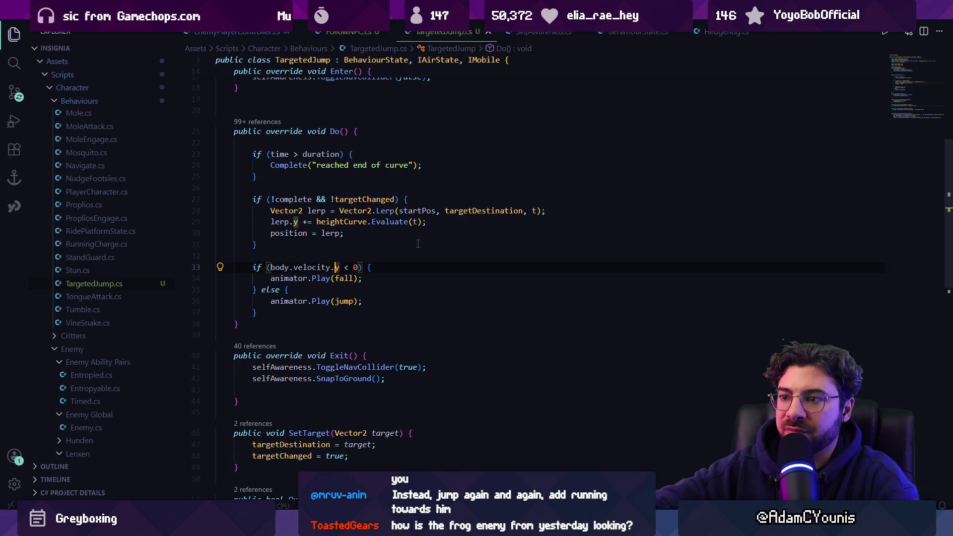
scroll(418, 243, "up", 4)
scroll(348, 269, "down", 3)
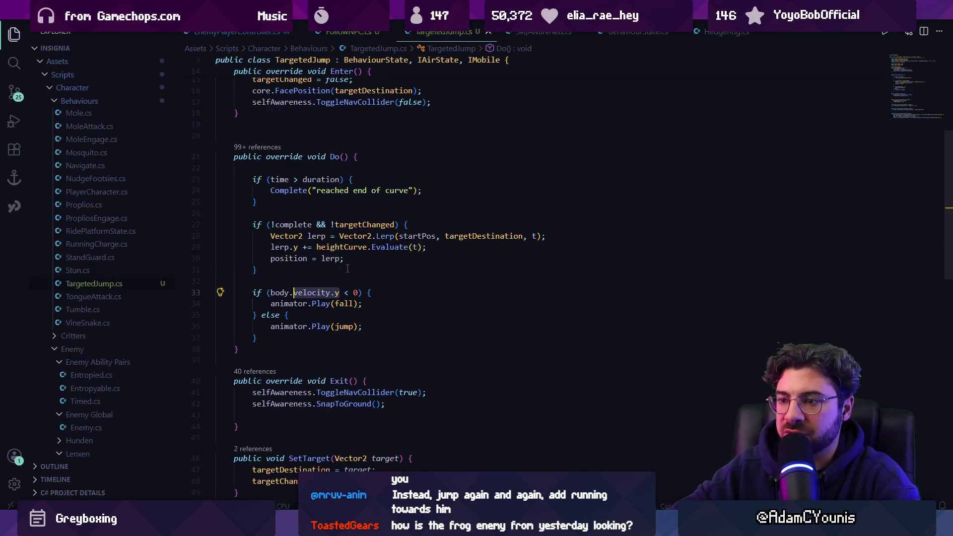
type("prevPos")
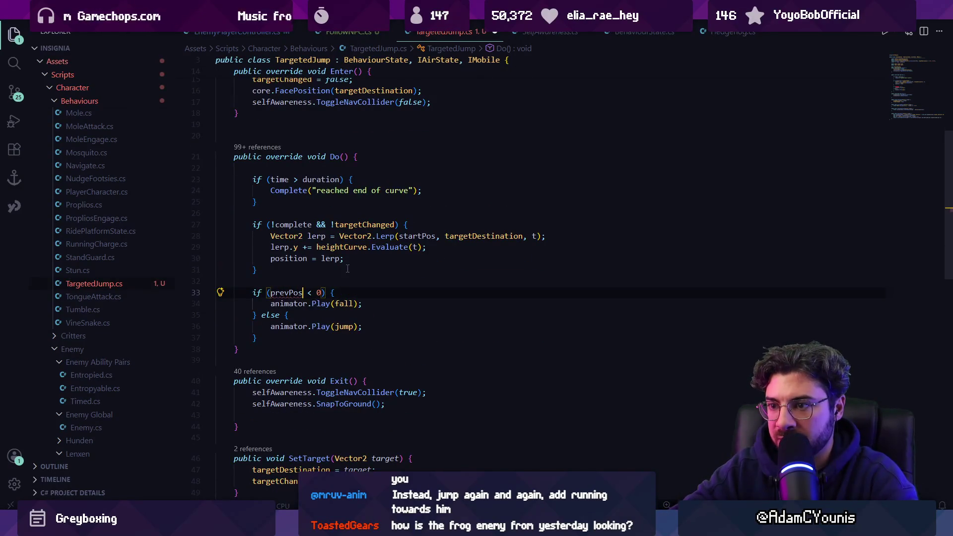
scroll(347, 268, "up", 7)
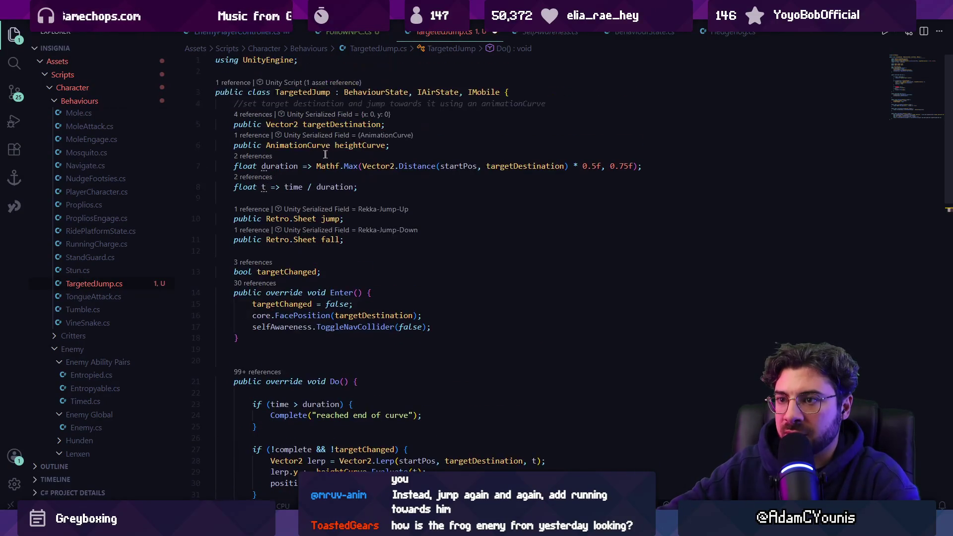
type("float prevY;")
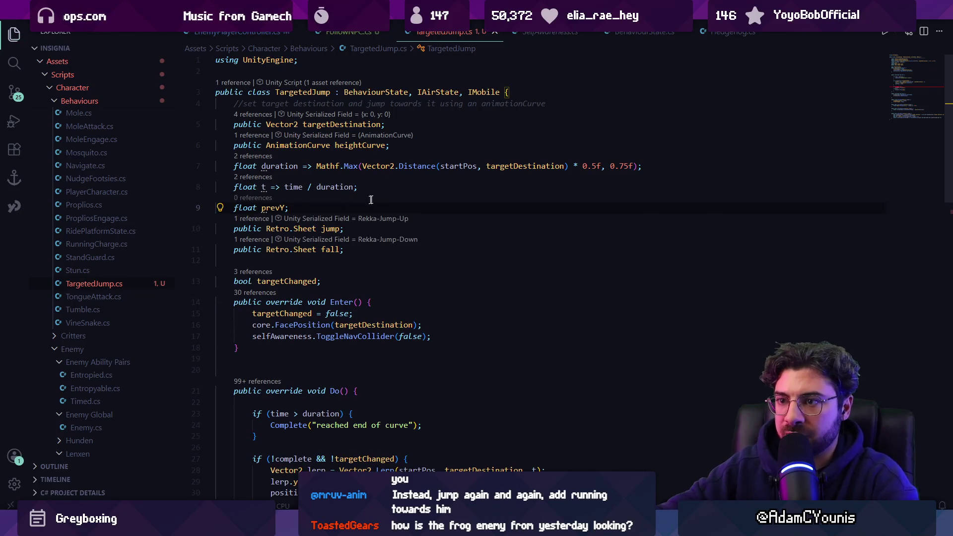
scroll(371, 200, "down", 7)
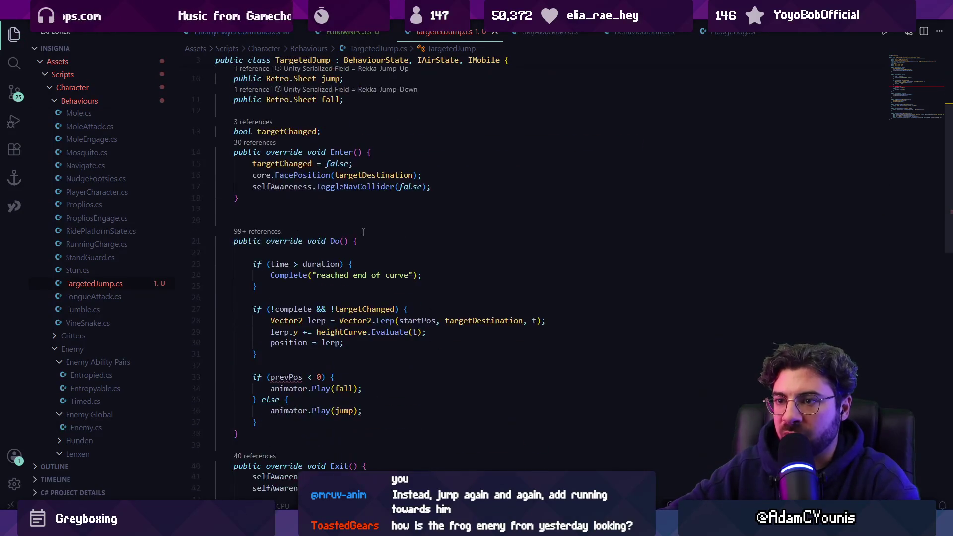
Play jump when rising above prevY, fall when descending, and update prevY each frame
key("Return")
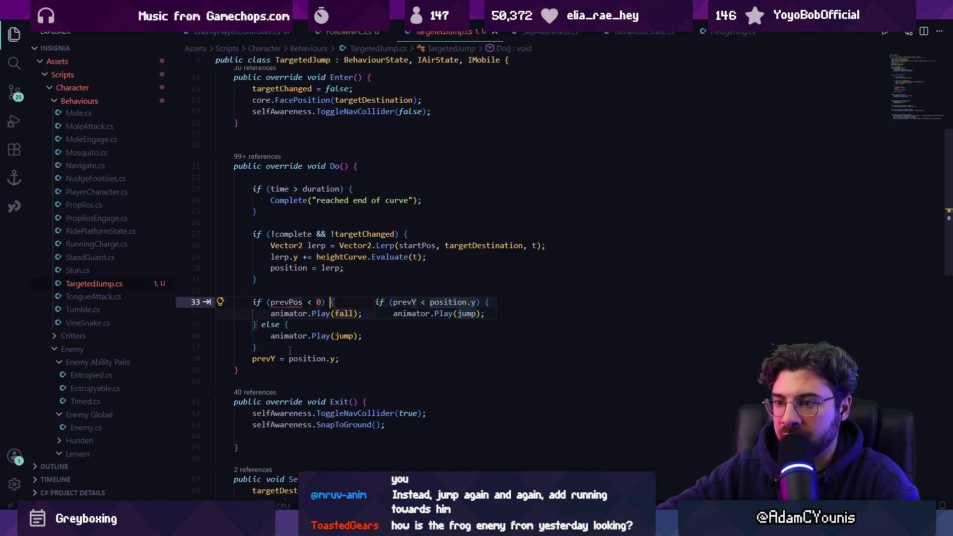
key("Tab")
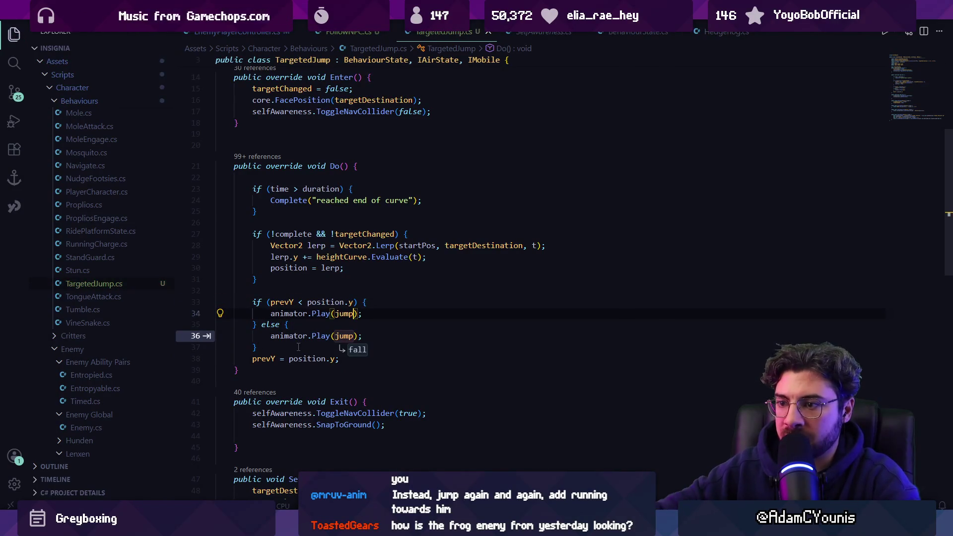
key("Tab")
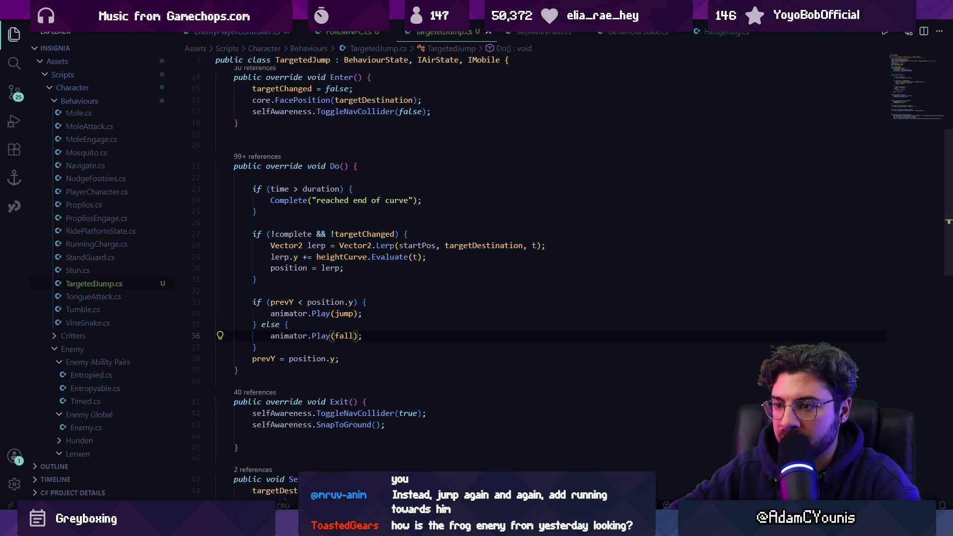
key("alt+Tab")
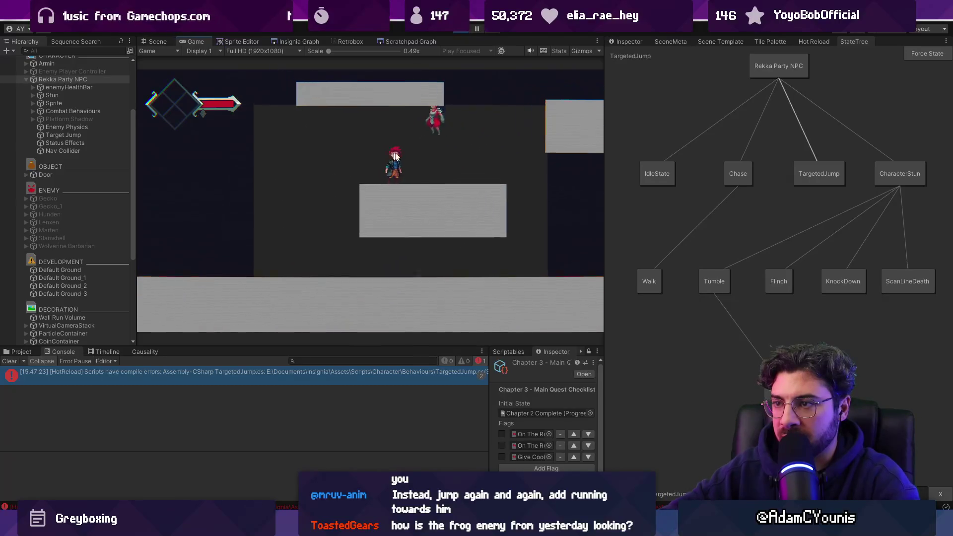
Stop play mode and launch the Fork git client from the system search
left_click(461, 30)
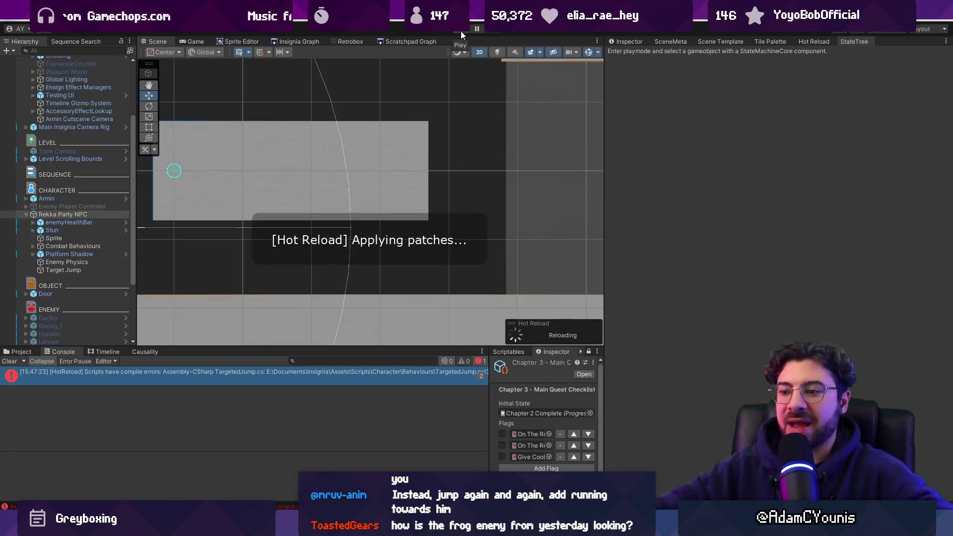
key("super")
type("fork")
key("Return")
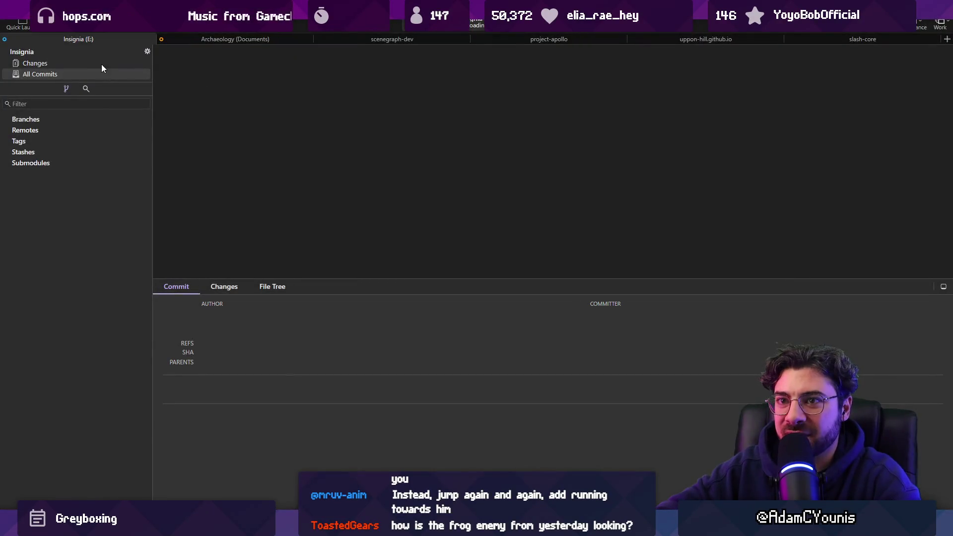
Stage and commit the 25 local changes on development, then start pushing to origin
left_click(88, 58)
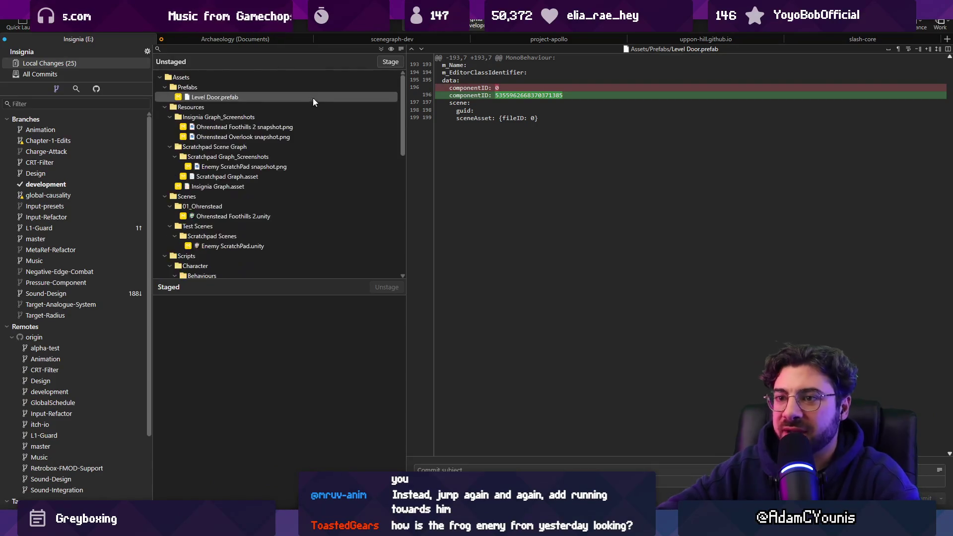
left_click(380, 49)
scroll(314, 379, "down", 3)
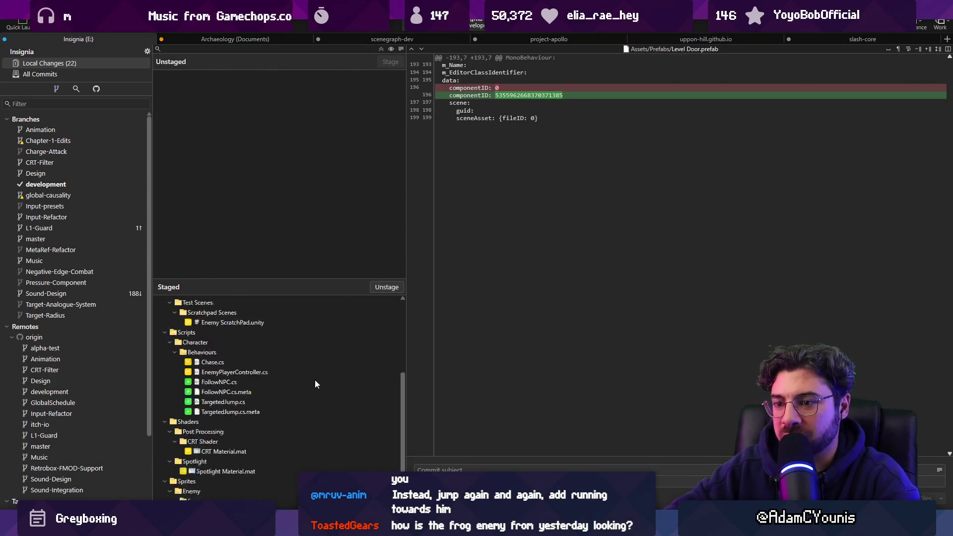
scroll(316, 383, "down", 5)
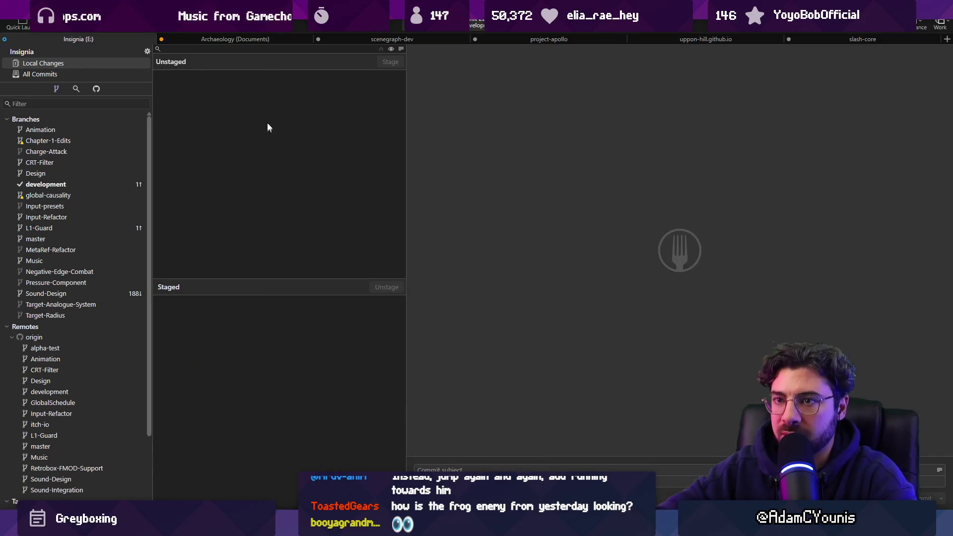
key("ctrl+shift+p")
key("alt+Tab")
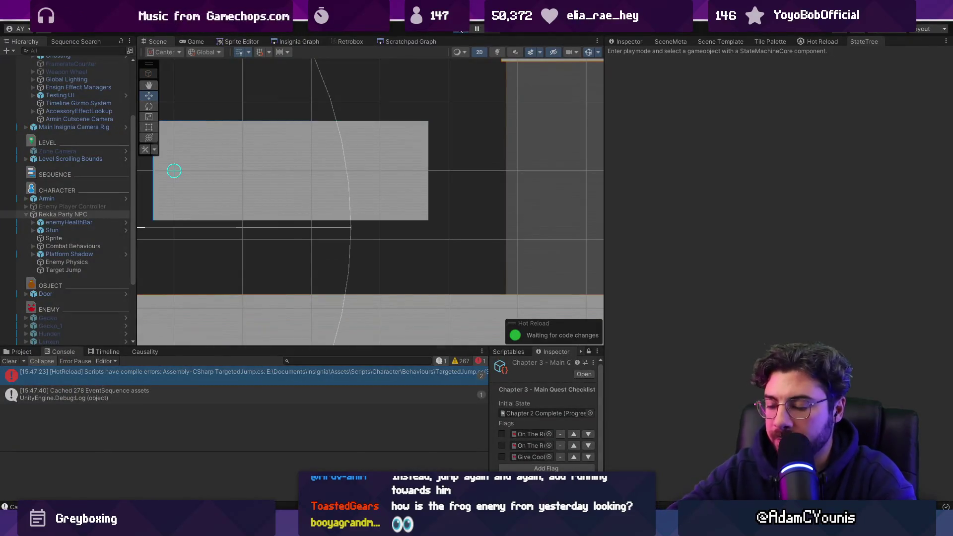
Start Play and run the player right across the ledges, jumping, with Rekka following
left_click(461, 29)
key("Right")
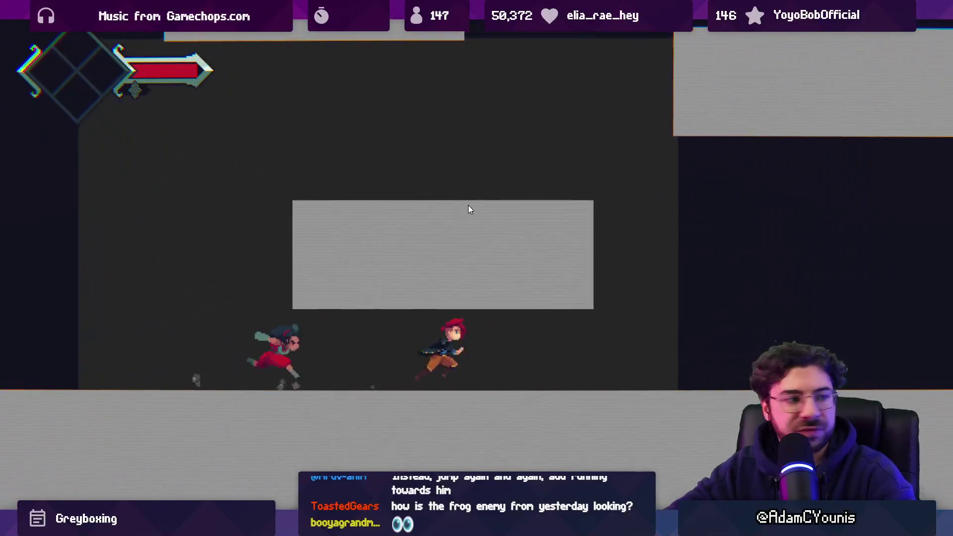
key("space")
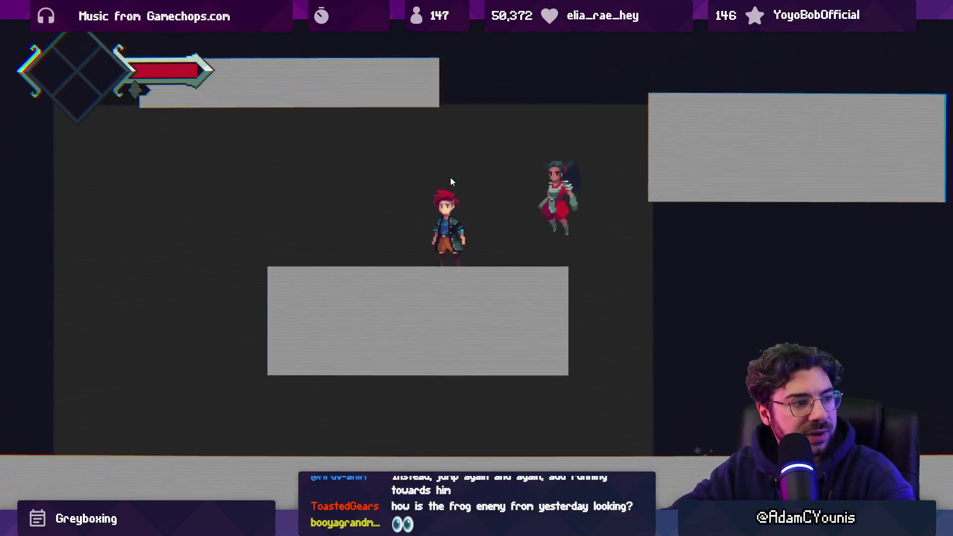
key("Right")
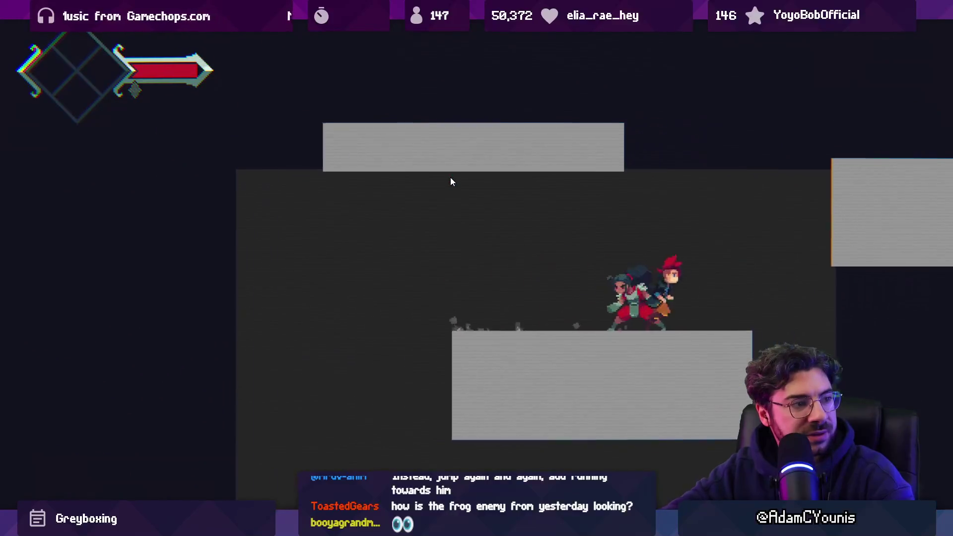
key("space")
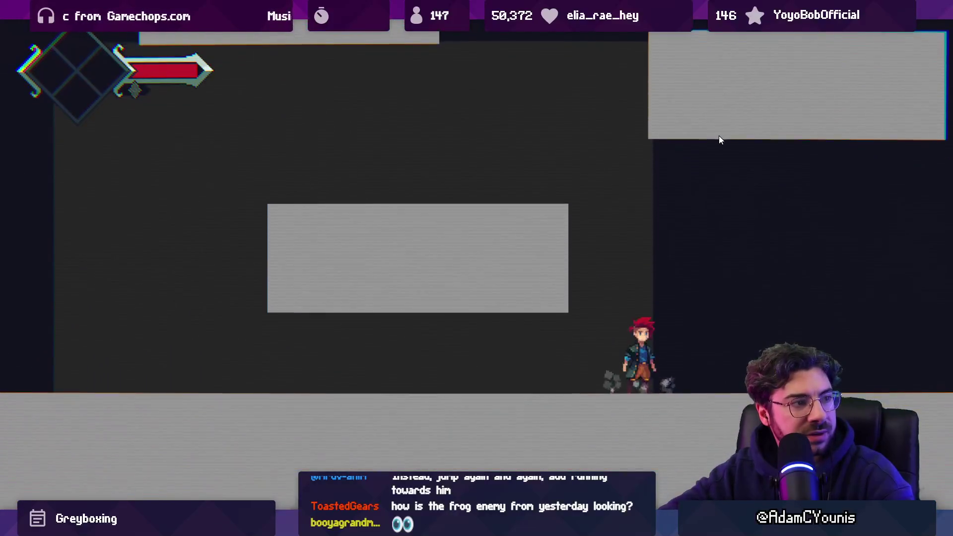
Run back left and right with the companion, jump and swing the sword, then exit play mode
key("Left")
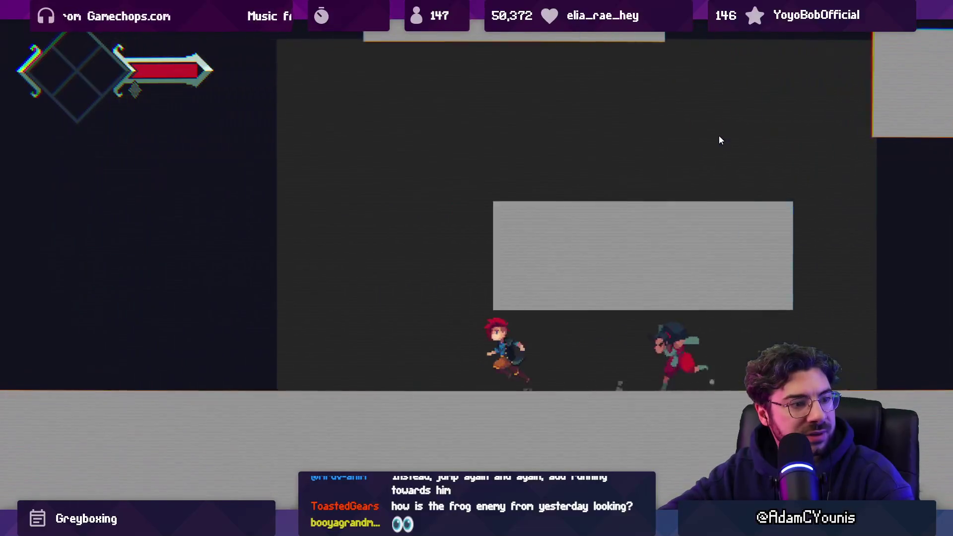
key("Left")
key("Right")
key("Right")
key("space")
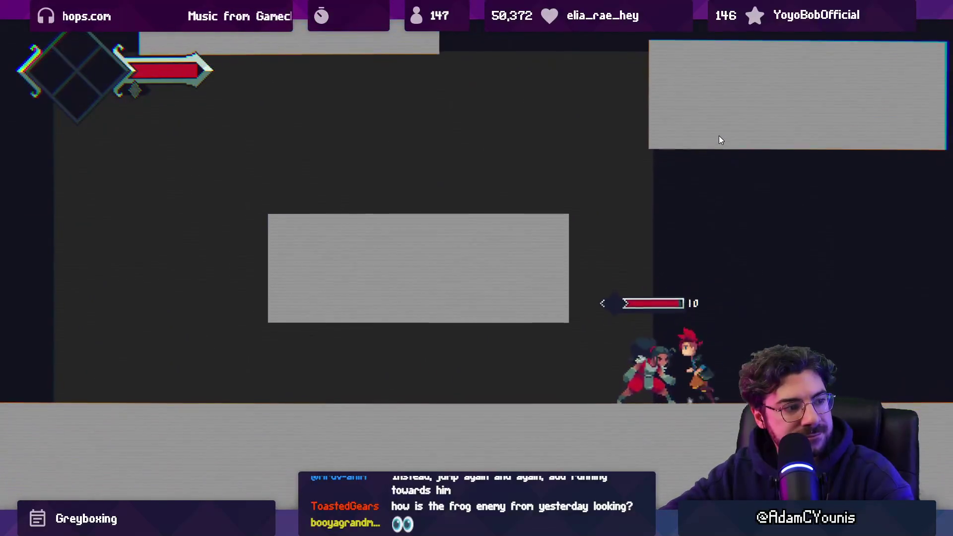
key("Left")
key("shift+space")
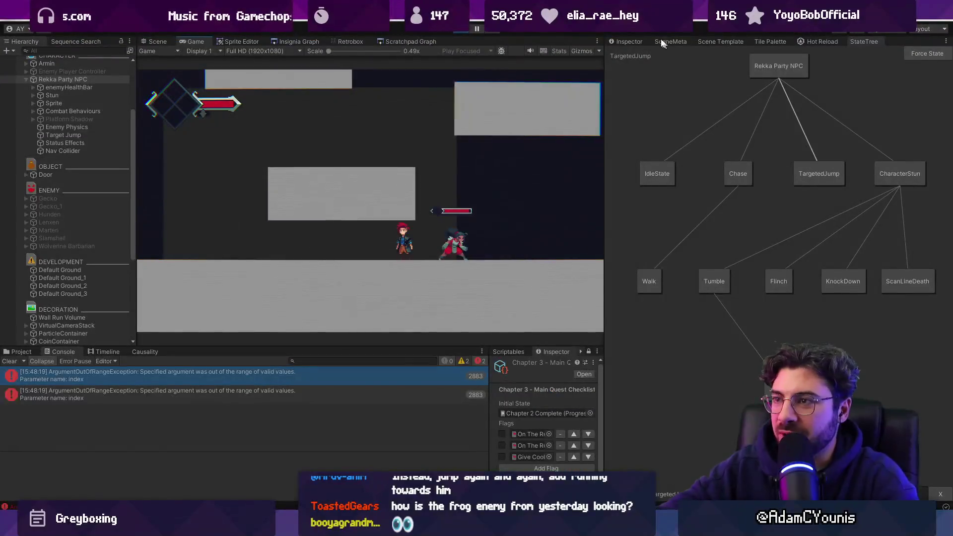
key("ctrl+p")
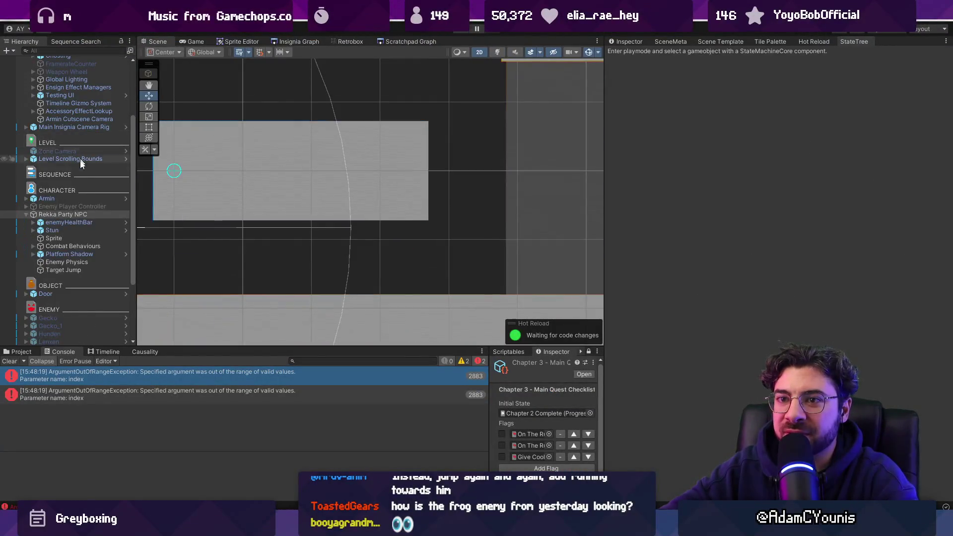
Set Rekka Party NPC's Retro Animator Collision Team to 0 and play-test the change
left_click(625, 41)
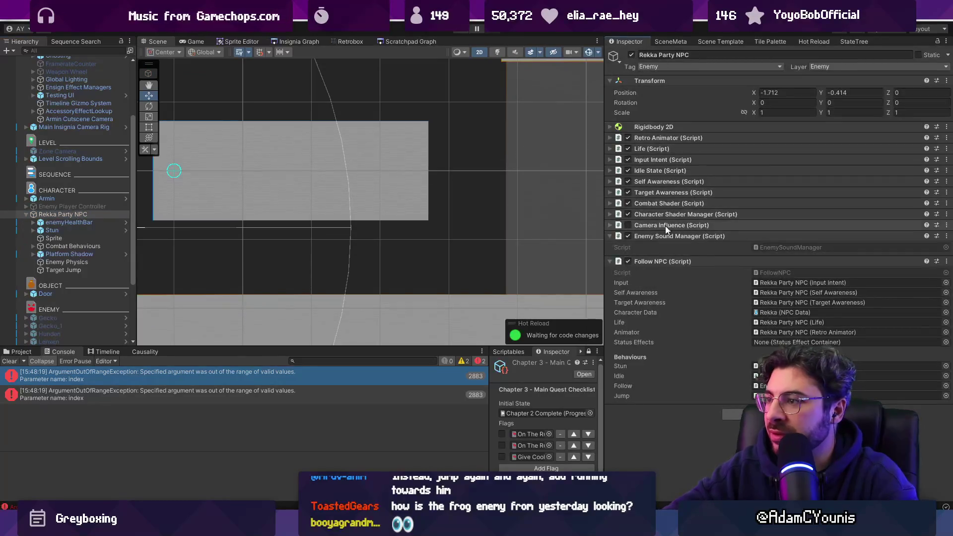
left_click(767, 323)
type("0")
key("ctrl+p")
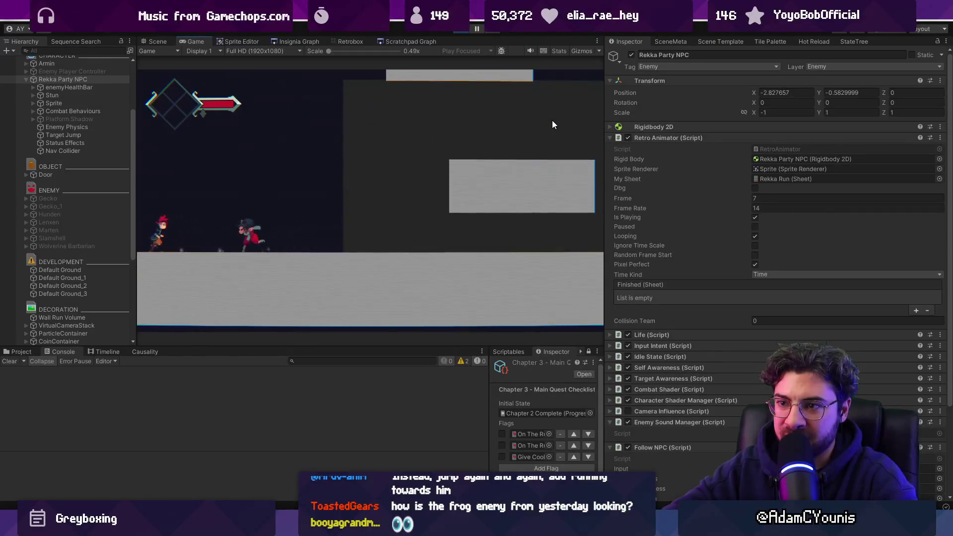
left_click(467, 30)
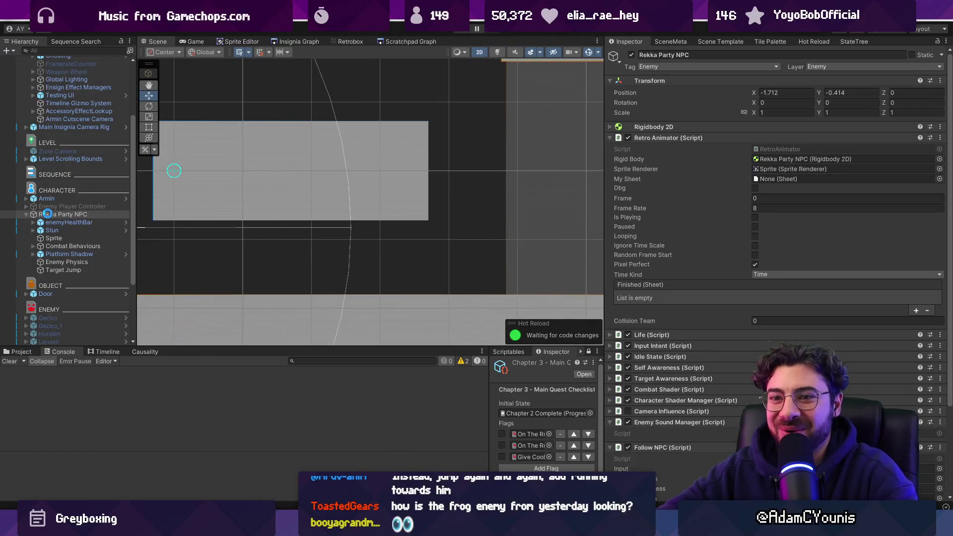
Open the forest level from the Insignia Graph, drag Rekka Party NPC onto the grassy ledge, and play
left_click(48, 213)
left_click(293, 42)
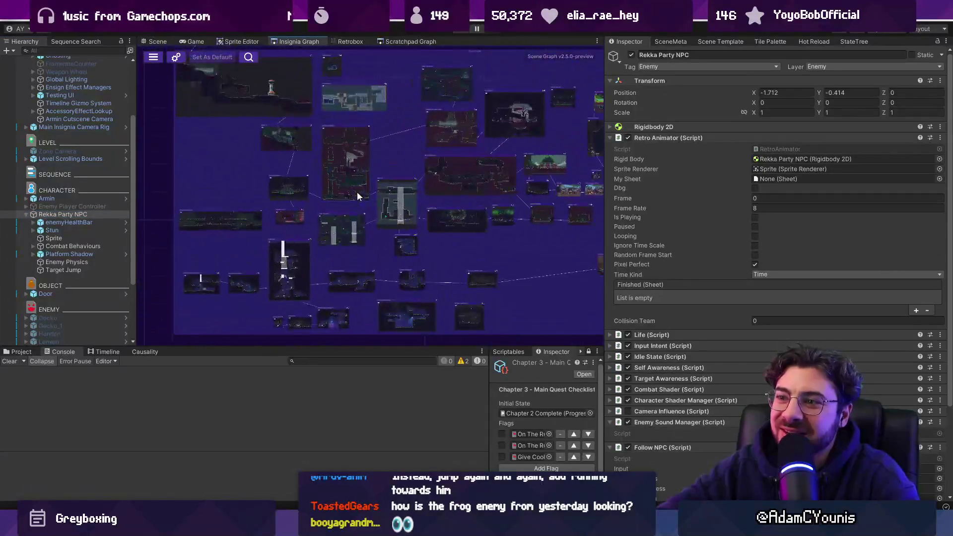
scroll(304, 189, "up", 5)
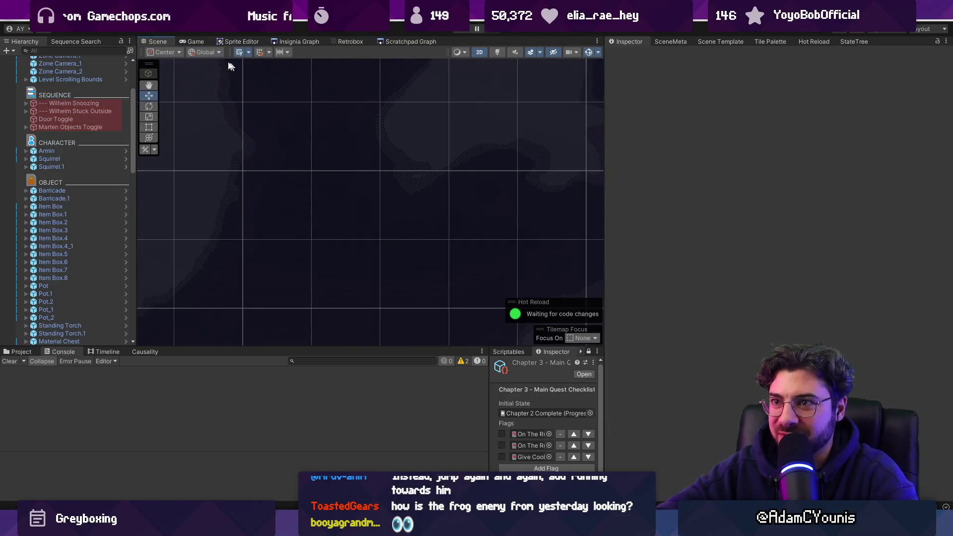
left_click(253, 199)
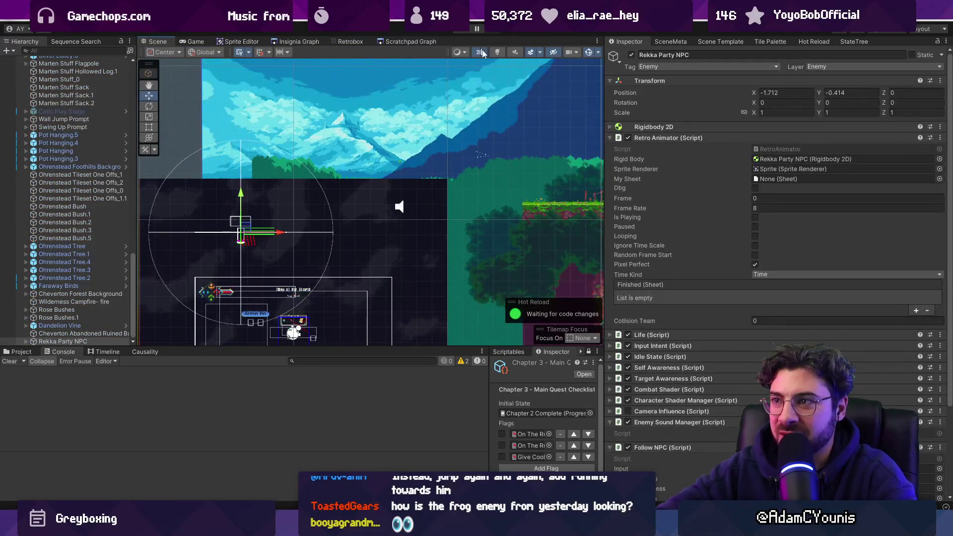
mouse_move(251, 229)
left_mouse_down()
mouse_move(529, 187)
mouse_move(477, 164)
mouse_move(432, 159)
left_mouse_up()
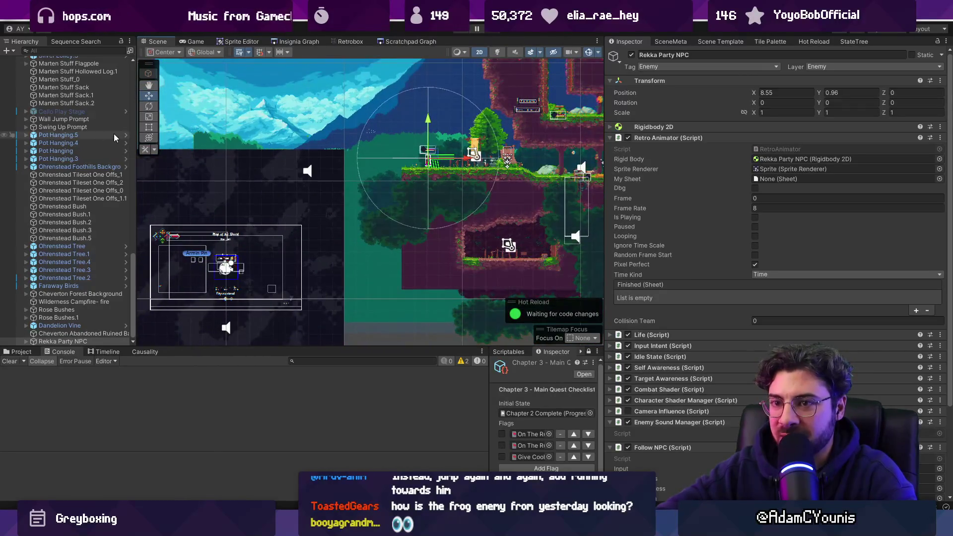
key("ctrl+p")
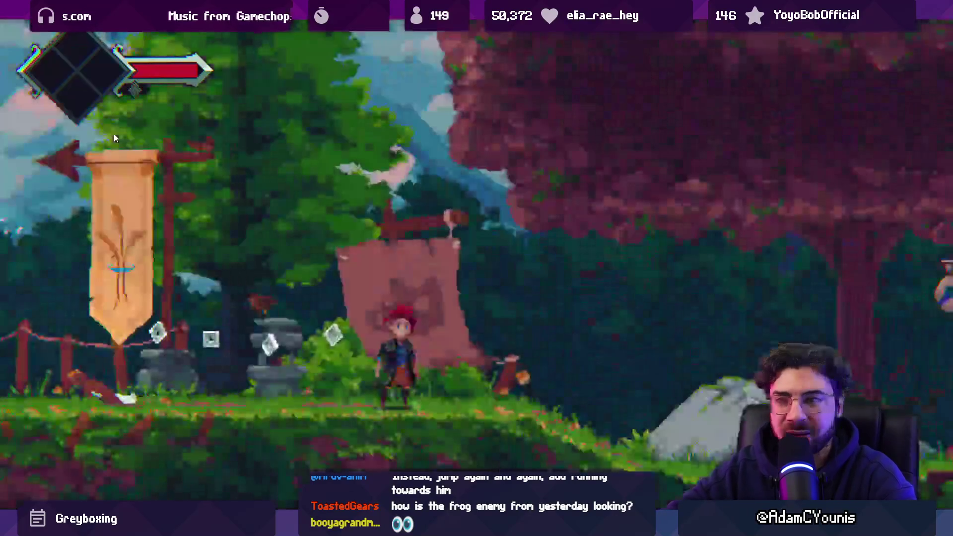
Run right through the forest attacking enemies, ride the rope lift and jump above the bridge
key("Right")
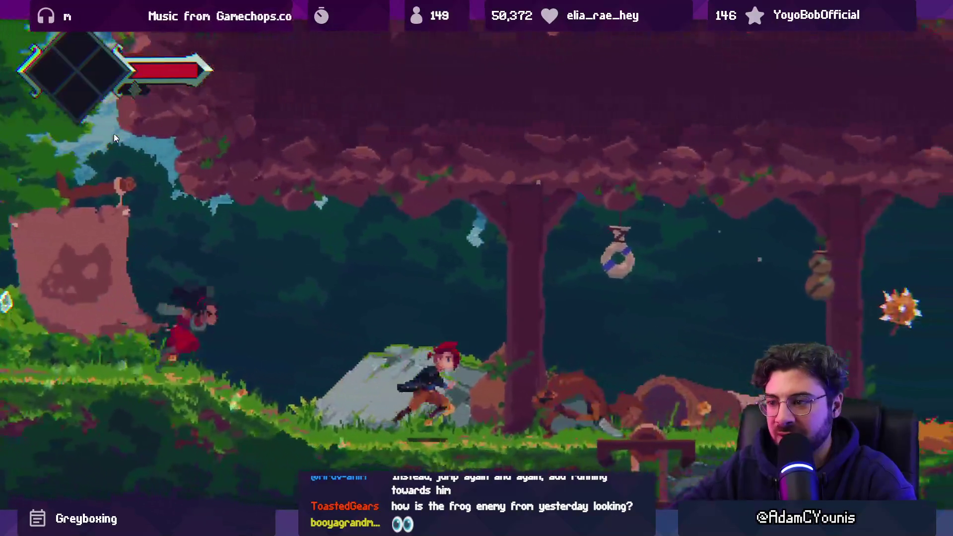
key("Right")
key("x")
key("Right")
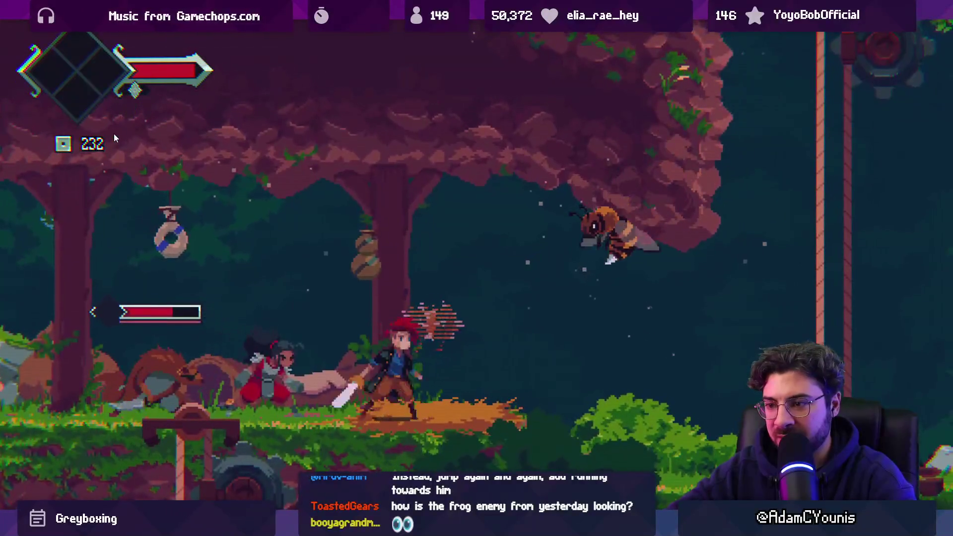
key("Right")
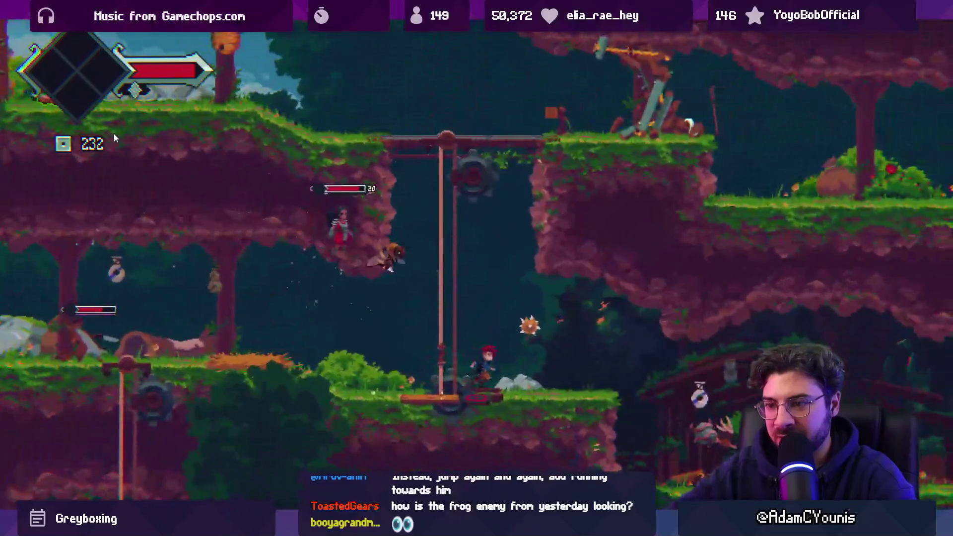
key("x")
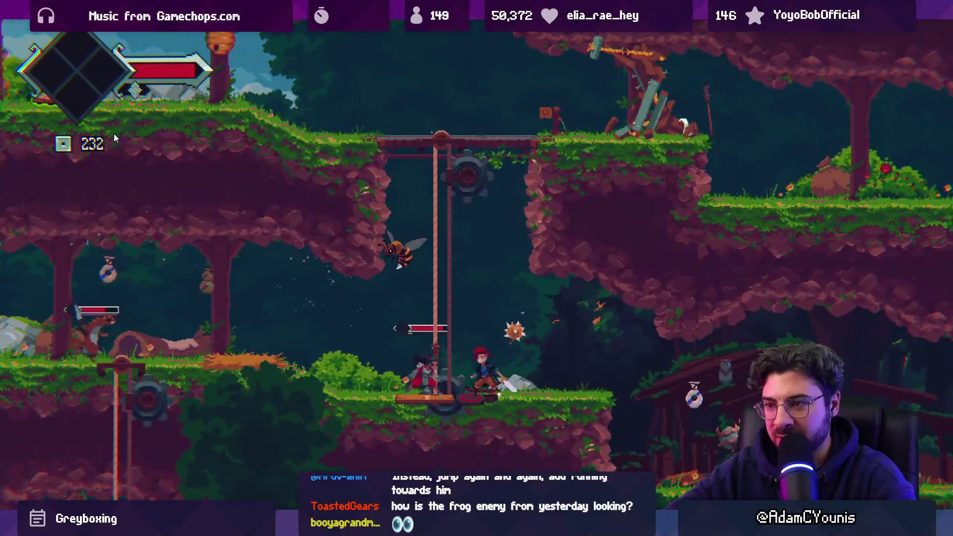
key("space")
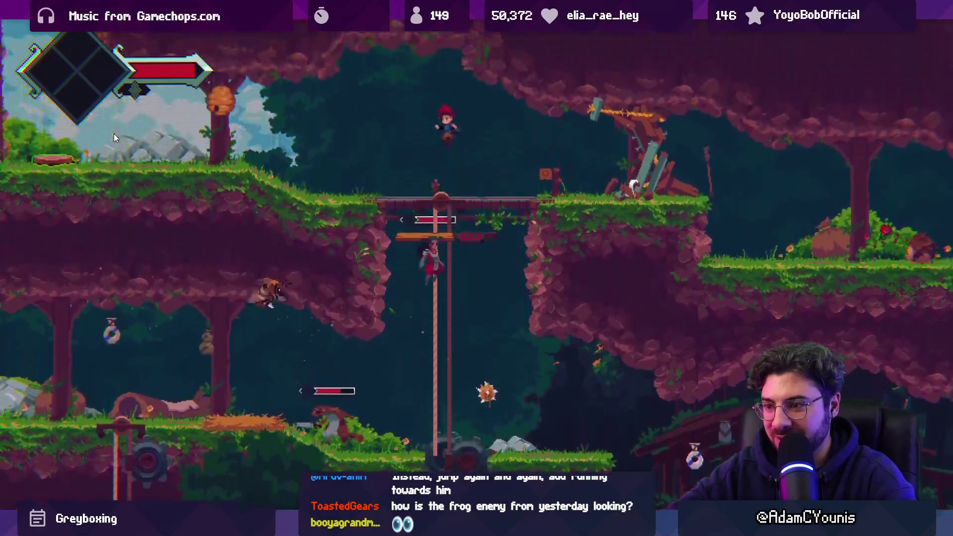
Head left fighting the bee, climb the wall and jump across the gap
key("Left")
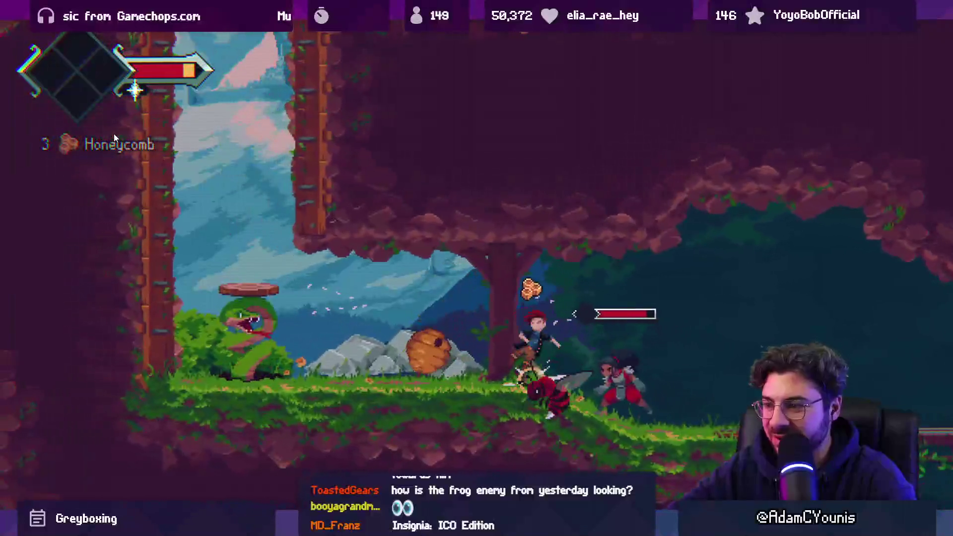
key("Left")
key("x")
key("Left")
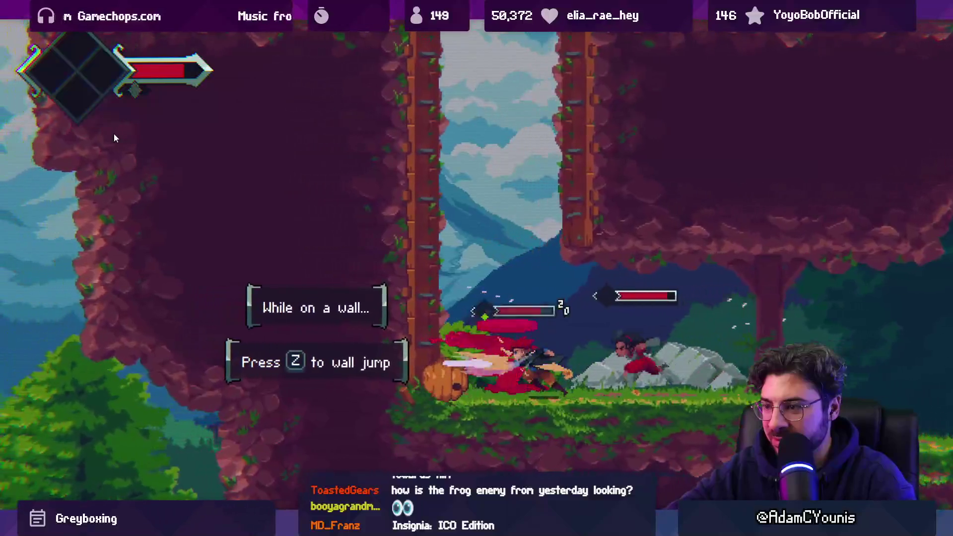
key("x")
key("x")
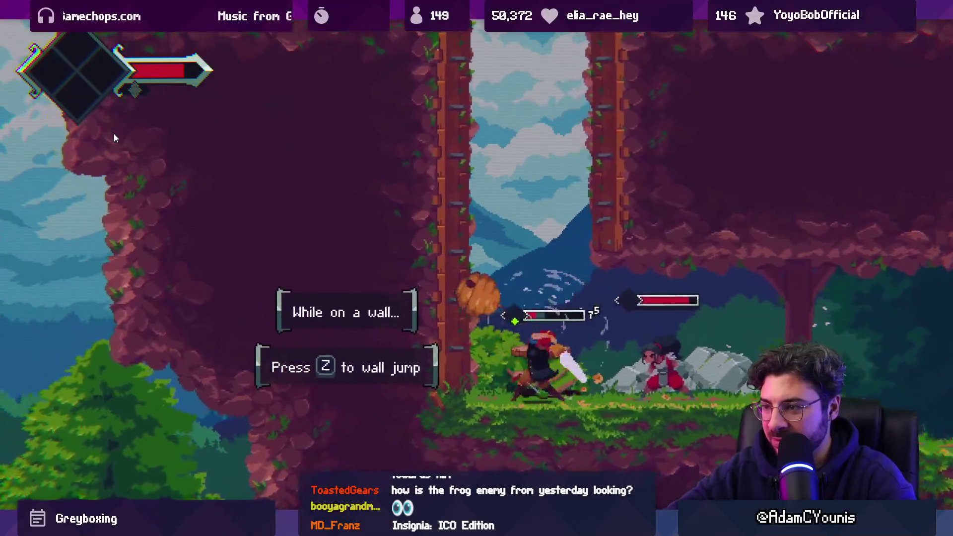
key("x")
key("z")
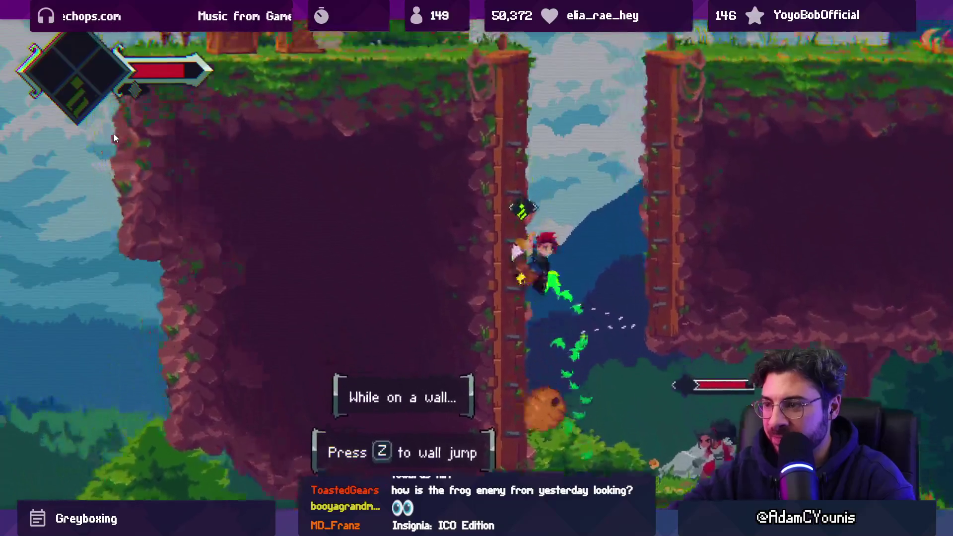
key("z")
key("Right")
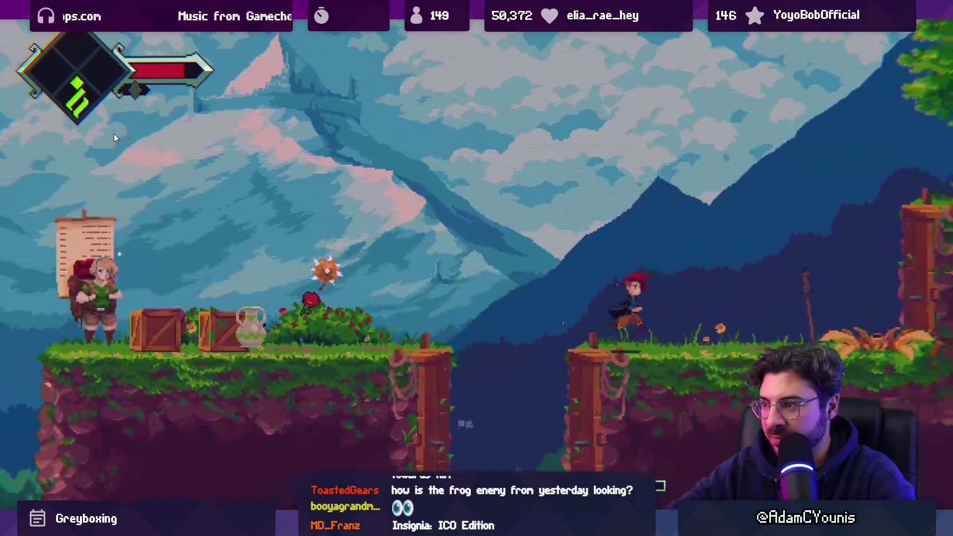
Run right onto the upper platforms, slashing the next enemies and the boar
key("Right")
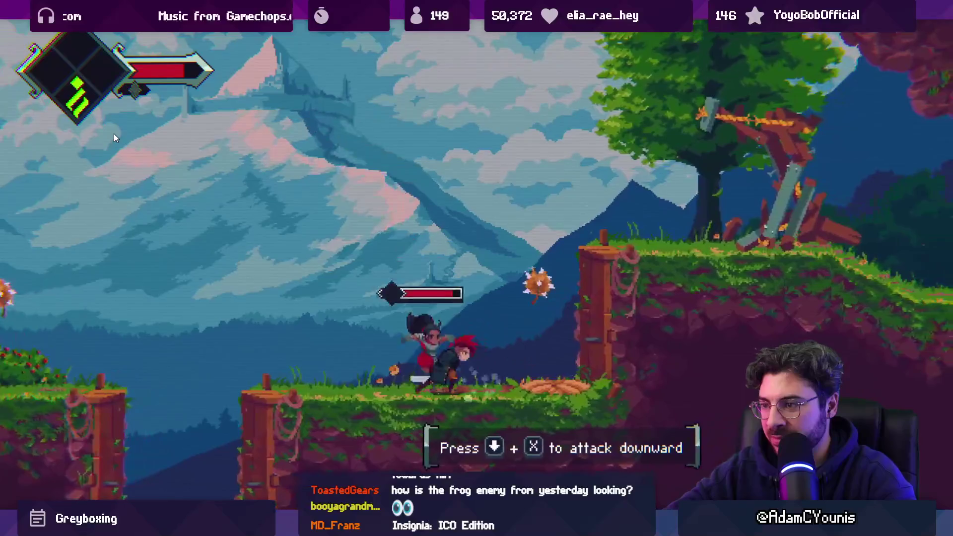
key("Right")
key("x")
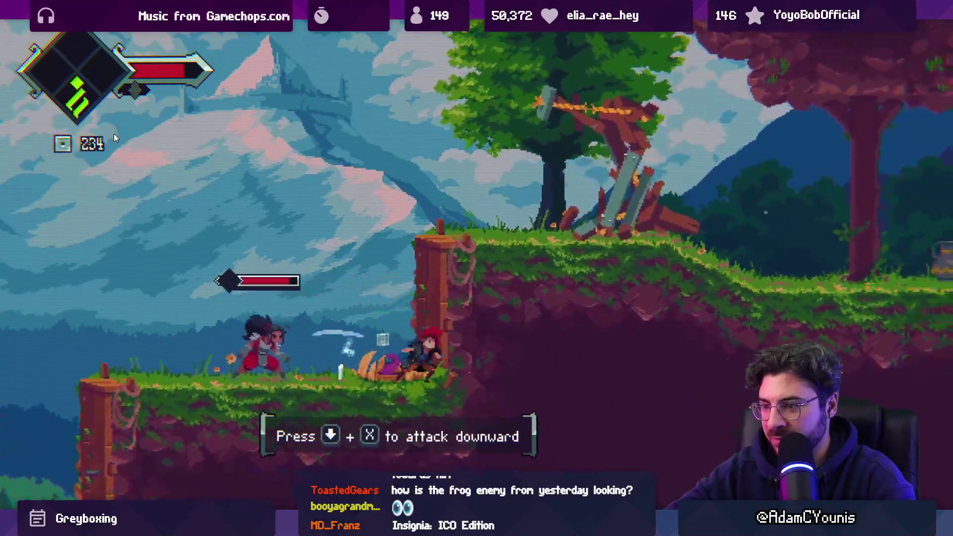
key("z")
key("Right")
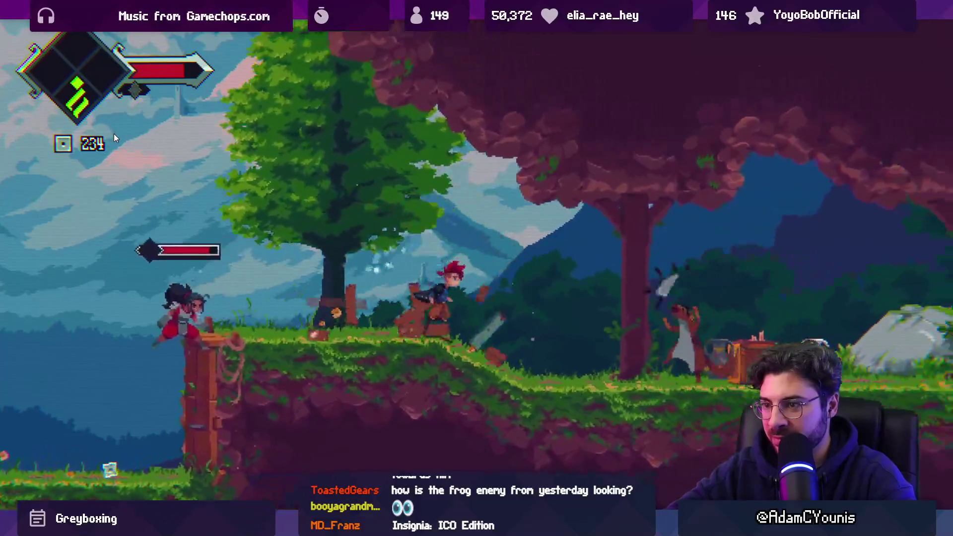
key("Right")
key("x")
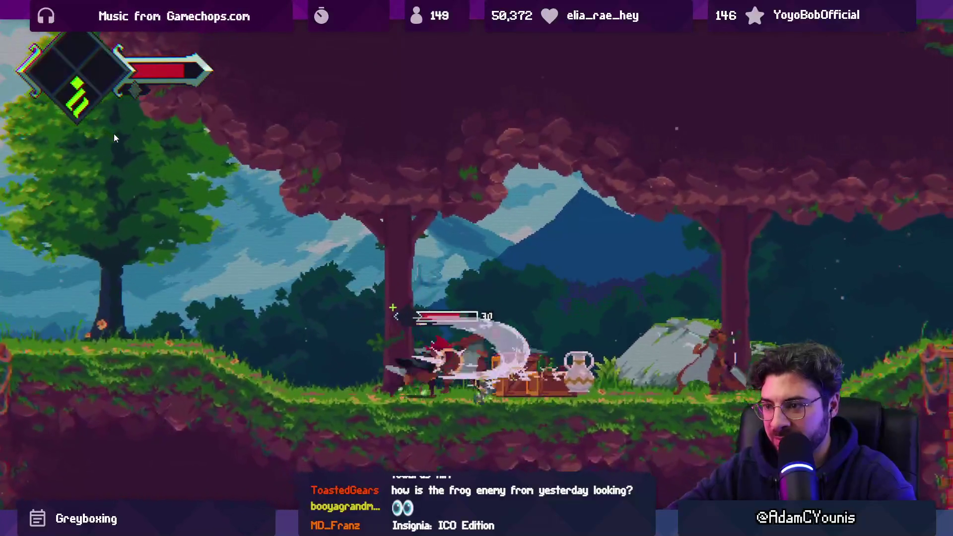
key("x")
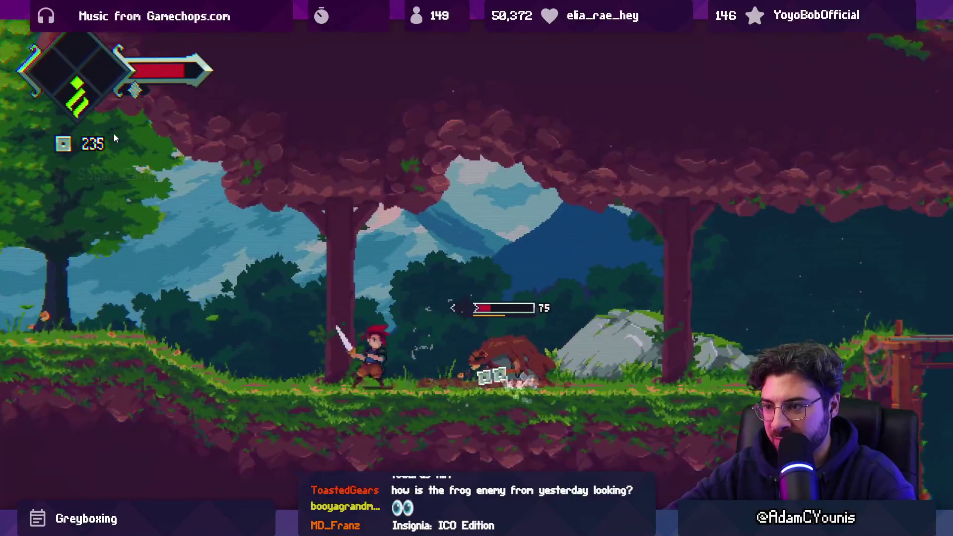
key("x")
key("x")
key("Right")
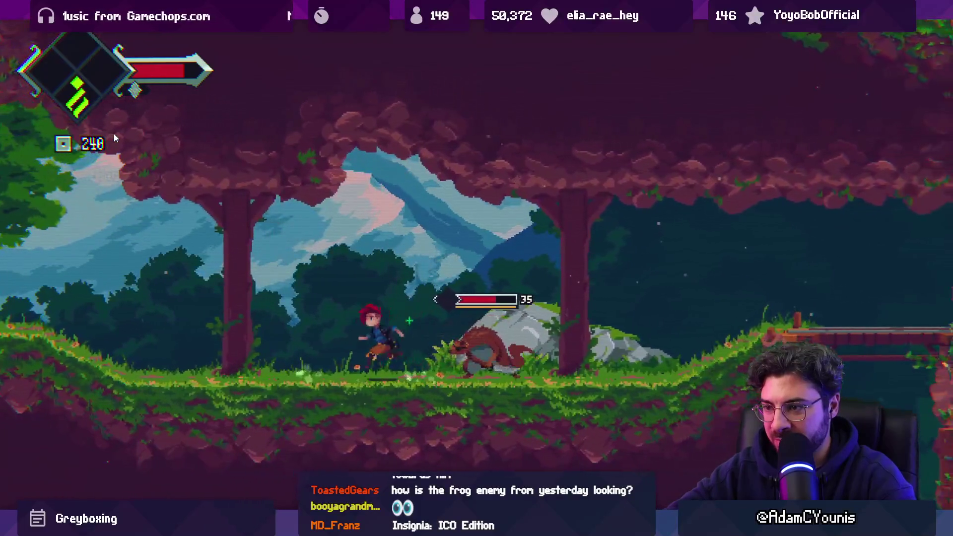
Drop off the pillar slashing an enemy, then run right and destroy the wooden enemy
key("Left")
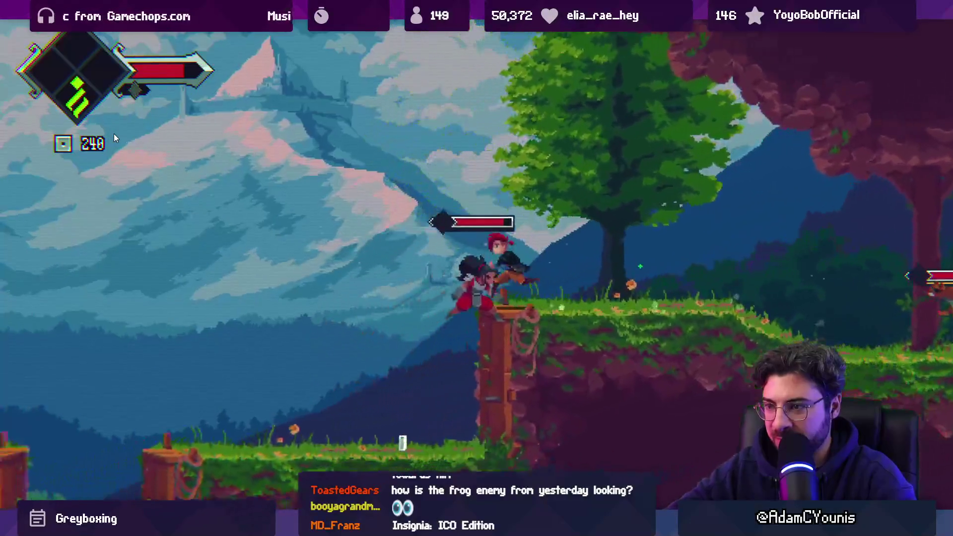
key("Left")
key("x")
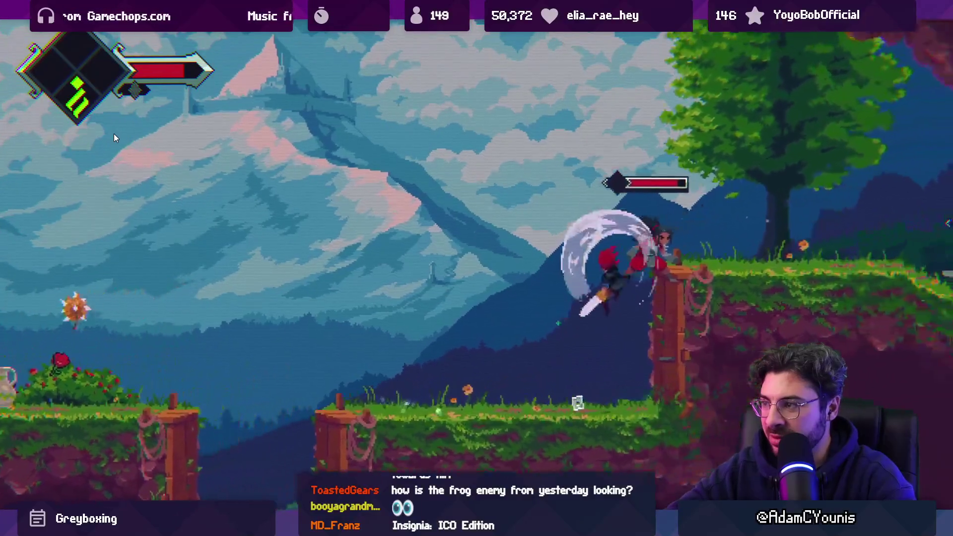
key("Right")
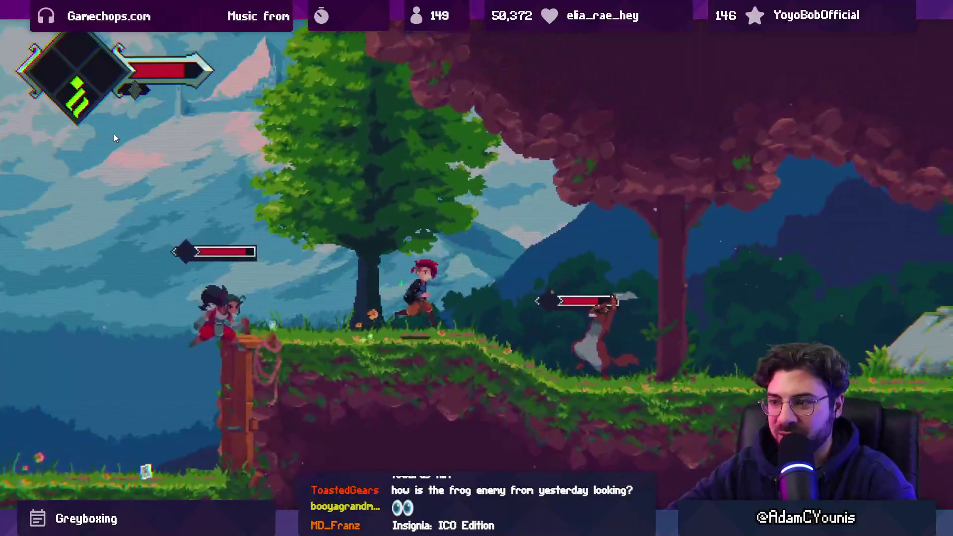
key("Right")
key("x")
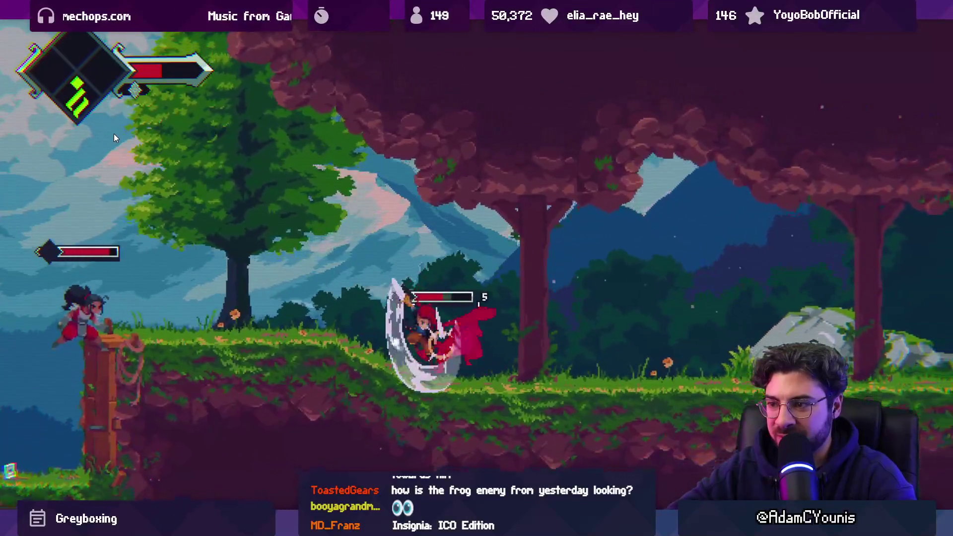
key("Right")
key("x")
key("x")
key("x")
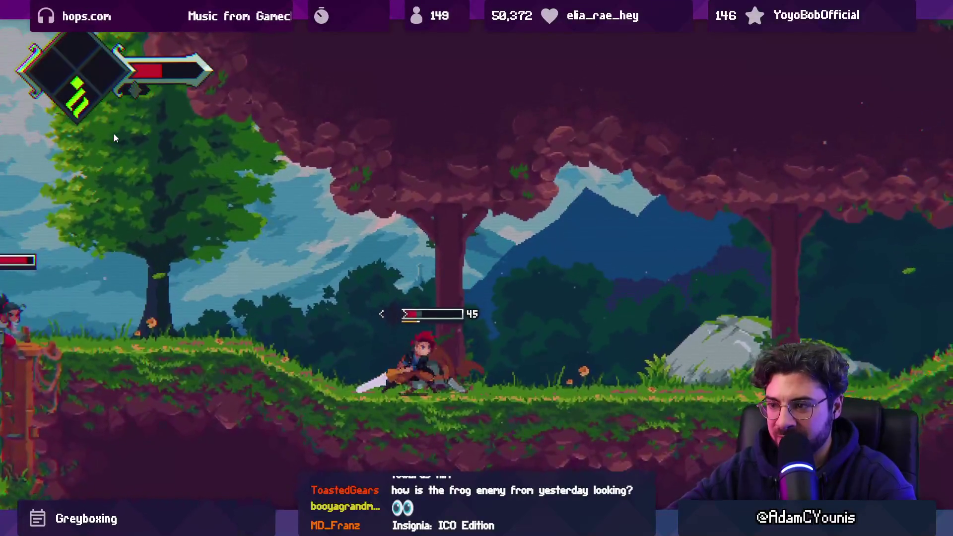
key("x")
key("x")
key("Left")
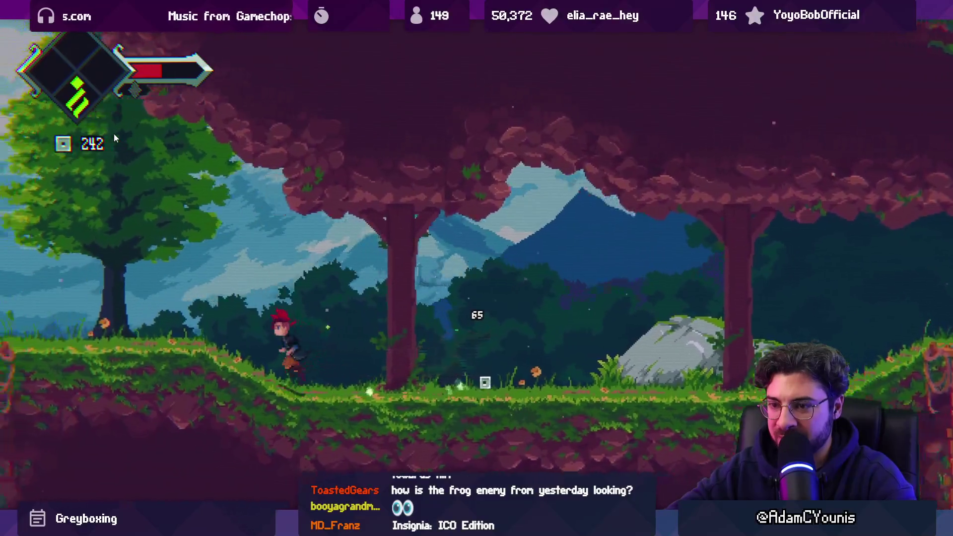
Run left, climb onto the pillar, and leave fullscreen play with F11
key("Left")
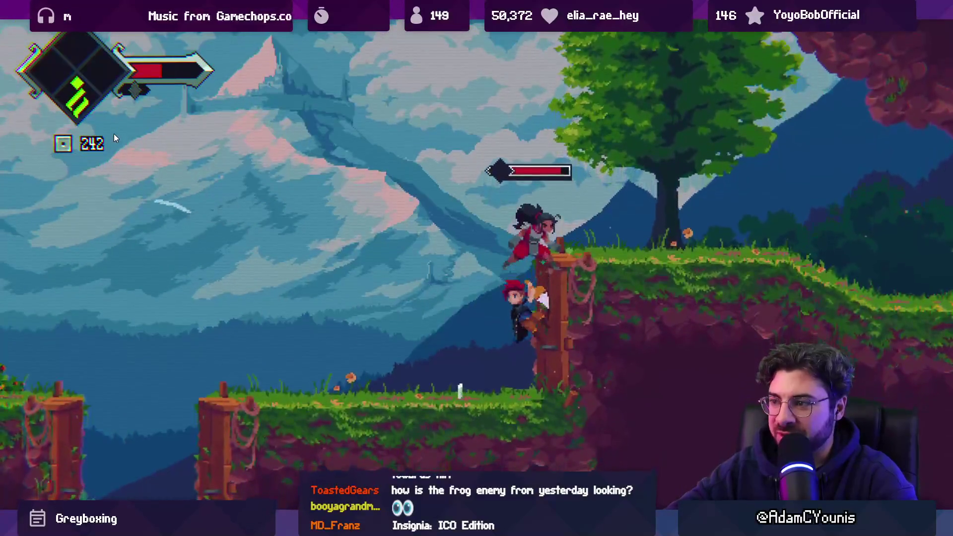
key("Up")
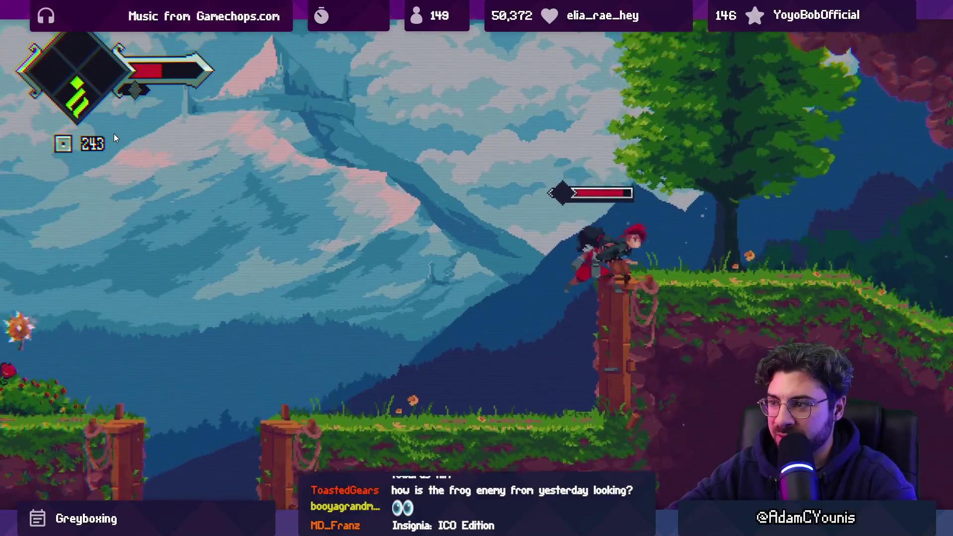
key("F11")
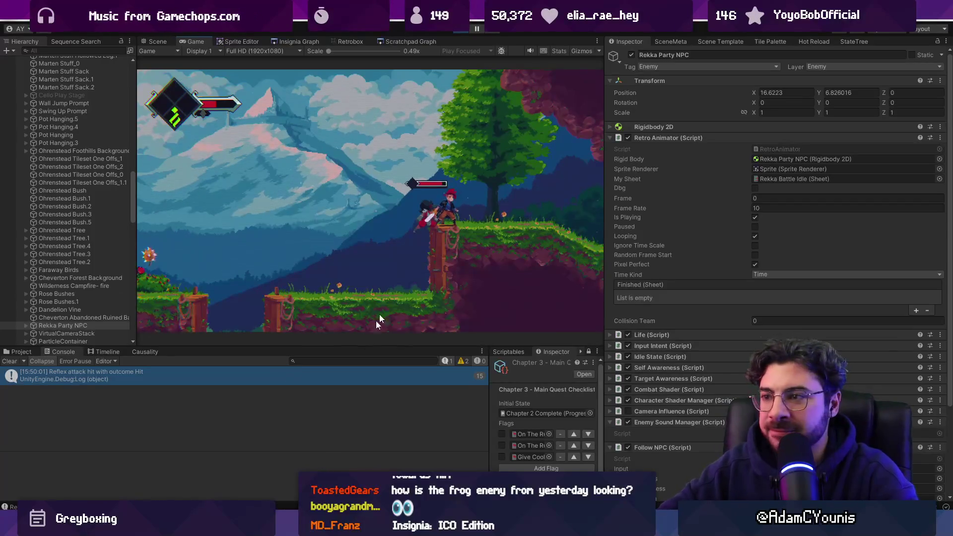
Switch to the Scene view and frame Rekka Party NPC by double-clicking it in the Hierarchy
key("Right")
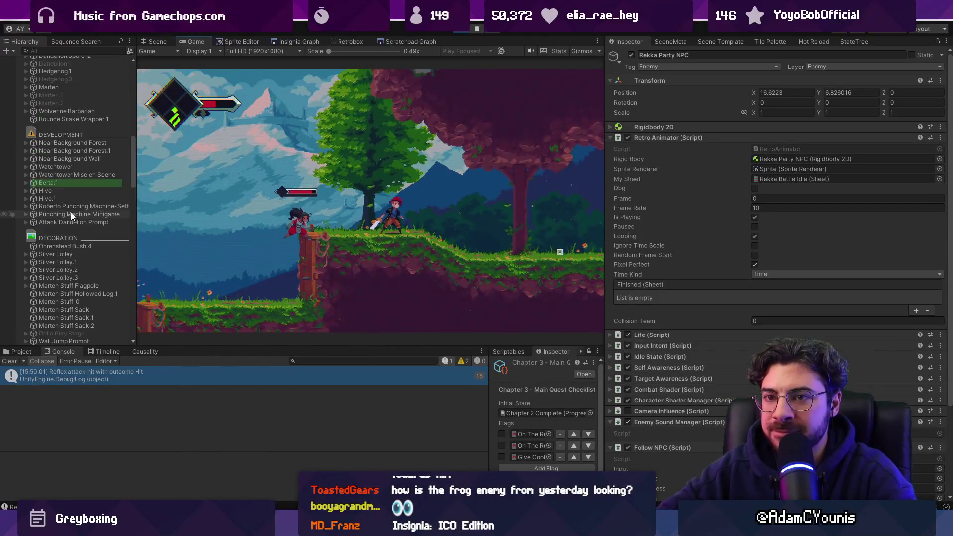
scroll(72, 209, "up", 5)
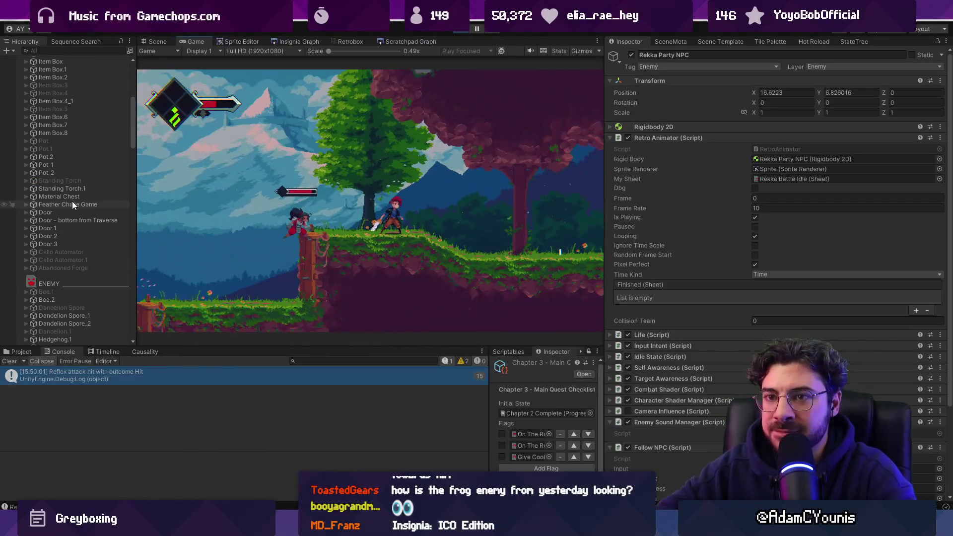
scroll(76, 216, "up", 5)
left_click(148, 41)
scroll(66, 138, "up", 10)
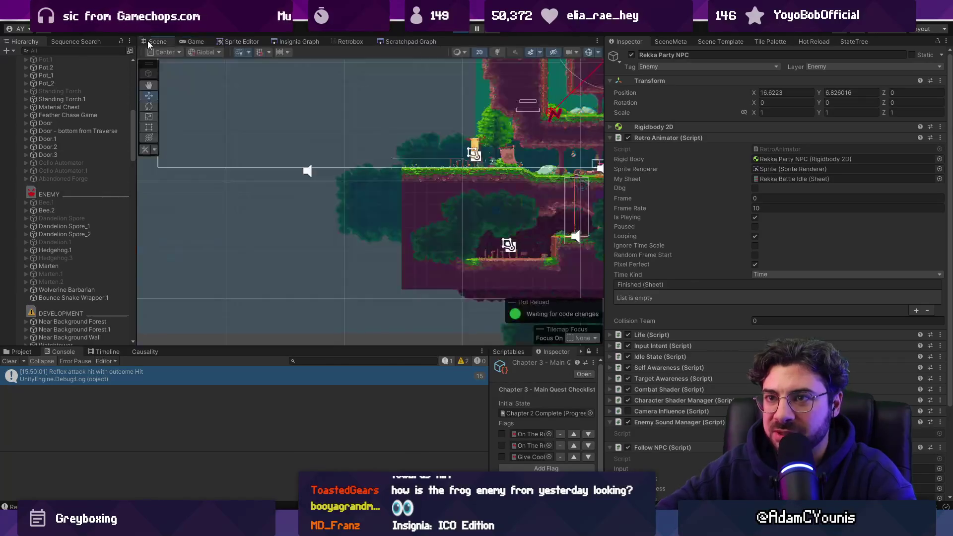
scroll(68, 164, "down", 5)
scroll(76, 183, "up", 2)
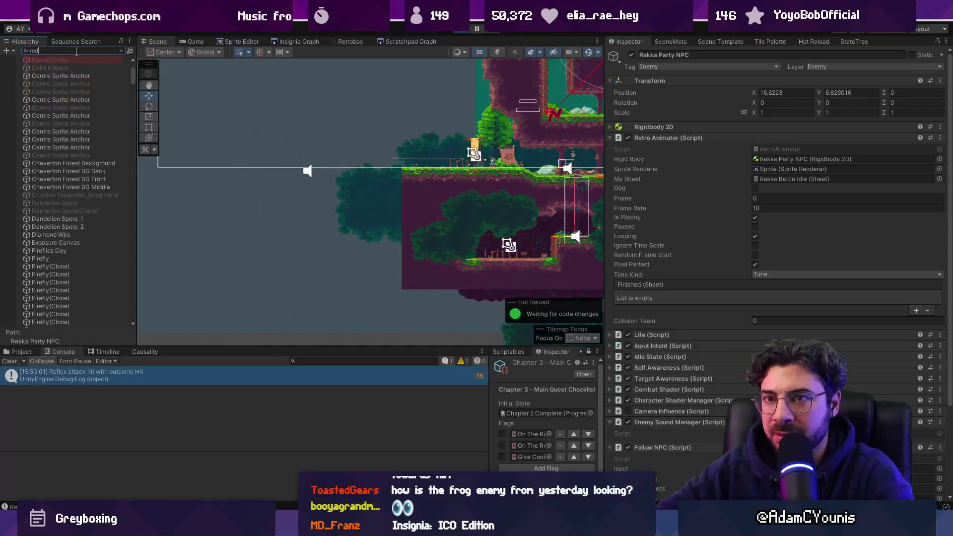
double_click(56, 68)
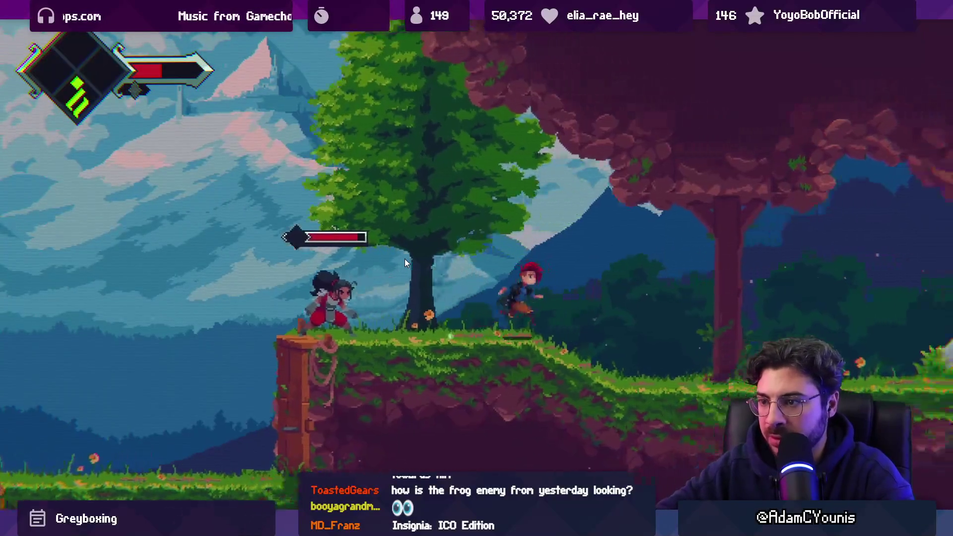
Run right, wall-jump off the pillar, then run left to the stone house and back into the cave
key("Right")
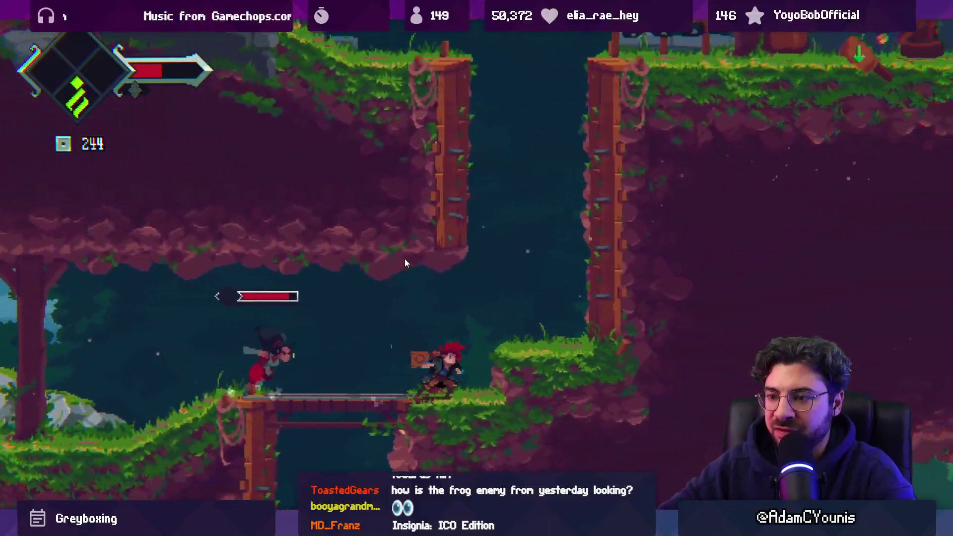
key("space")
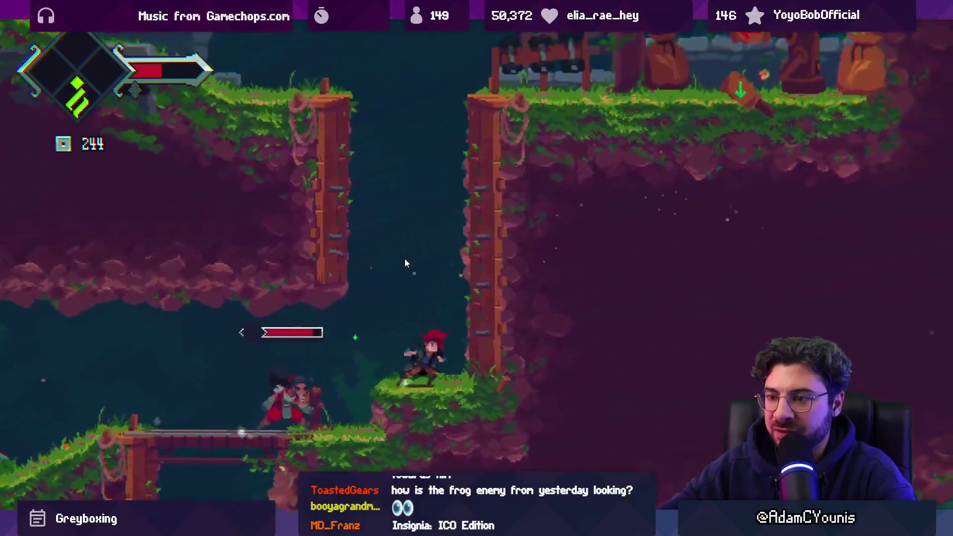
key("space")
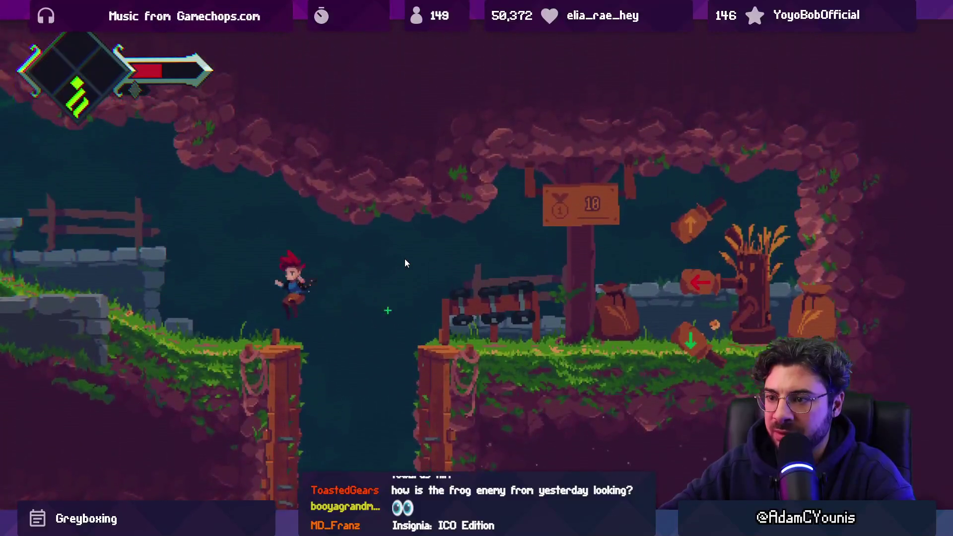
key("Left")
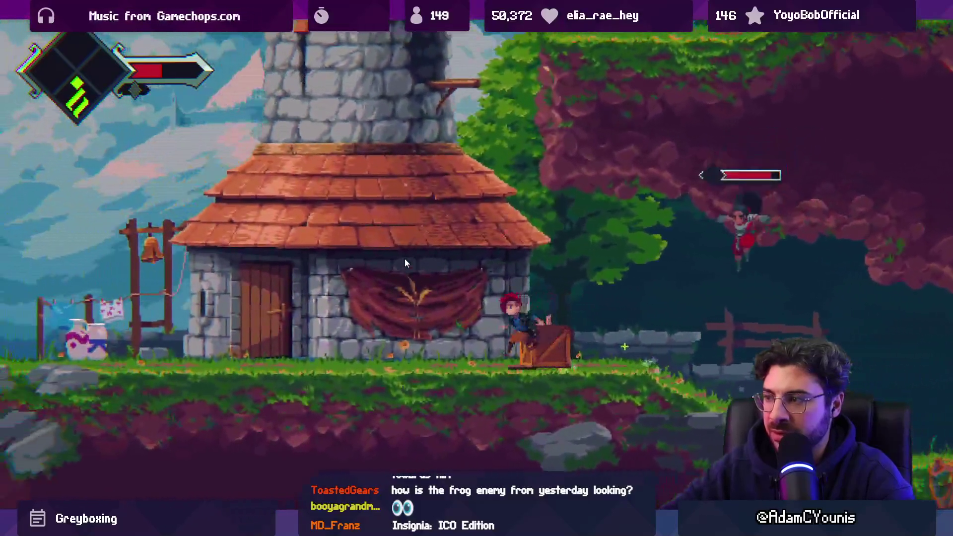
key("Left")
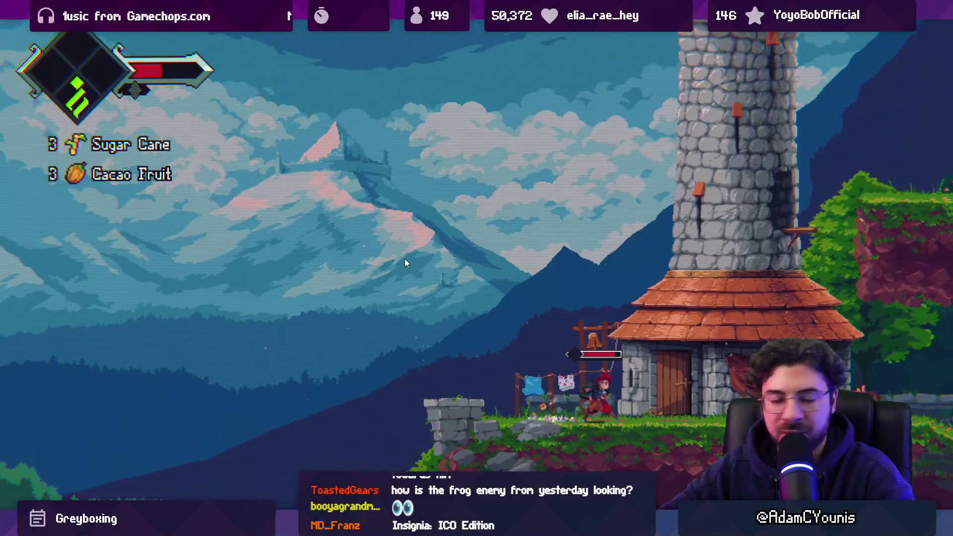
key("Right")
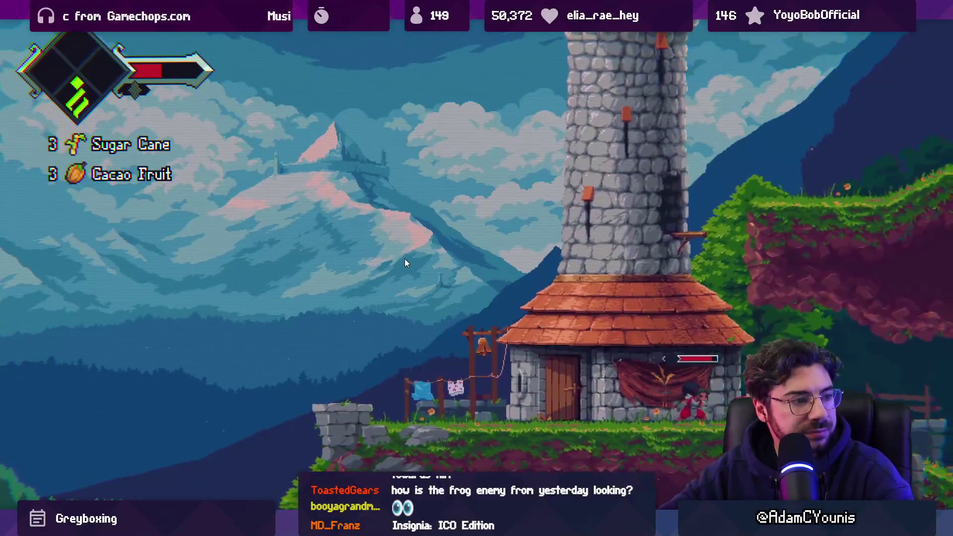
key("Right")
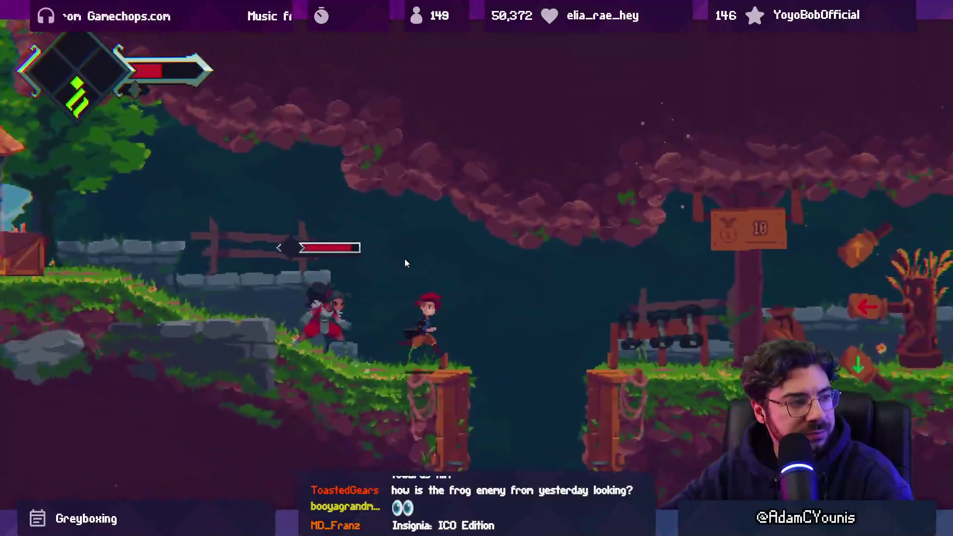
Jump the gap, cross the bridge, fight the red-clad enemy, then stop Play mode
key("space")
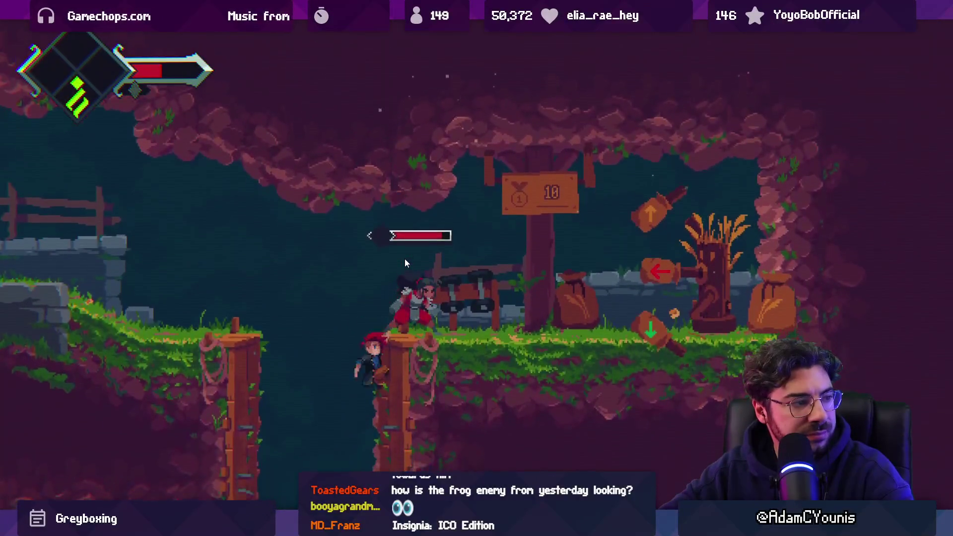
key("Down")
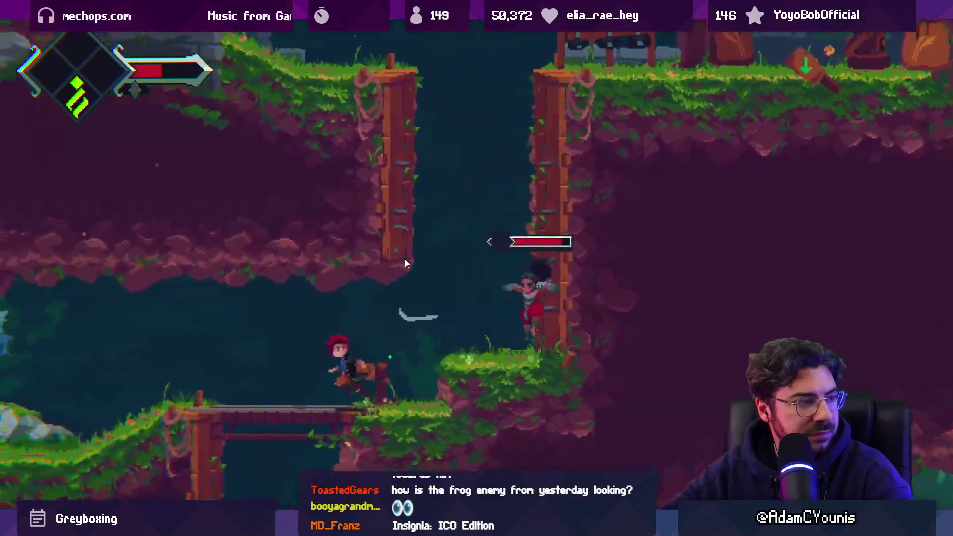
key("Right")
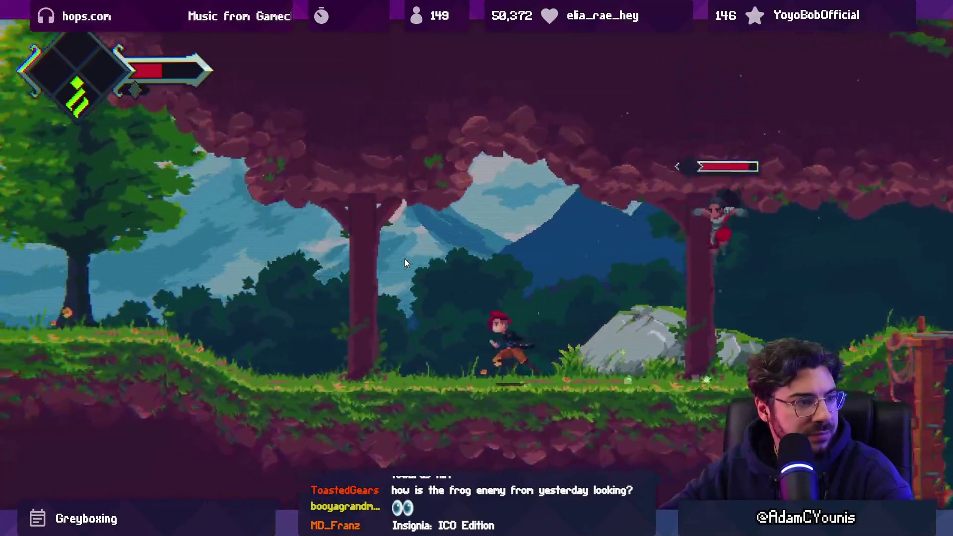
key("Right")
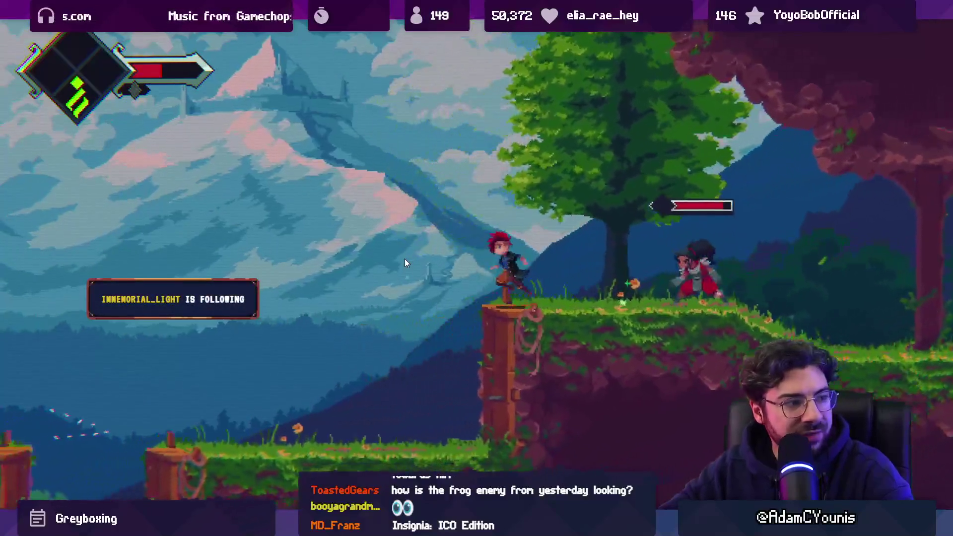
key("Left")
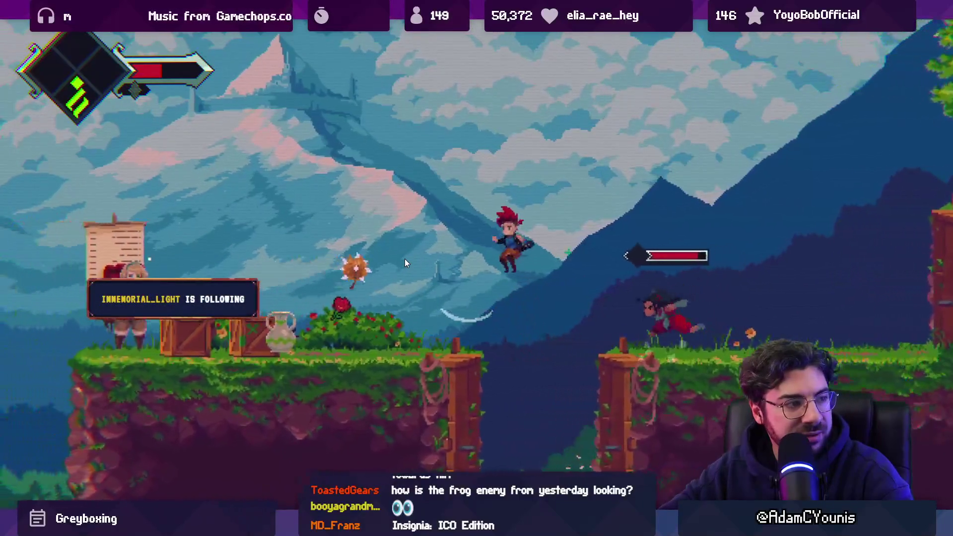
key("x")
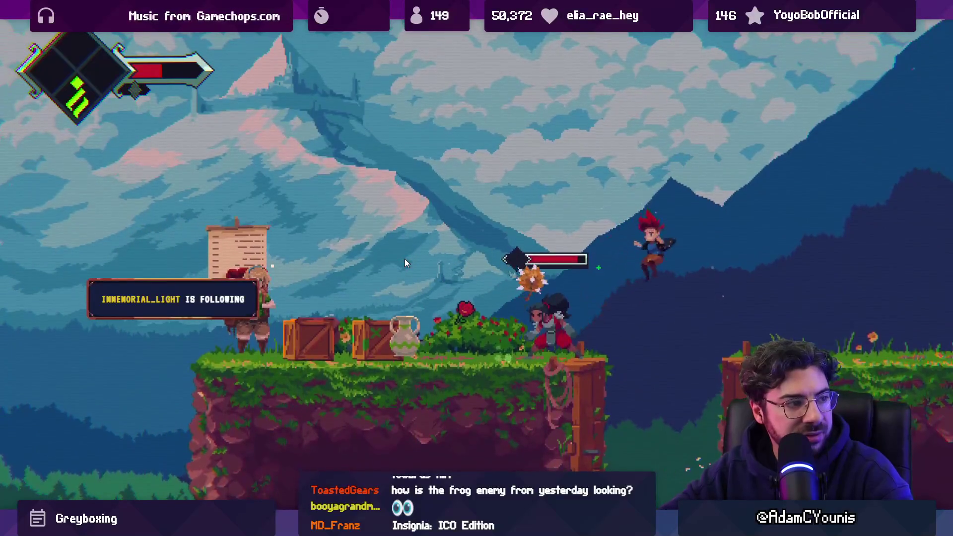
key("Left")
key("x")
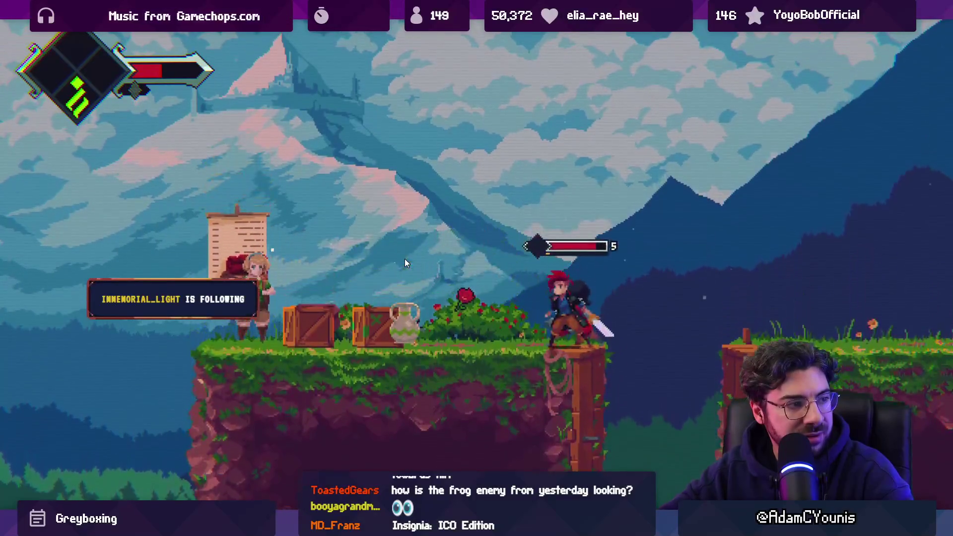
key("ctrl+p")
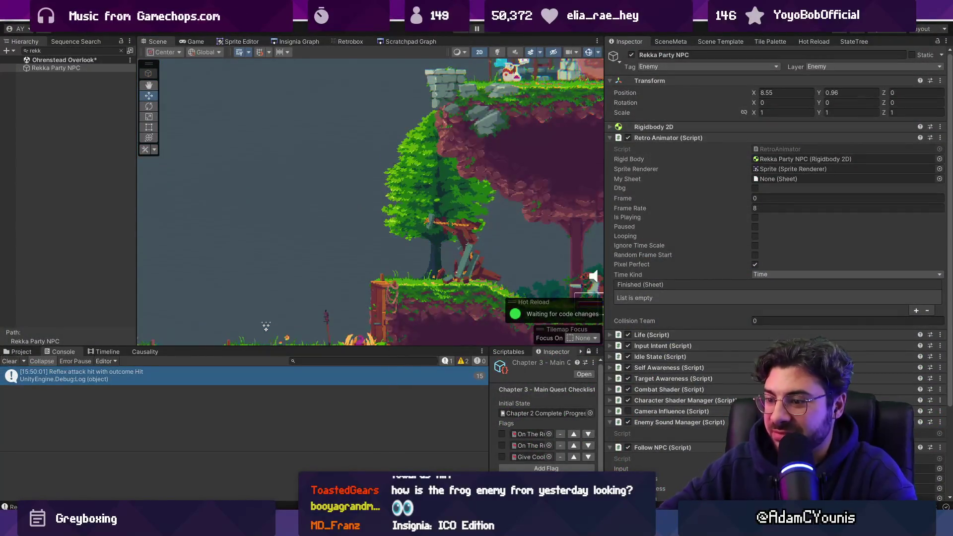
Clear the Hierarchy filter, then select and expand Rekka Party NPC
key("alt+Tab")
key("alt+Tab")
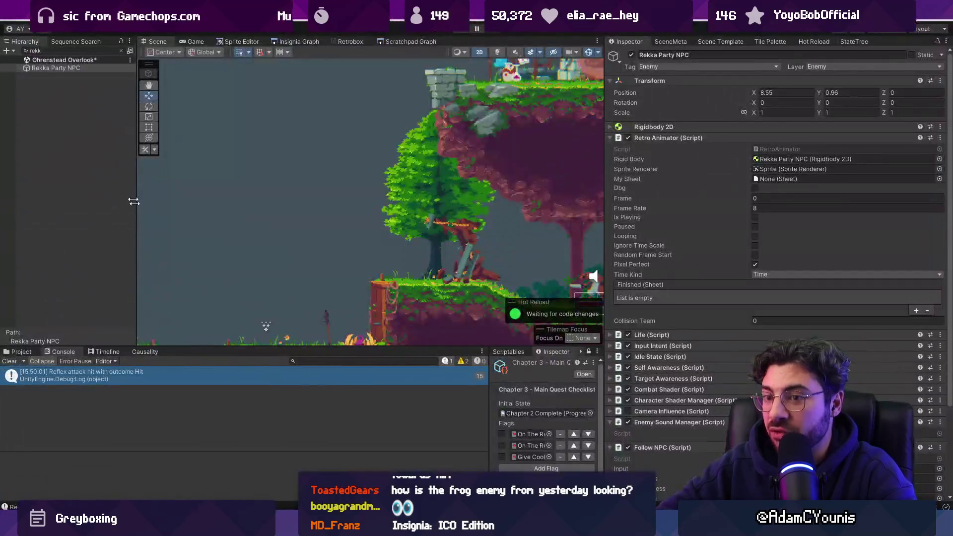
scroll(680, 282, "down", 5)
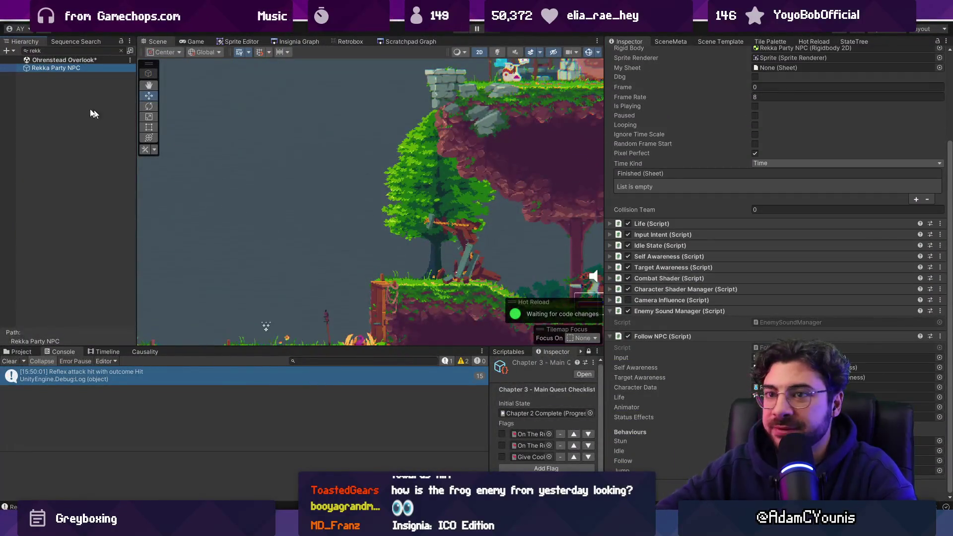
left_click(120, 51)
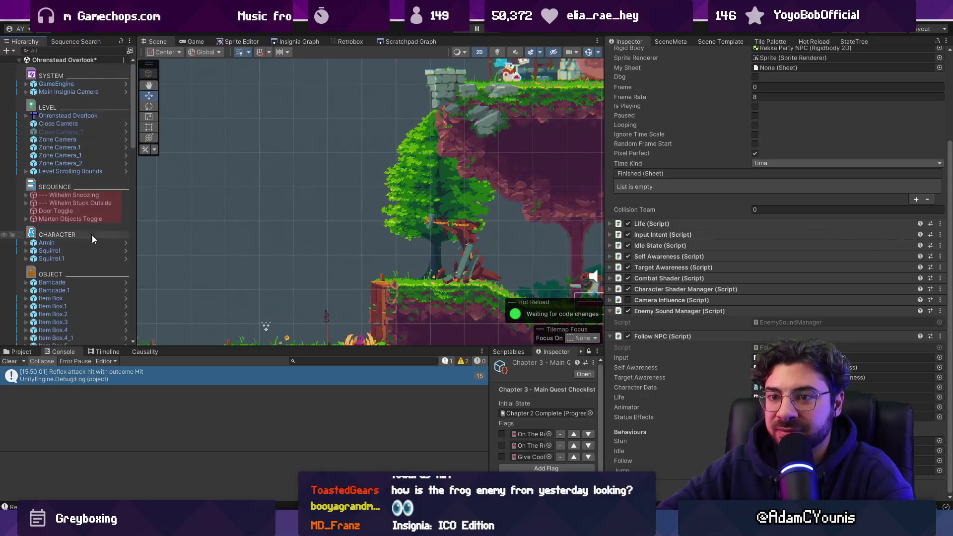
scroll(98, 245, "down", 10)
scroll(119, 213, "up", 10)
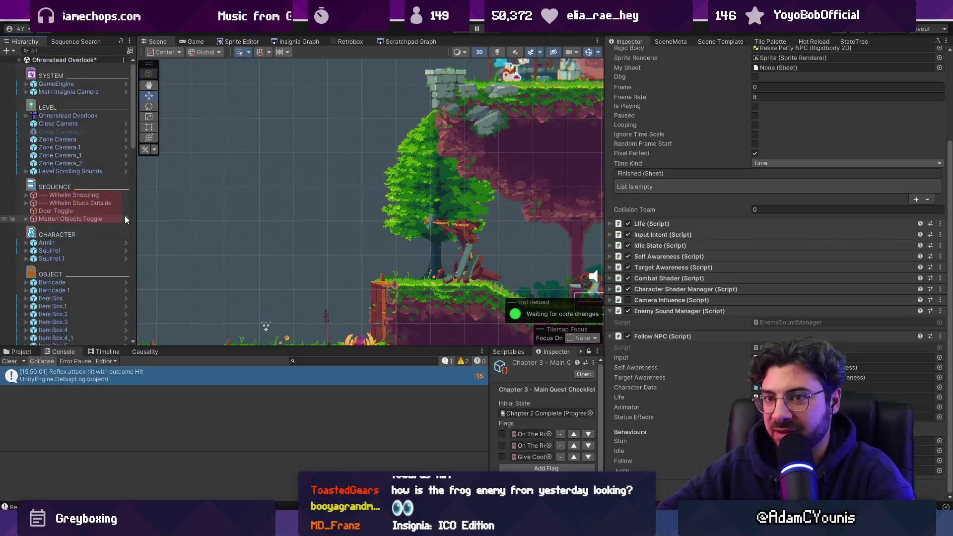
scroll(103, 219, "down", 10)
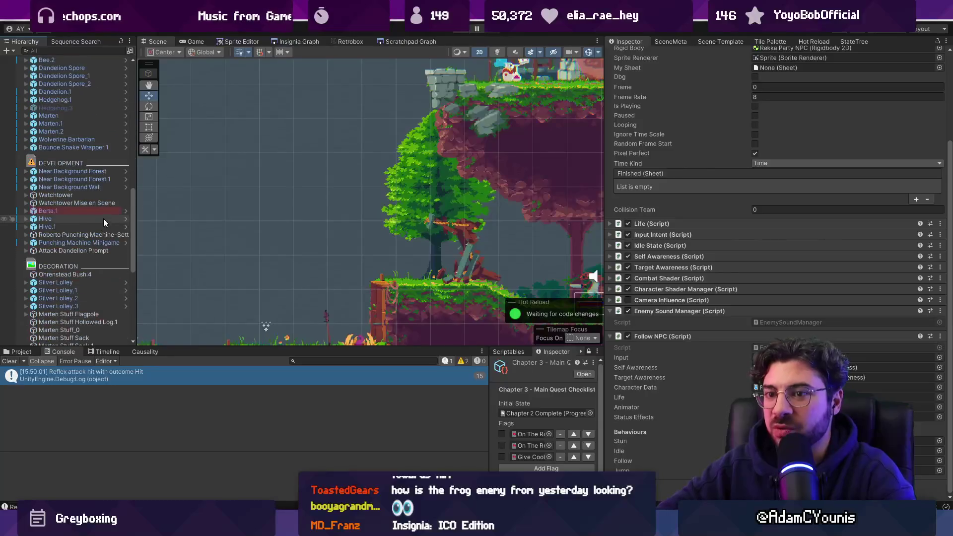
scroll(104, 225, "down", 5)
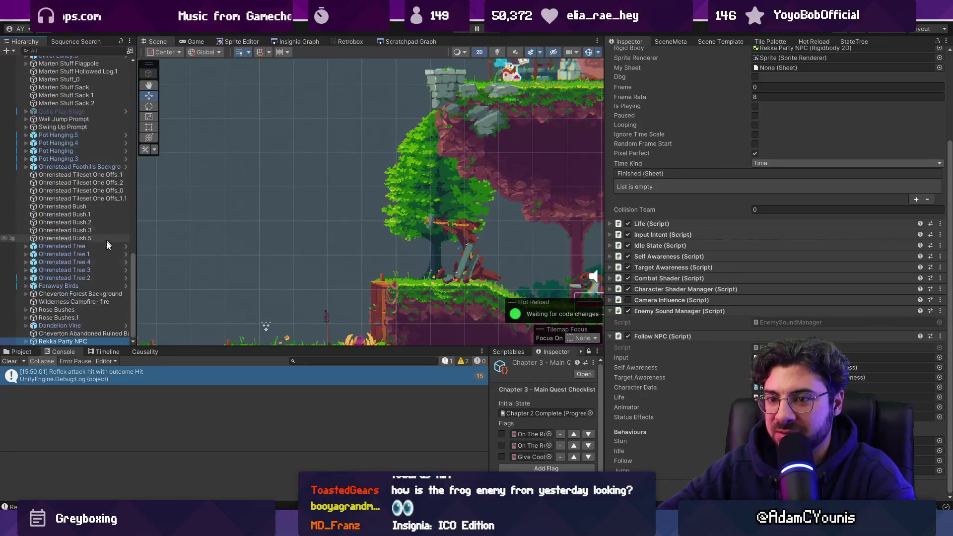
left_click(98, 341)
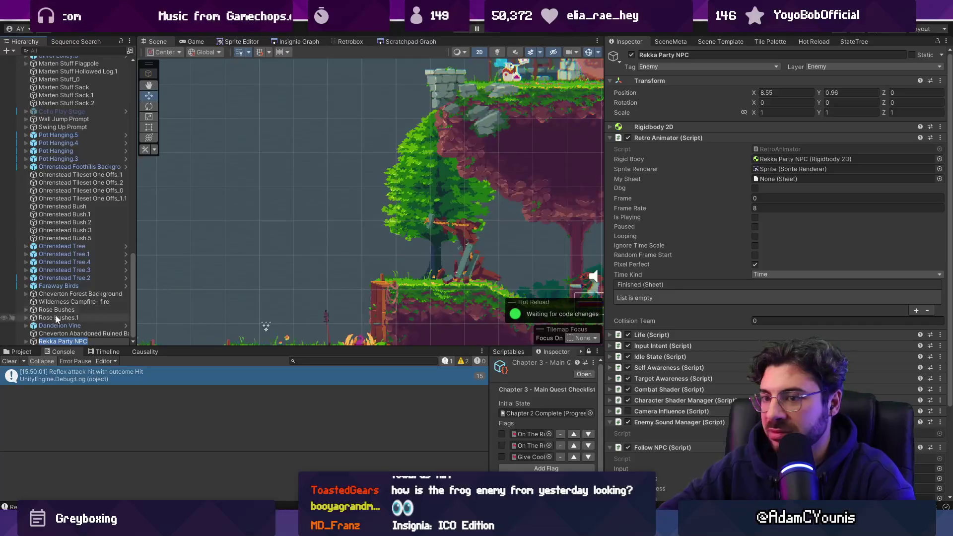
left_click(26, 341)
Select Target Jump and drag its Height Curve peak down from about 1.3 to 1.0
scroll(80, 293, "down", 2)
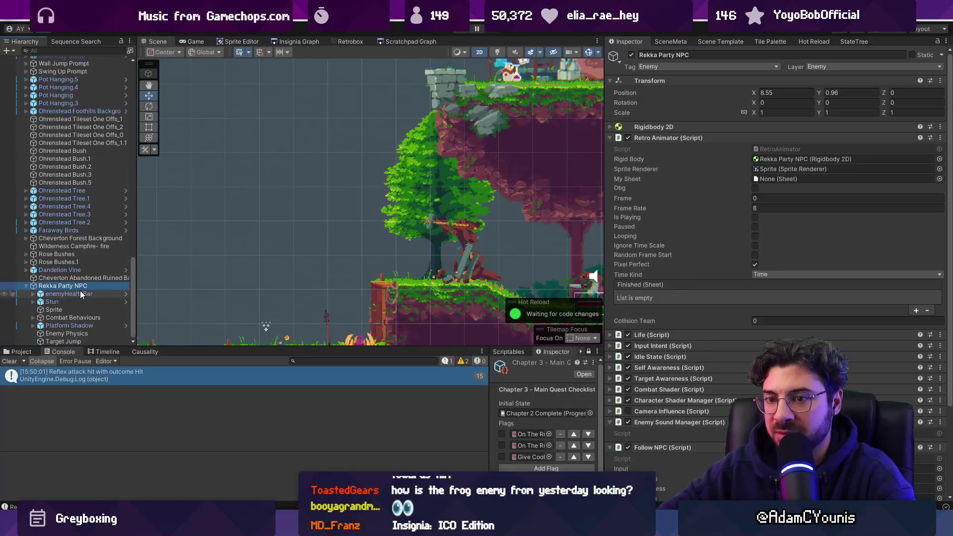
left_click(76, 341)
left_click(775, 172)
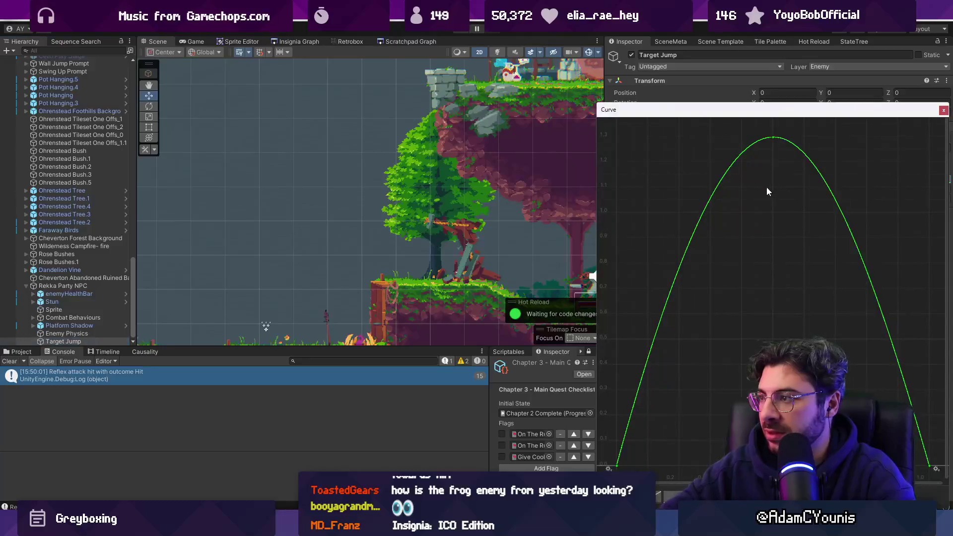
mouse_move(775, 138)
left_mouse_down()
mouse_move(763, 207)
mouse_move(773, 213)
left_mouse_up()
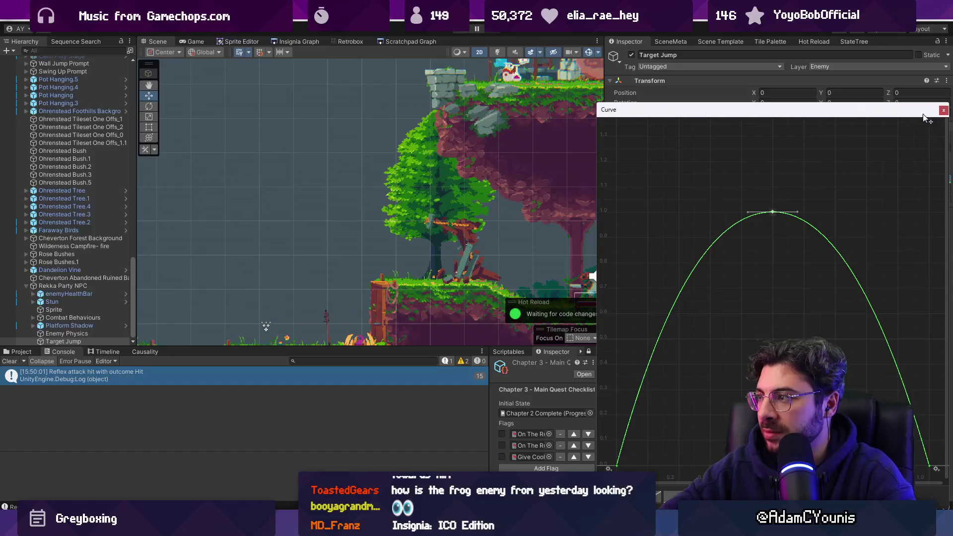
key("alt+Tab")
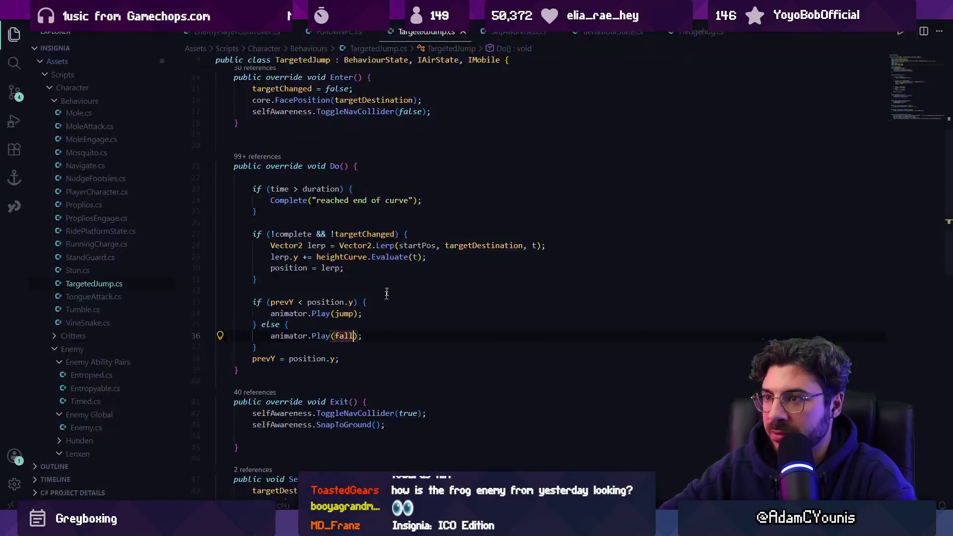
Change line 7's duration multiplier from 0.5f to 0.3f, save TargetedJump.cs, and play in Unity
left_click_drag(317, 166, 630, 166)
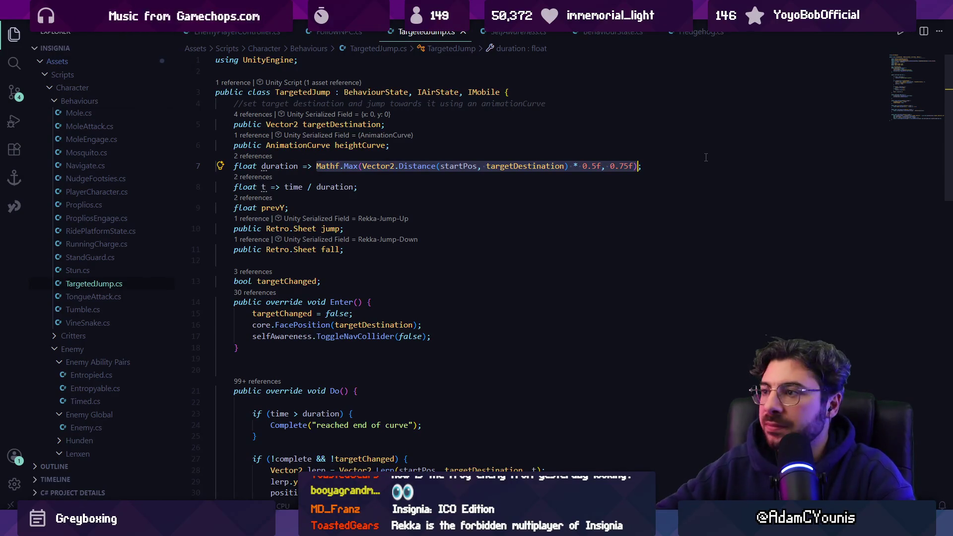
left_click(660, 163)
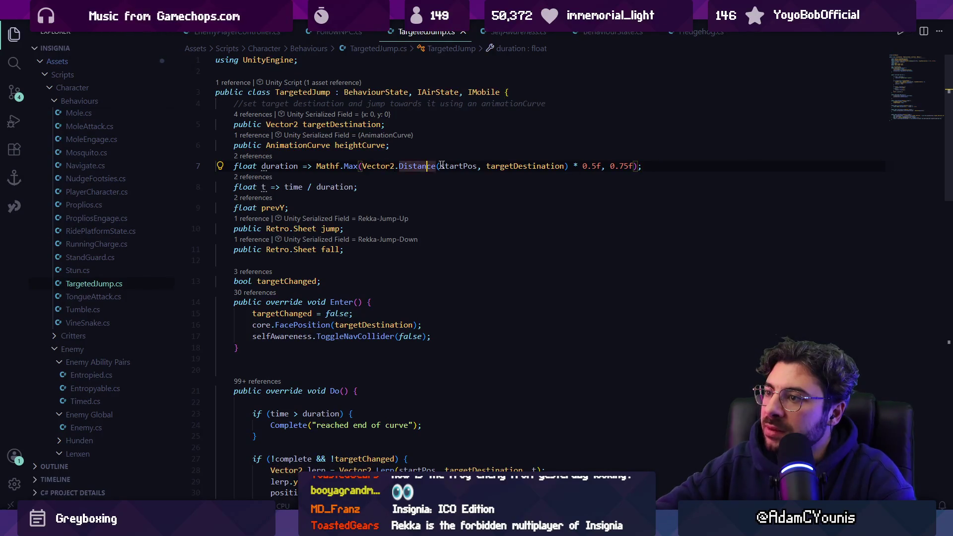
left_click(500, 165)
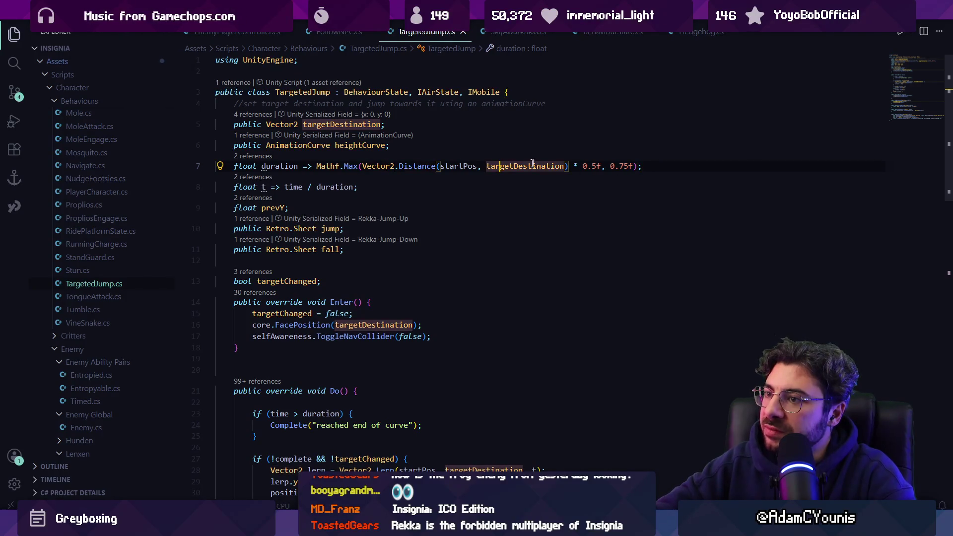
left_click(597, 166)
key("BackSpace")
type("3")
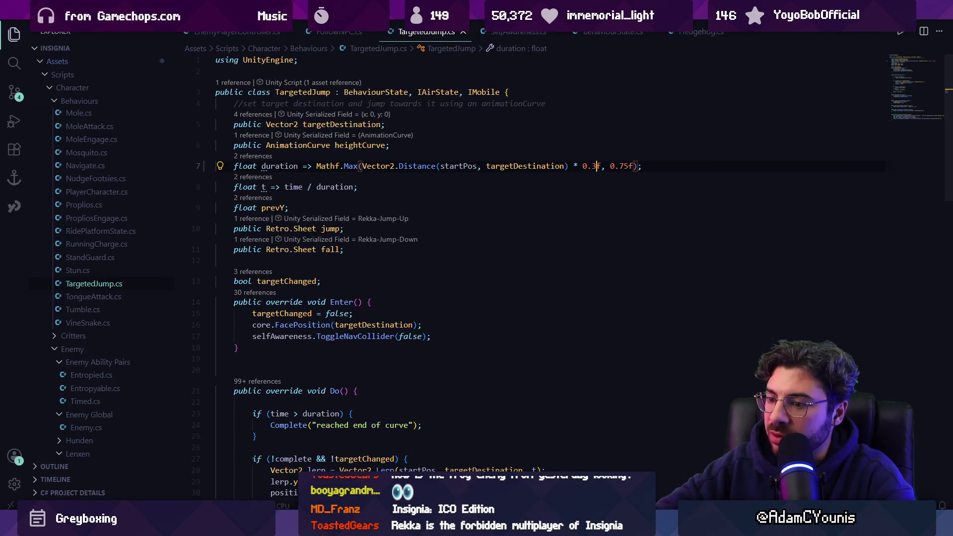
key("ctrl+s")
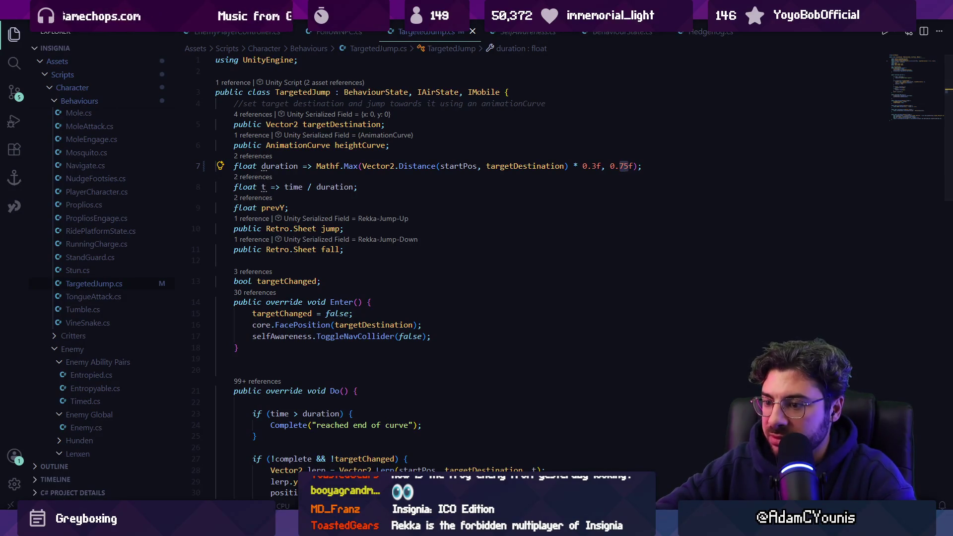
key("alt+Tab")
left_click(465, 30)
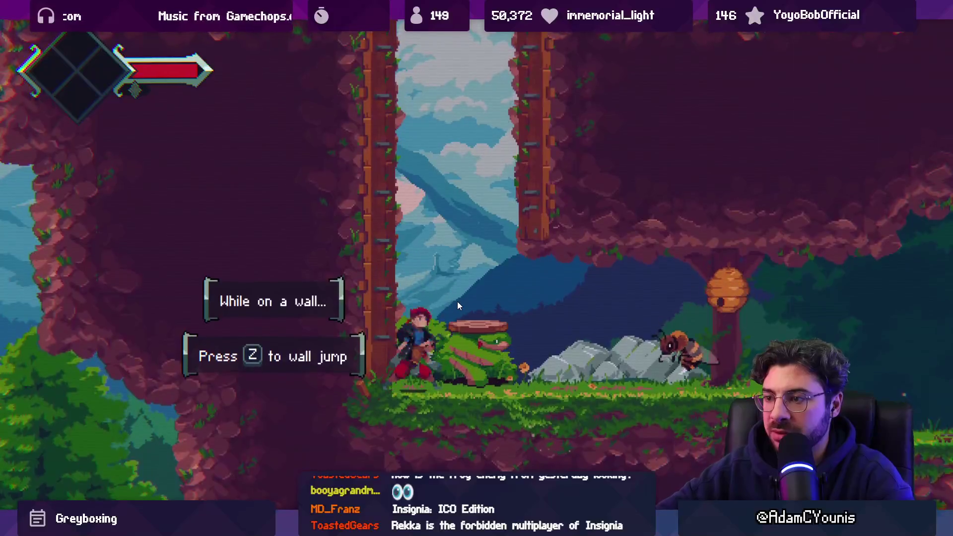
Launch up the shaft off the frog, run onto the ledge and attack the fox
key("z")
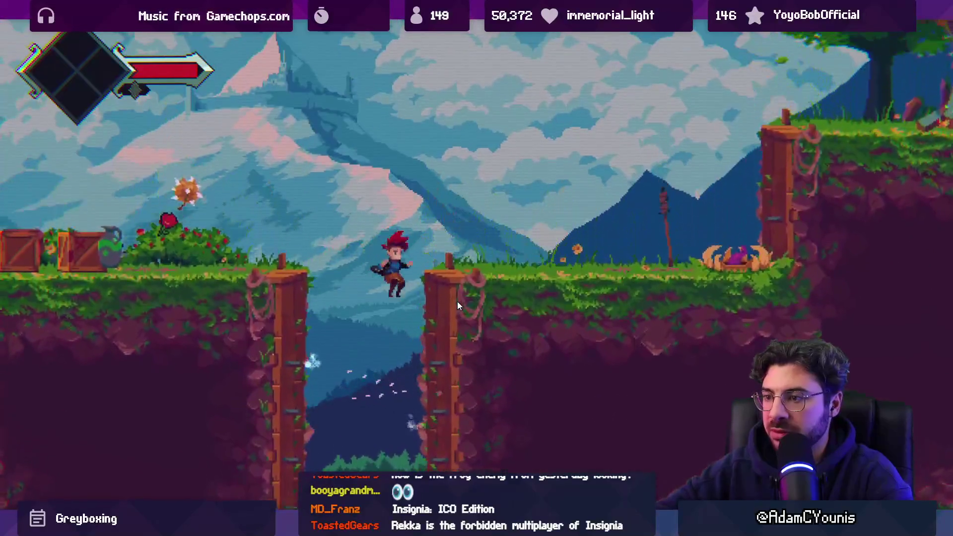
key("x")
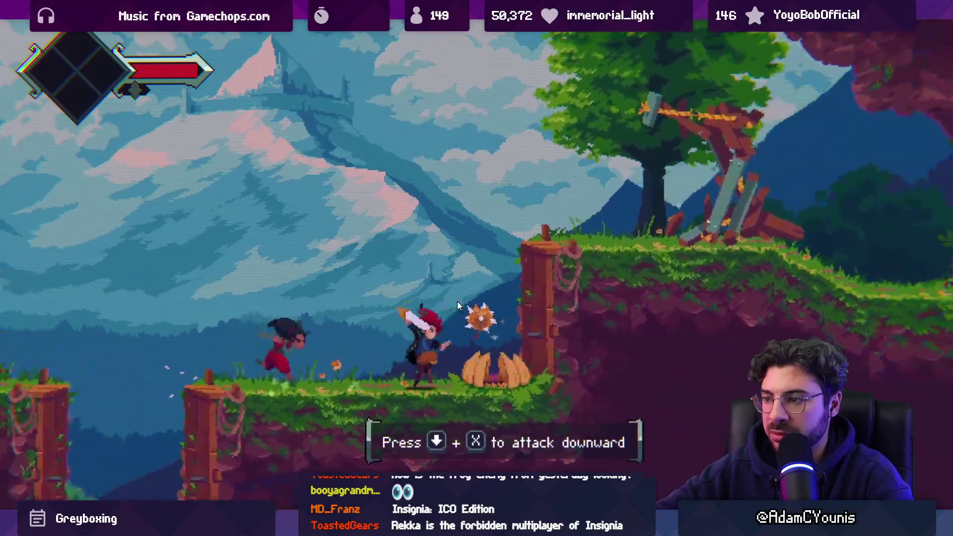
key("Right")
key("z")
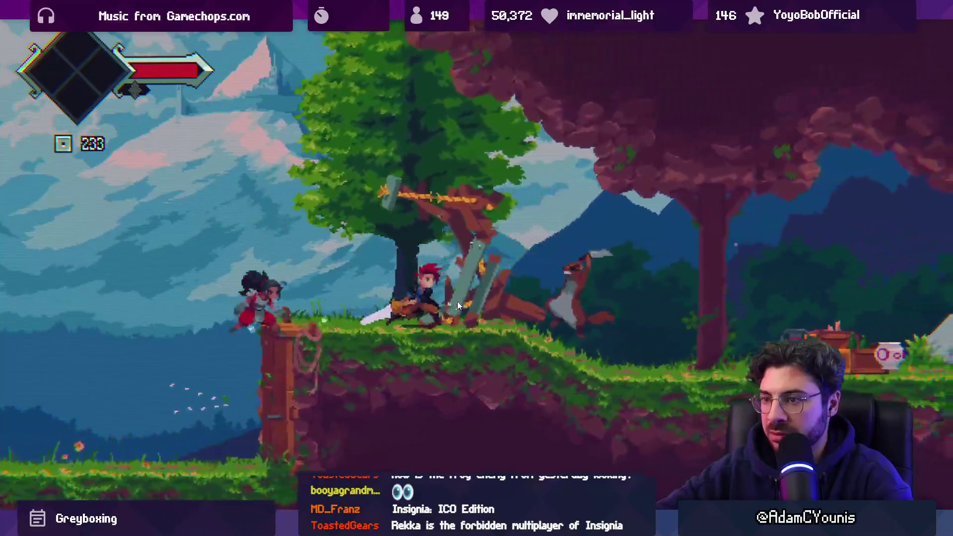
key("x")
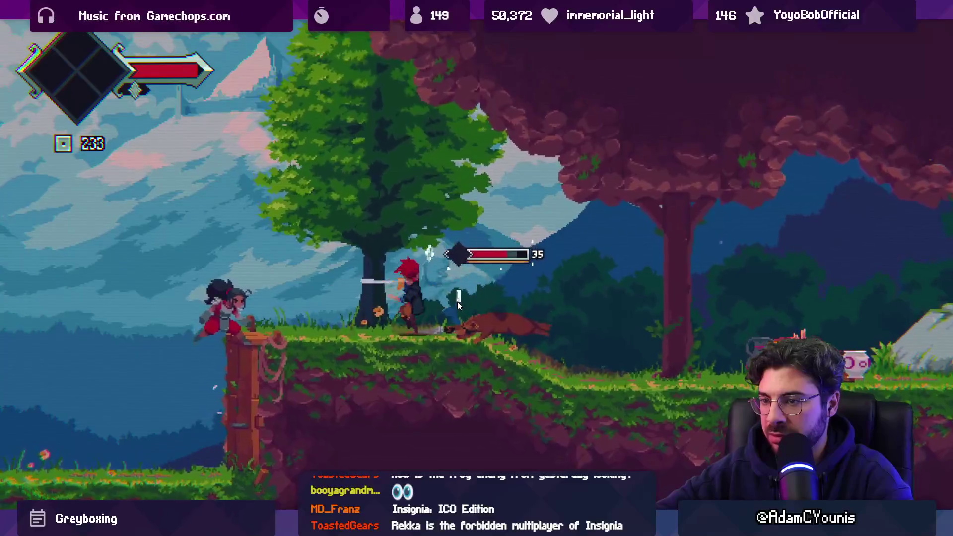
key("Left")
key("z")
key("x")
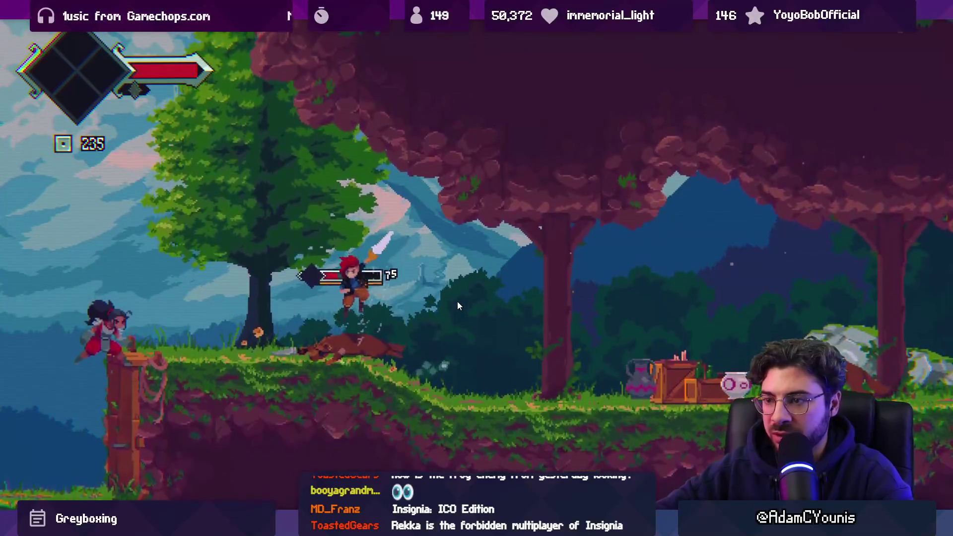
Finish off the fox, leave fullscreen play, and show the Scene view
key("x")
key("Left")
key("Right")
key("x")
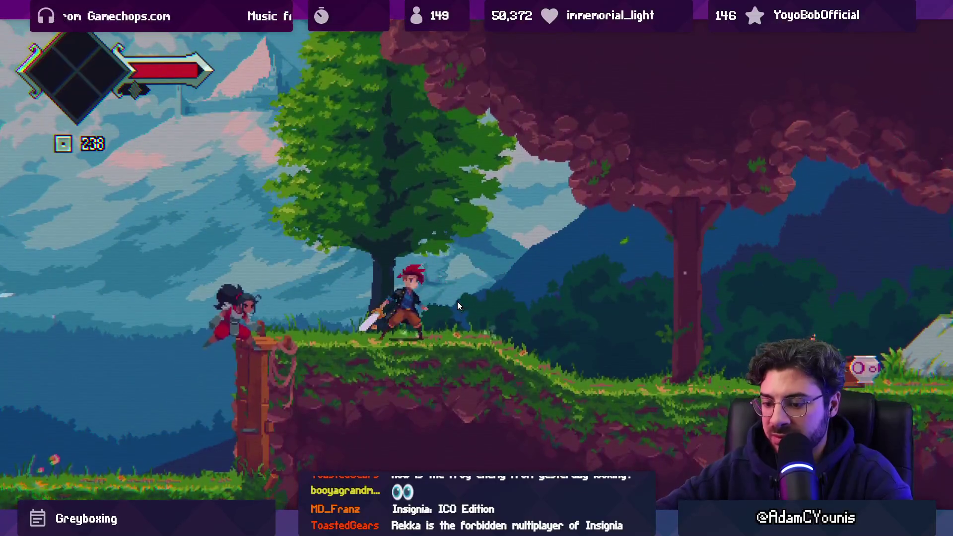
key("shift+space")
key("ctrl+1")
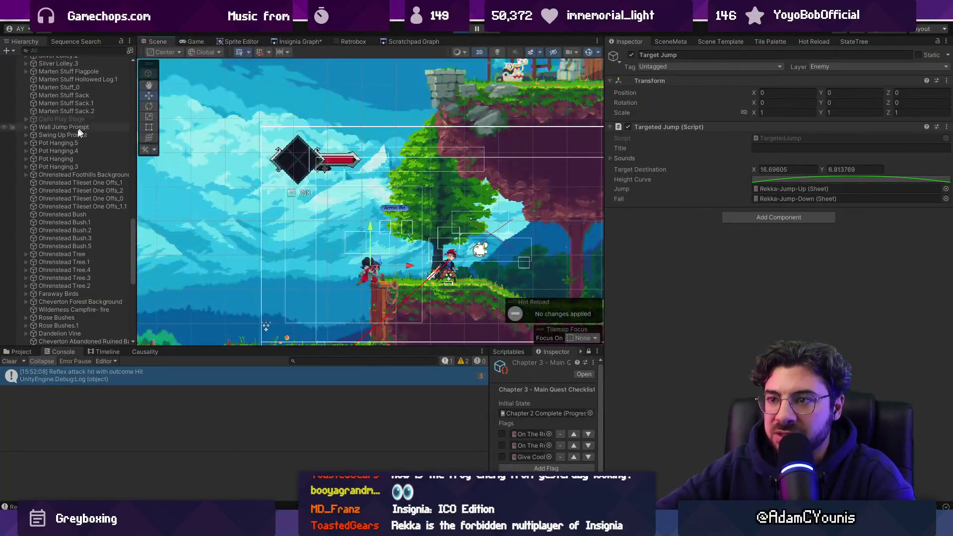
Focus on Rekka Party NPC and inspect the ground tilemap beside it
scroll(70, 139, "up", 10)
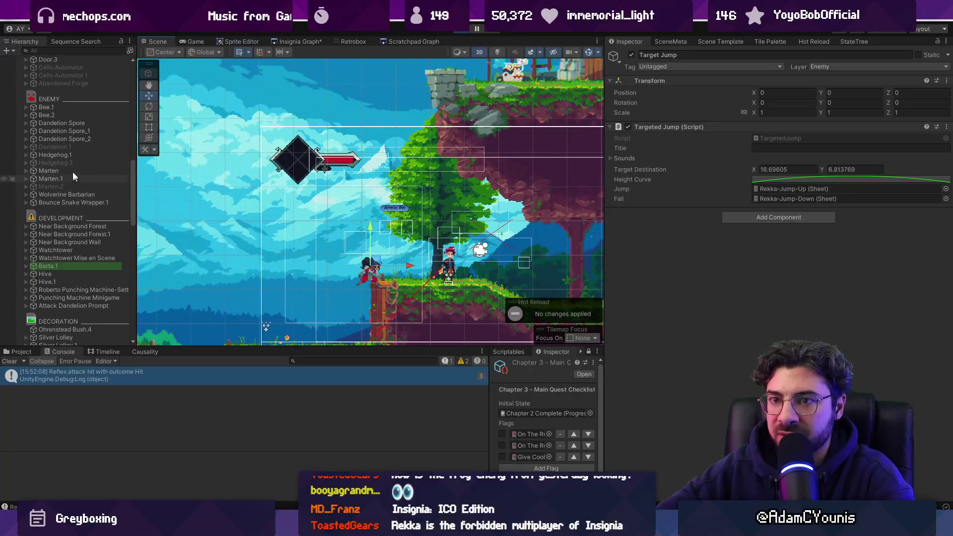
scroll(73, 107, "up", 12)
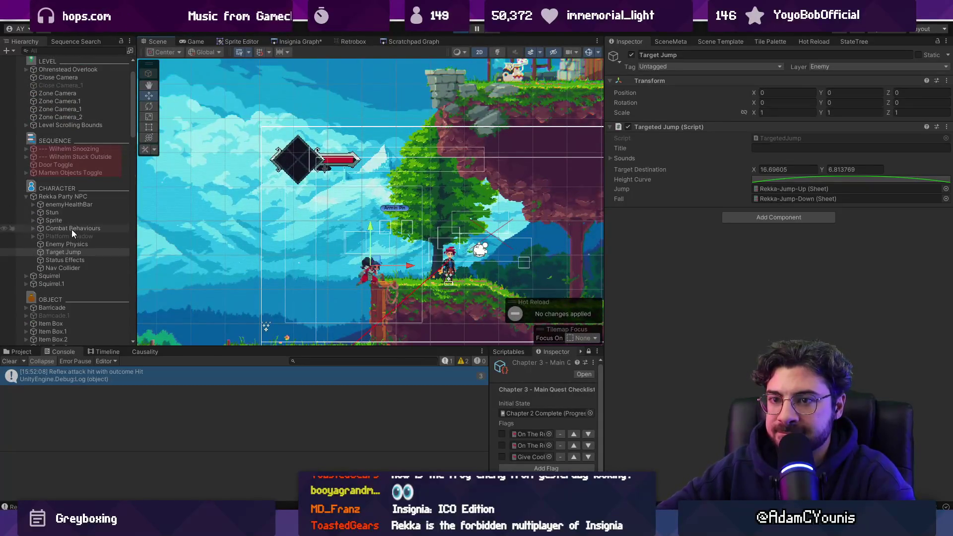
double_click(74, 198)
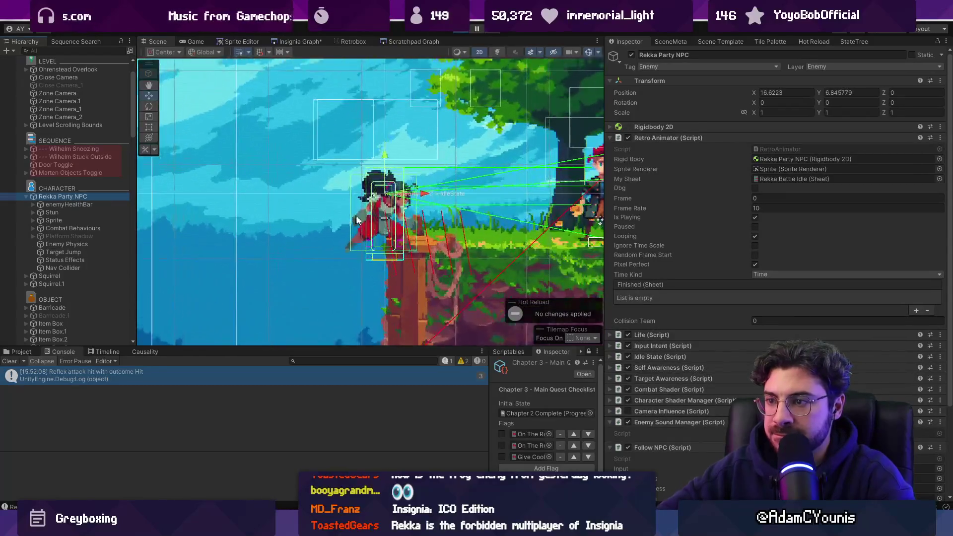
scroll(257, 229, "down", 10)
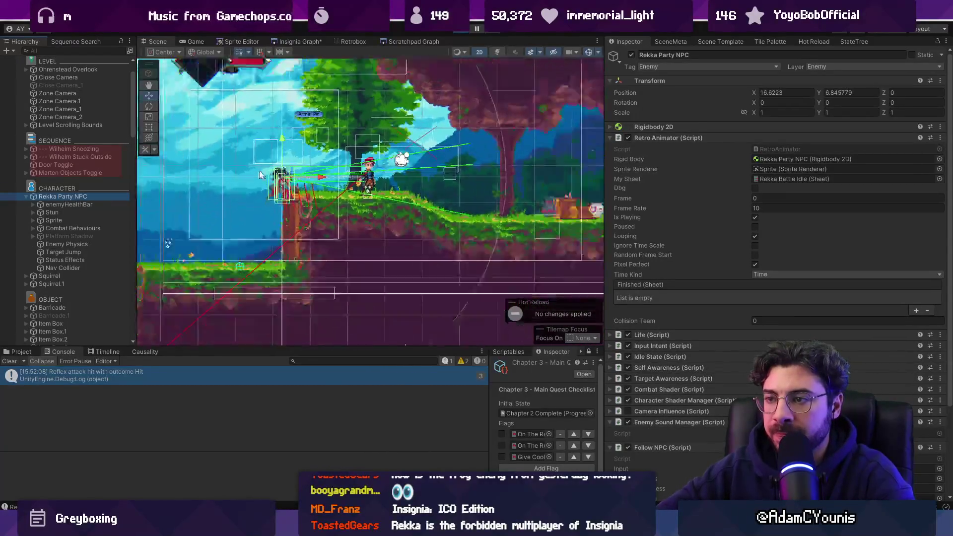
left_click(540, 167)
left_click(540, 168)
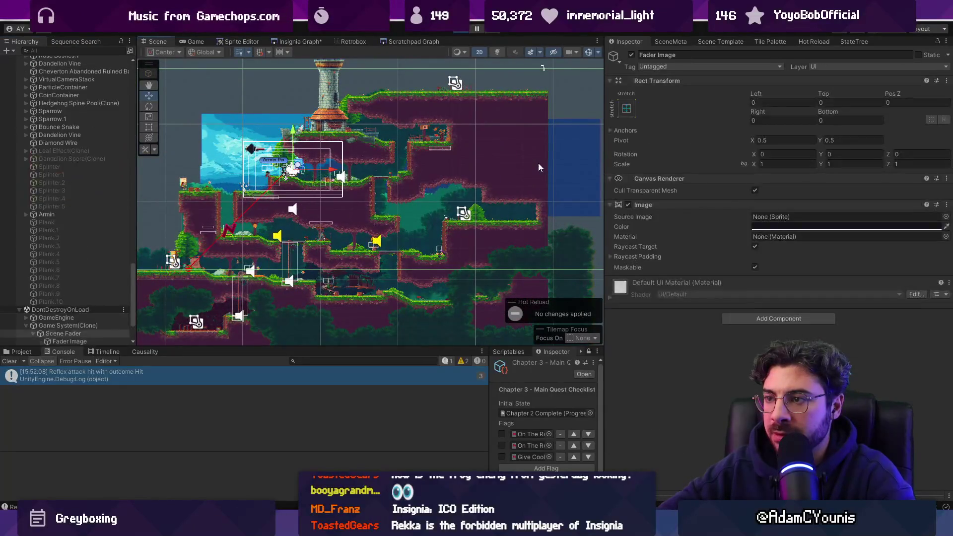
left_click(539, 168)
Add Rekka Party NPC to the selection, zoom the Scene view on it, then go to TargetedJump.cs
scroll(55, 133, "up", 3)
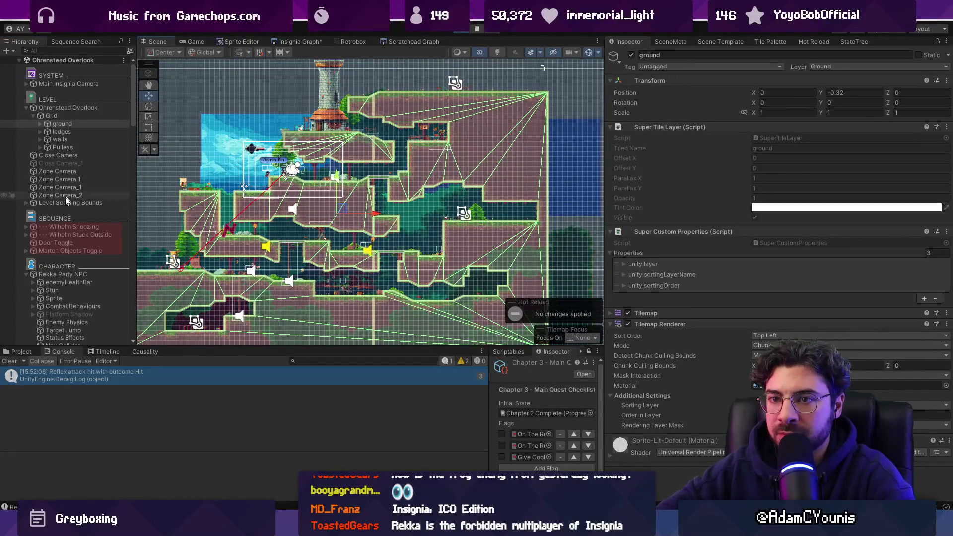
left_click(61, 275, "ctrl")
scroll(168, 192, "up", 10)
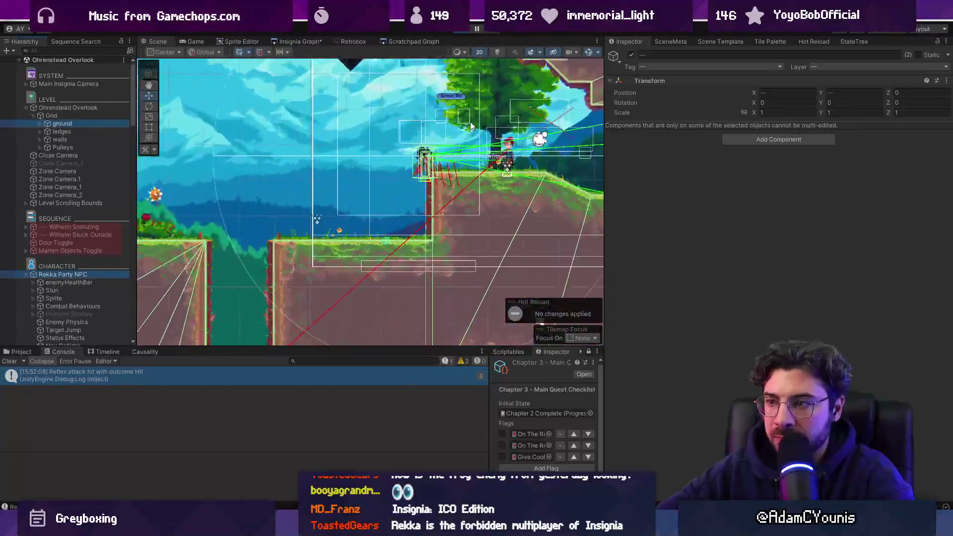
scroll(424, 206, "up", 3)
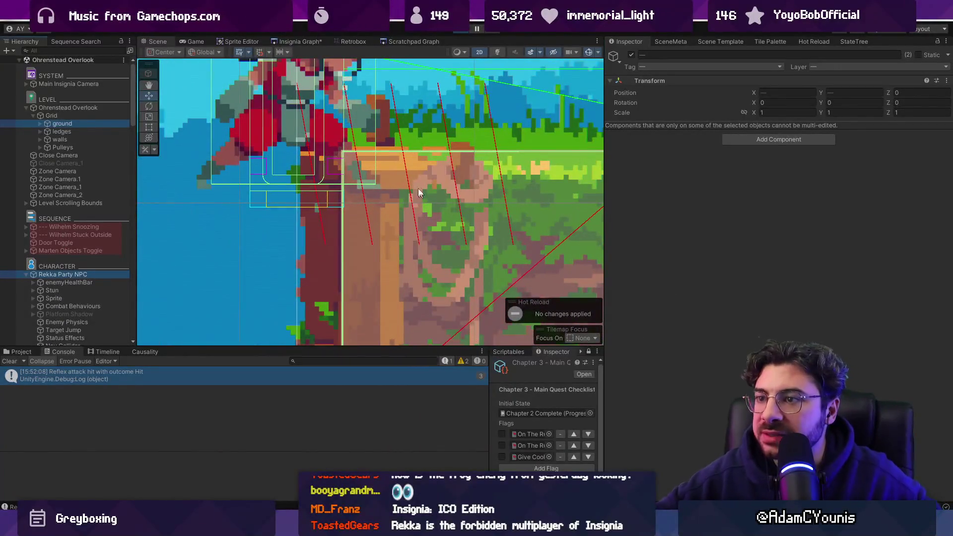
scroll(412, 213, "up", 3)
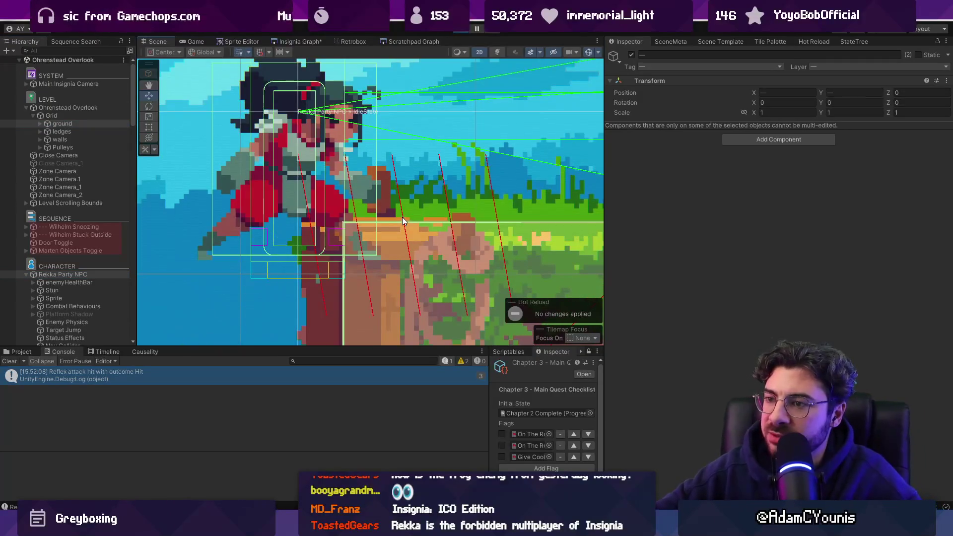
scroll(402, 217, "down", 2)
scroll(400, 208, "down", 1)
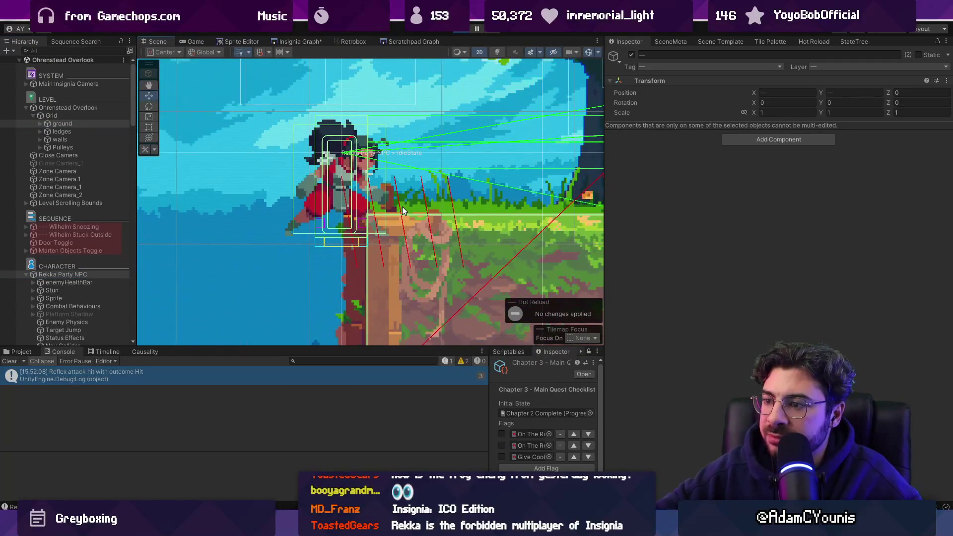
key("alt+Tab")
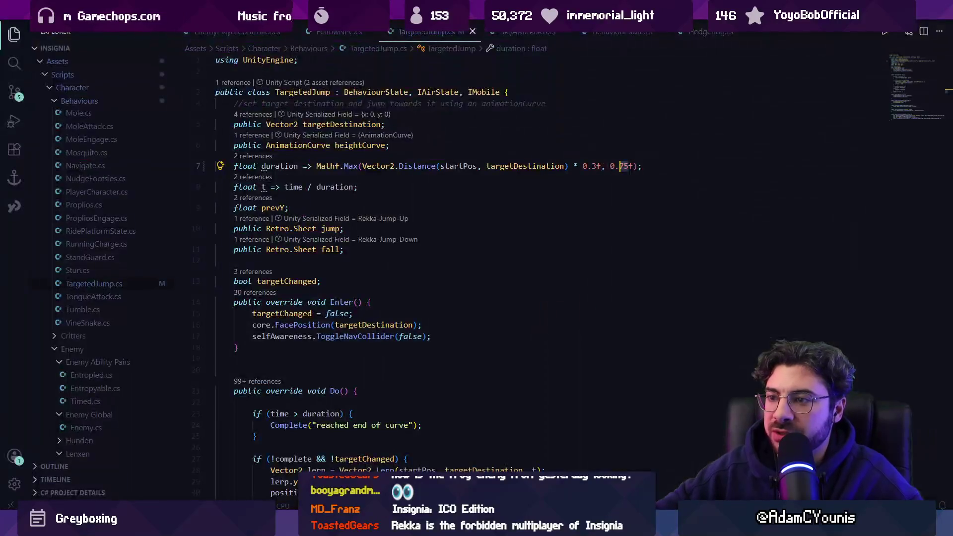
Review SetInputState in EnemyPlayerController.cs, checking Unity's FollowNPC MissingReferenceException errors in between
left_click(271, 32)
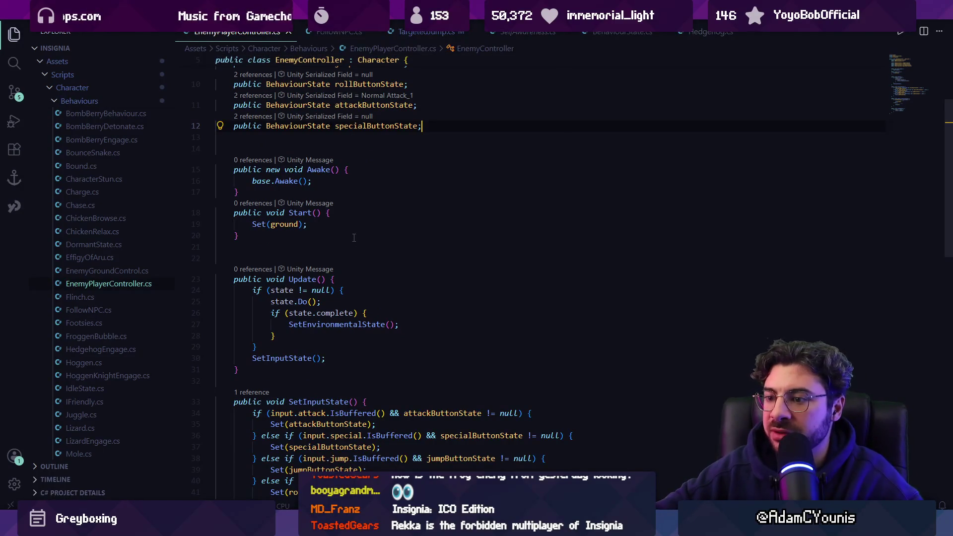
scroll(373, 199, "down", 2)
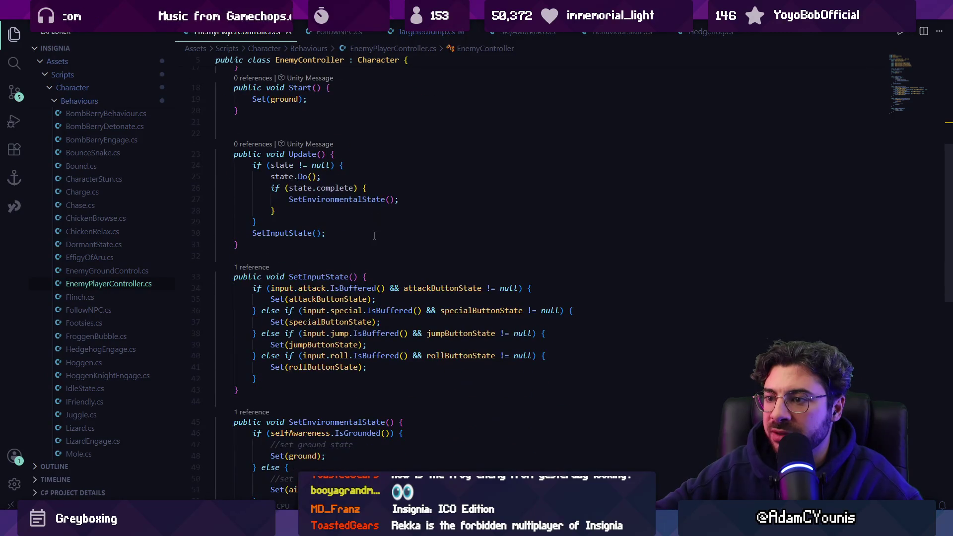
scroll(376, 228, "up", 3)
key("alt+Tab")
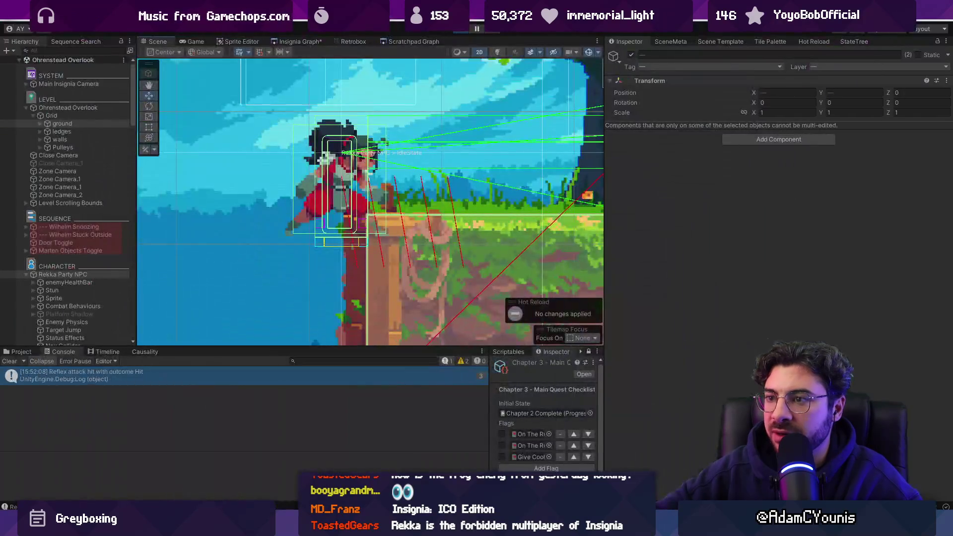
key("alt+Tab")
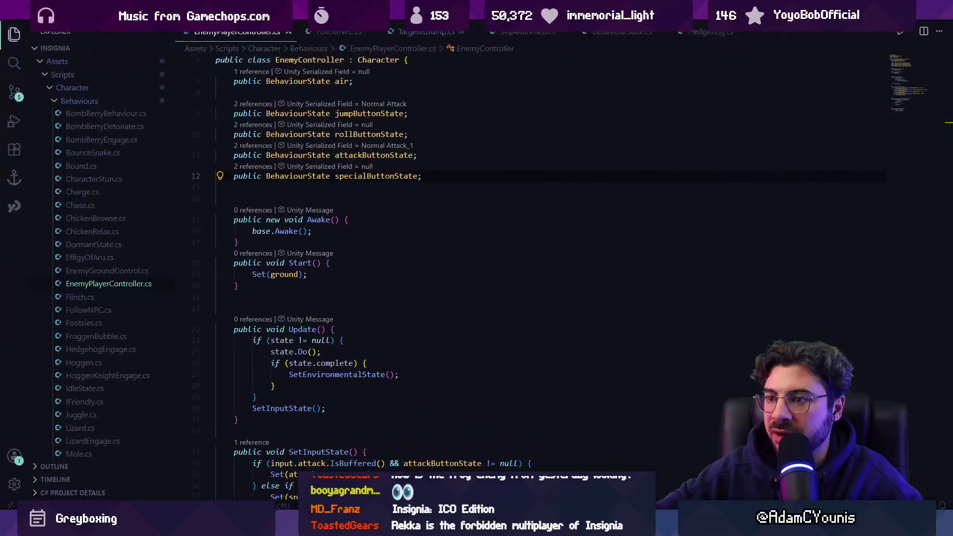
scroll(348, 274, "down", 3)
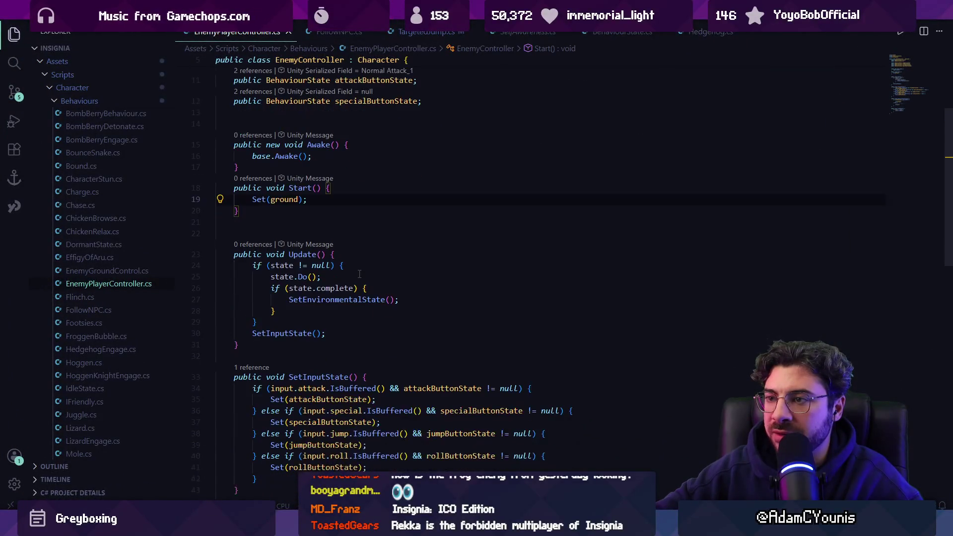
scroll(359, 274, "down", 2)
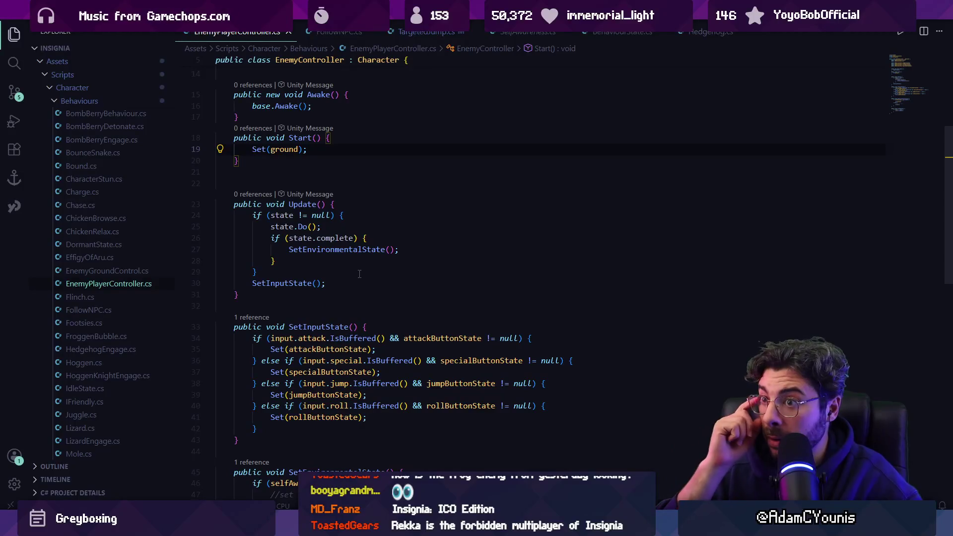
key("alt+Tab")
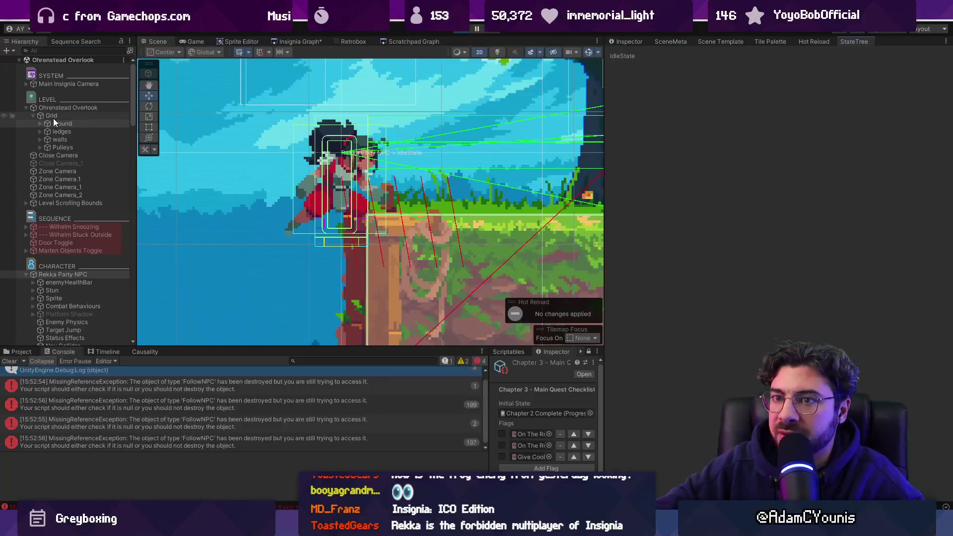
Examine Rekka Party NPC's state tree and Inspector components alongside the SetEnvironmentalState controller code
left_click(62, 276)
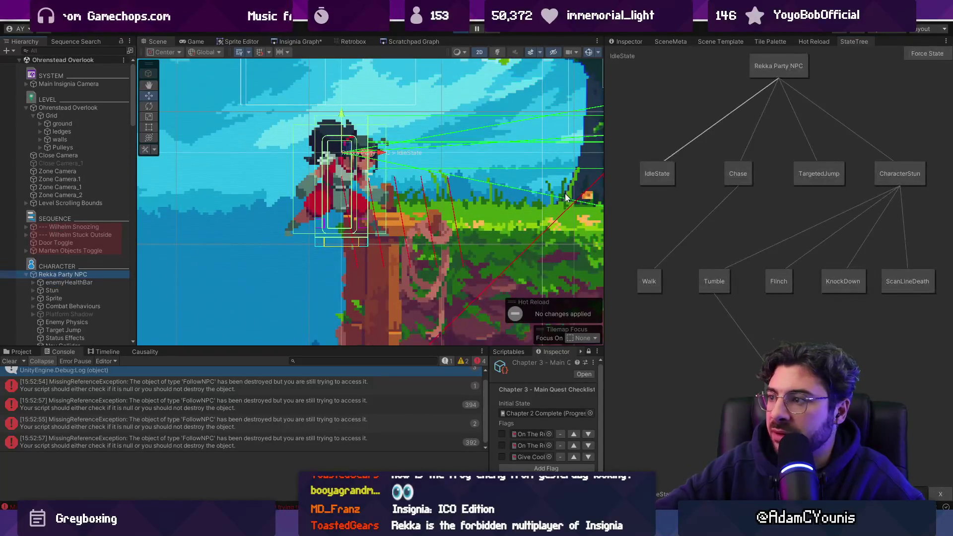
key("alt+Tab")
scroll(362, 321, "down", 3)
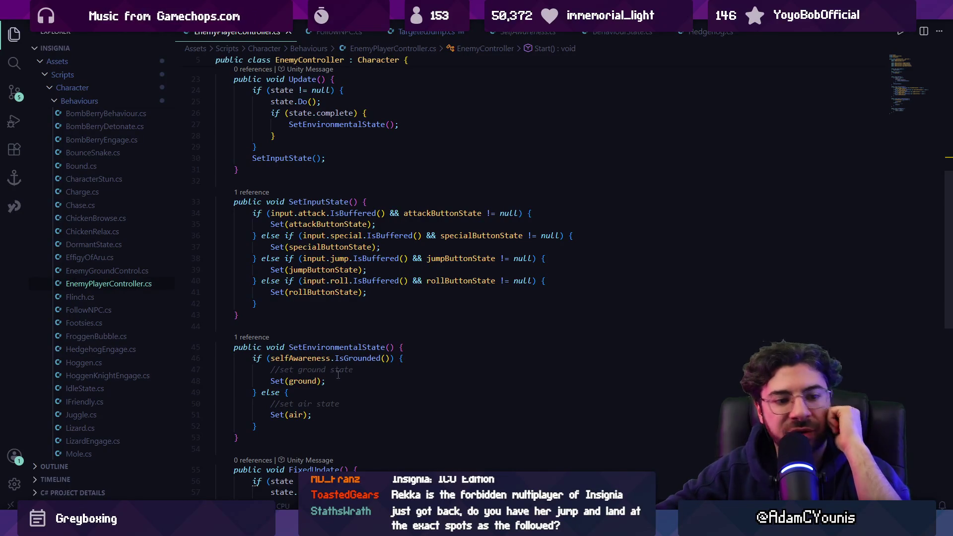
key("alt+Tab")
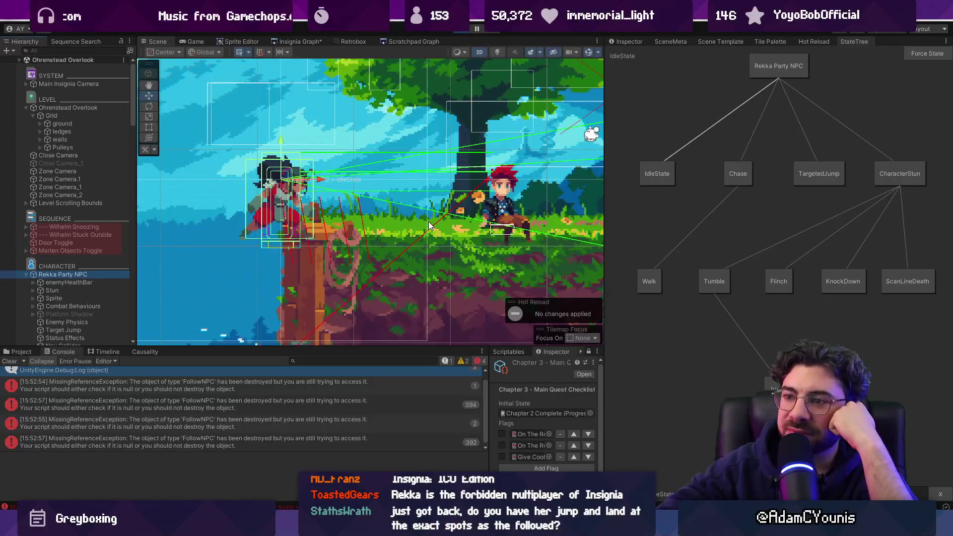
left_click(626, 42)
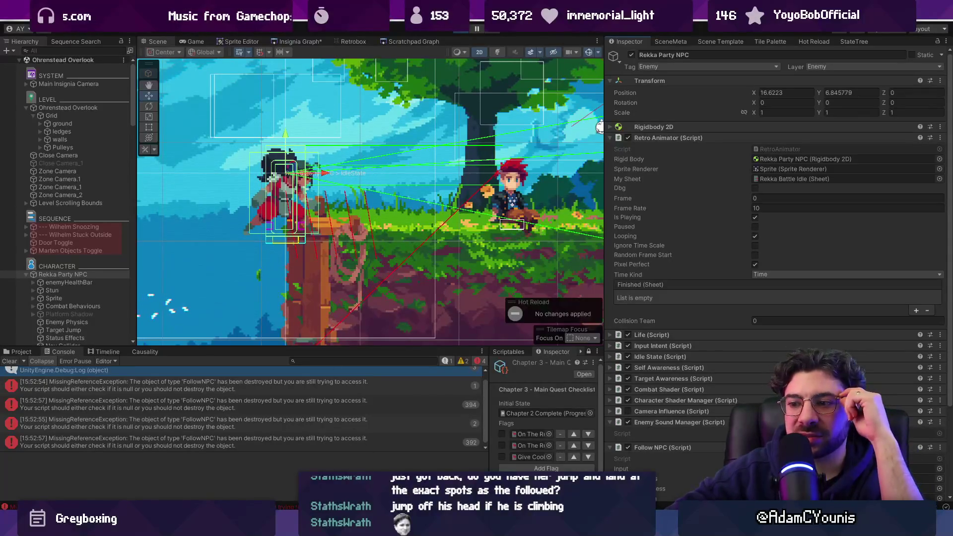
key("alt+Tab")
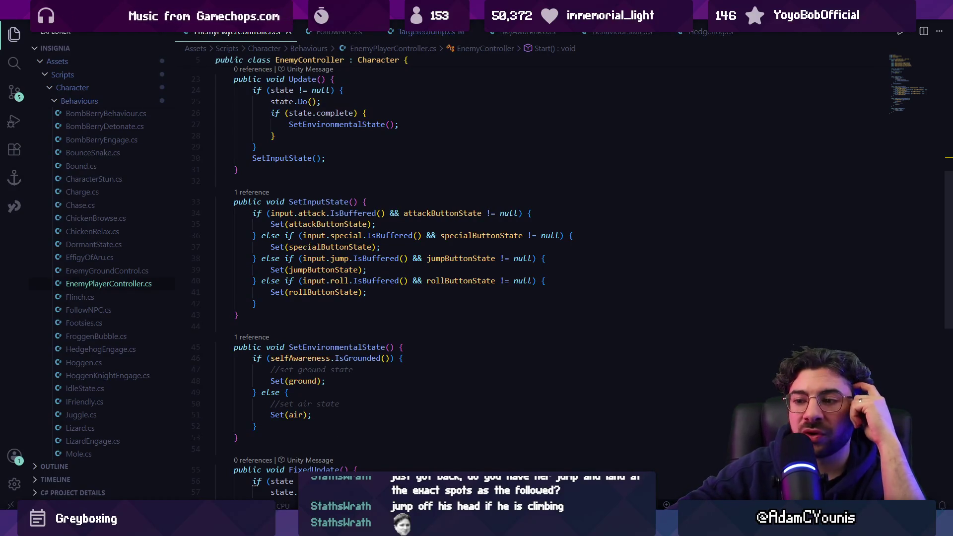
Read through the SetInputState method in EnemyPlayerController.cs
left_click(239, 315)
scroll(356, 293, "up", 5)
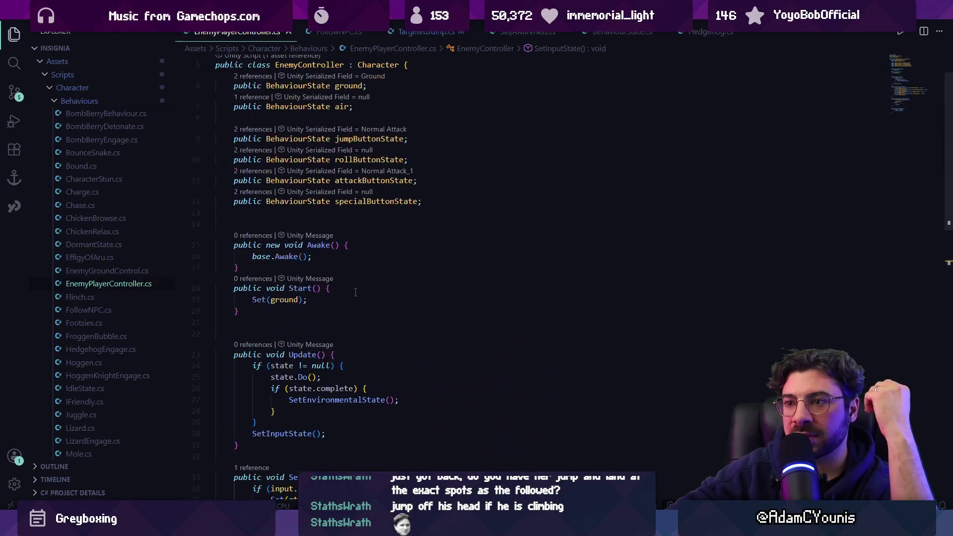
scroll(356, 292, "down", 5)
scroll(355, 292, "down", 2)
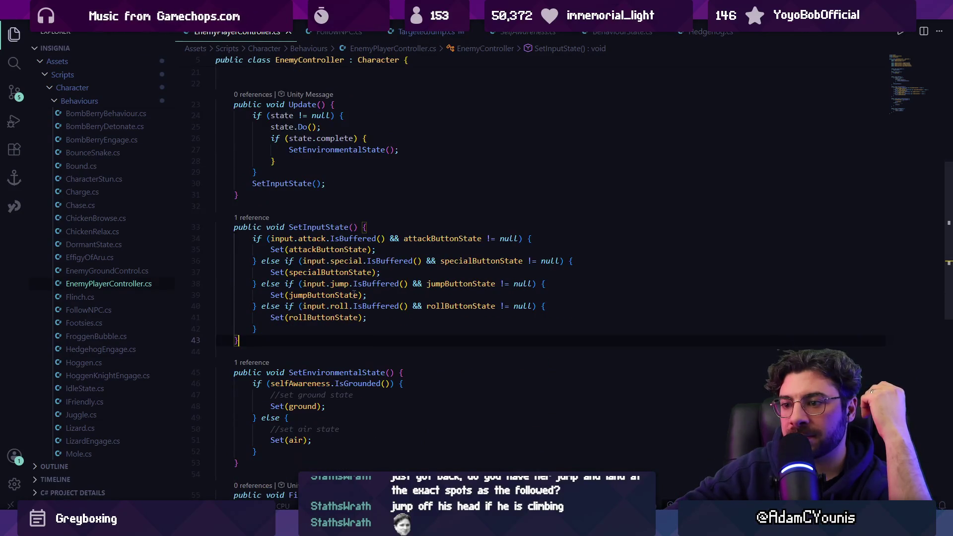
scroll(354, 294, "up", 4)
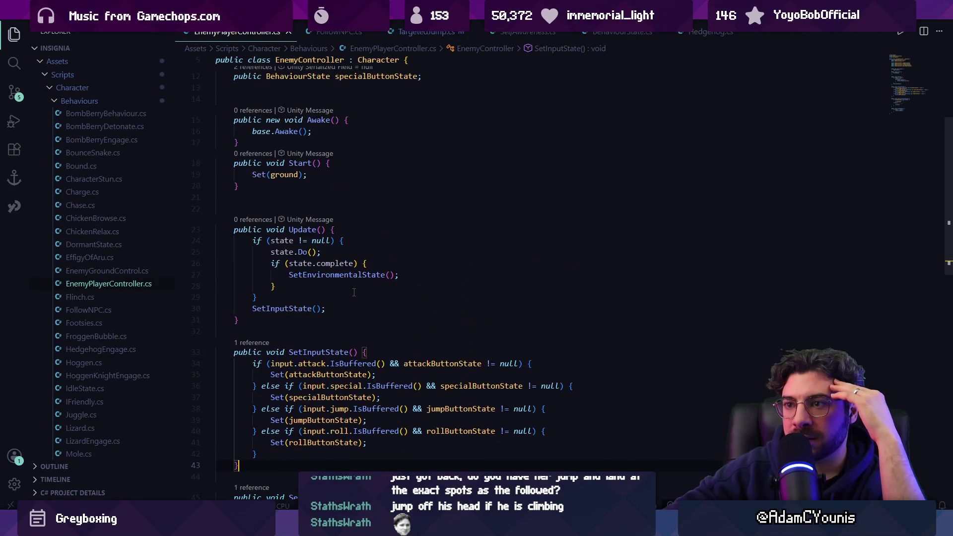
scroll(354, 292, "down", 4)
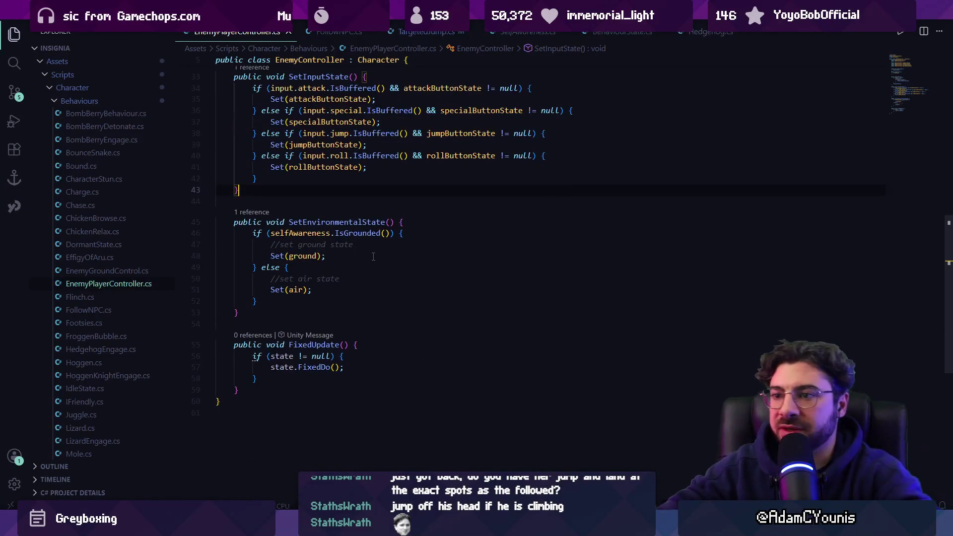
scroll(323, 299, "down", 1)
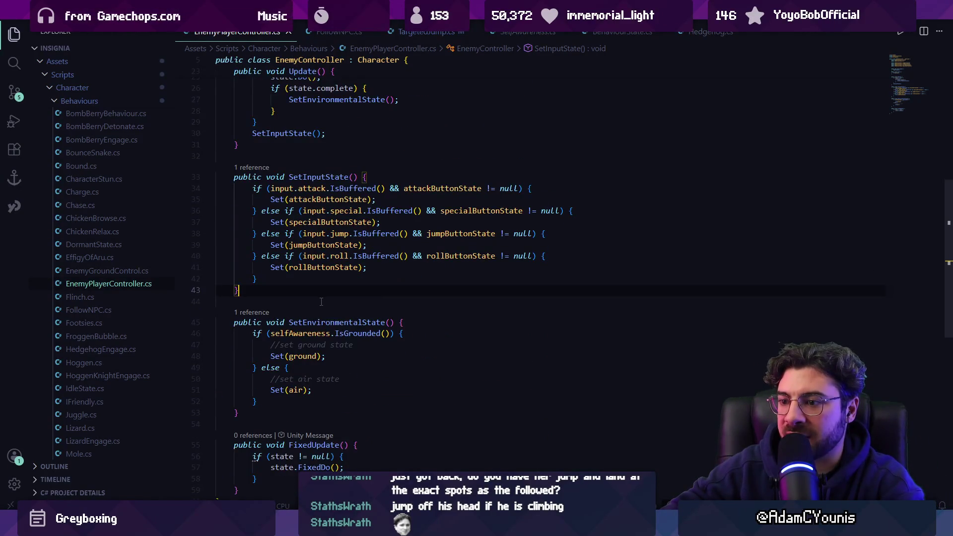
scroll(321, 302, "up", 3)
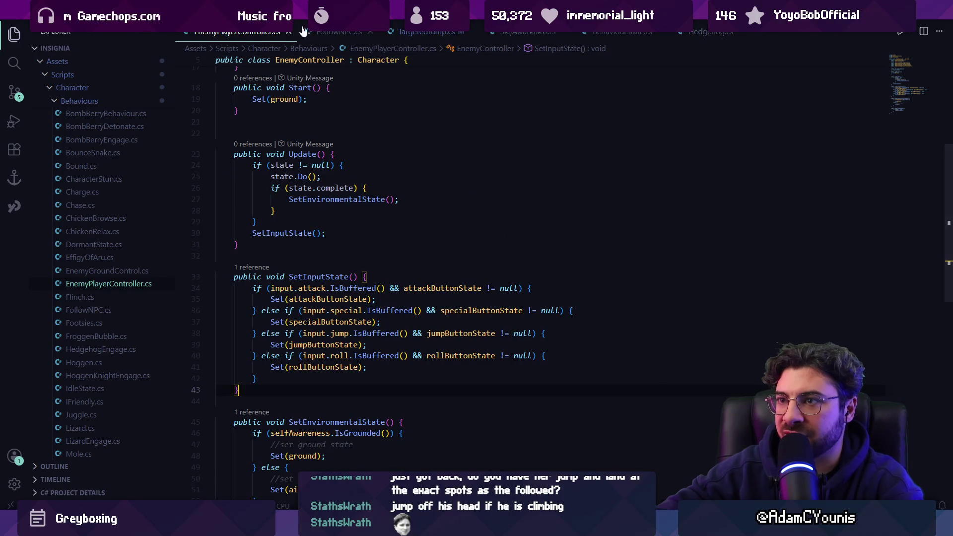
Close EnemyPlayerController.cs and bring up the end of Update in FollowNPC.cs
left_click(288, 31)
left_click(217, 31)
scroll(312, 213, "up", 5)
scroll(298, 239, "down", 6)
scroll(280, 270, "up", 8)
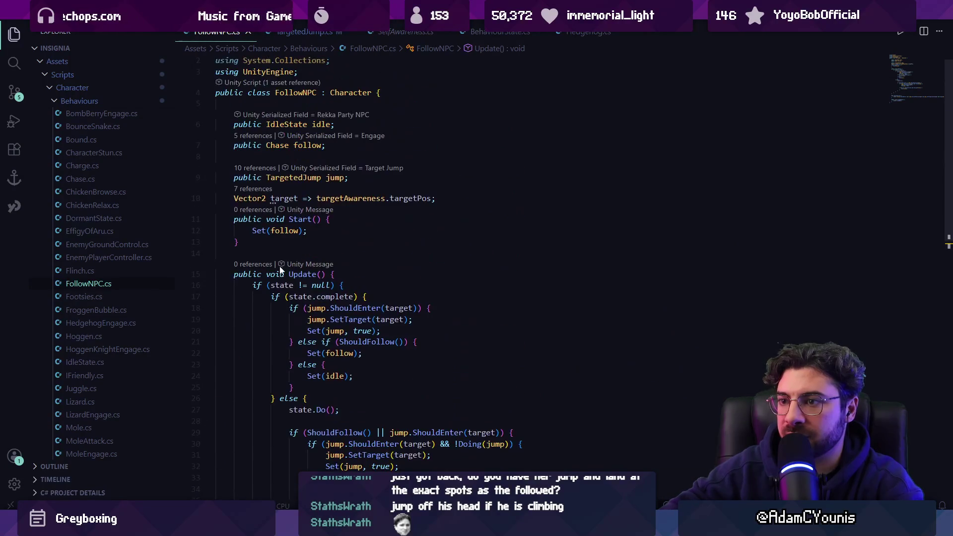
scroll(297, 254, "down", 7)
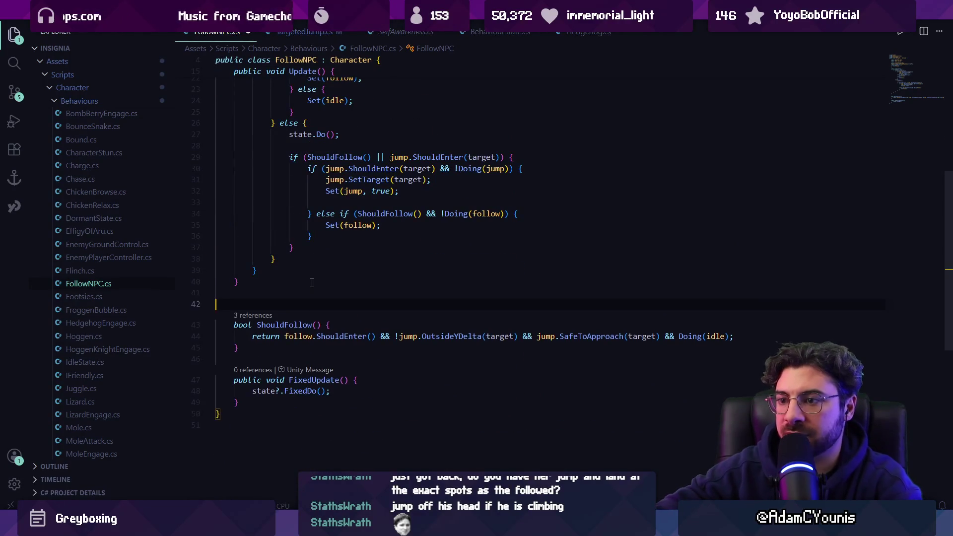
Add a bool IsStuck() method below Update, returning a selfAwareness condition
key("Return")
key("Return")
key("Up")
key("Tab")
type("bool I")
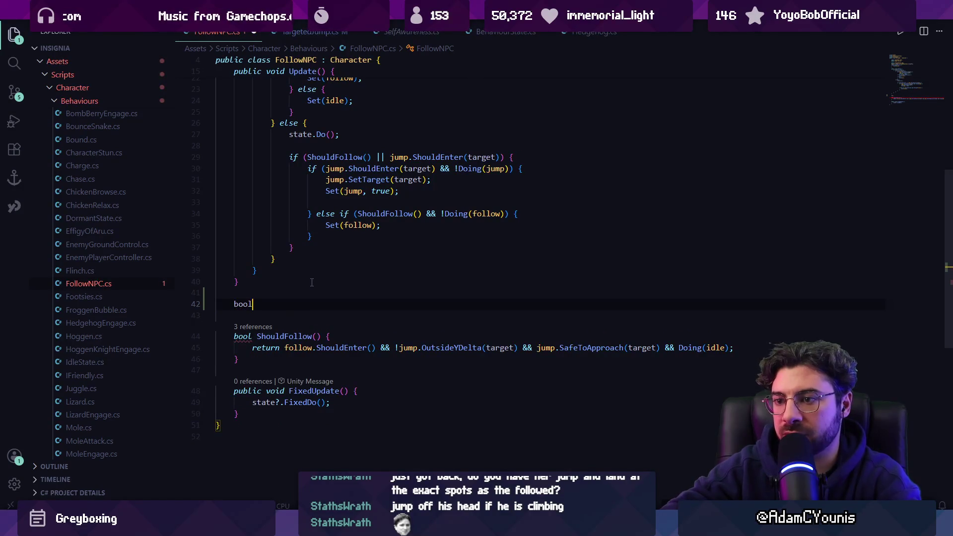
type("sStuck")
type("() {")
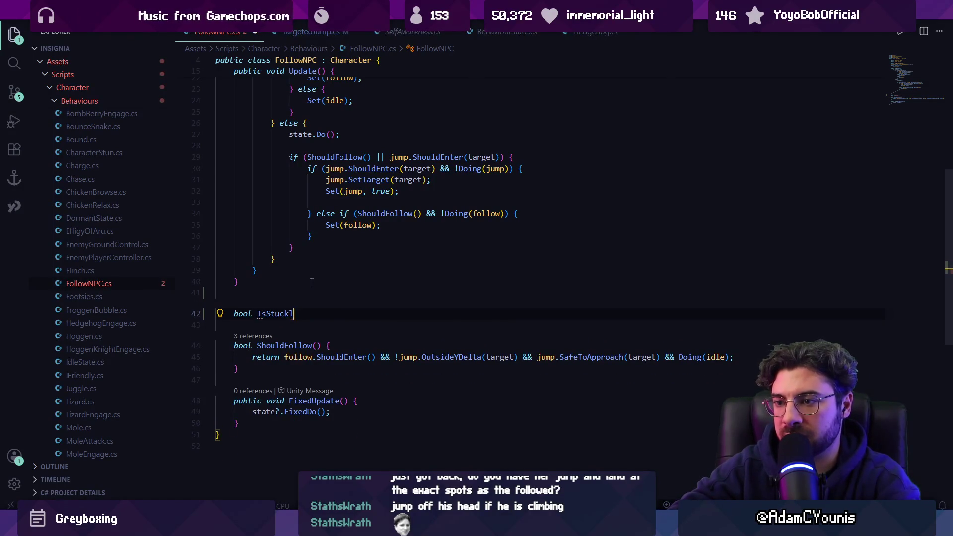
key("Return")
type("return self")
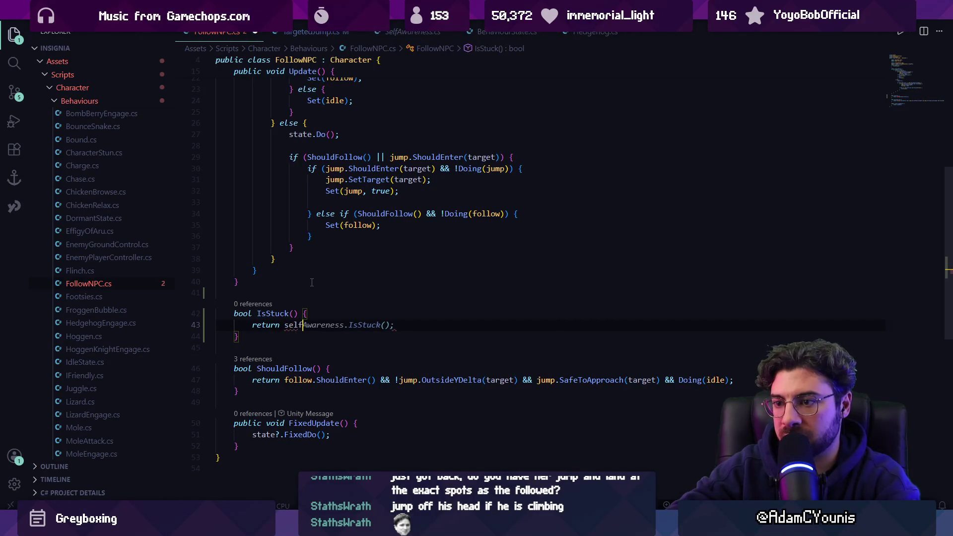
type("Awareness.")
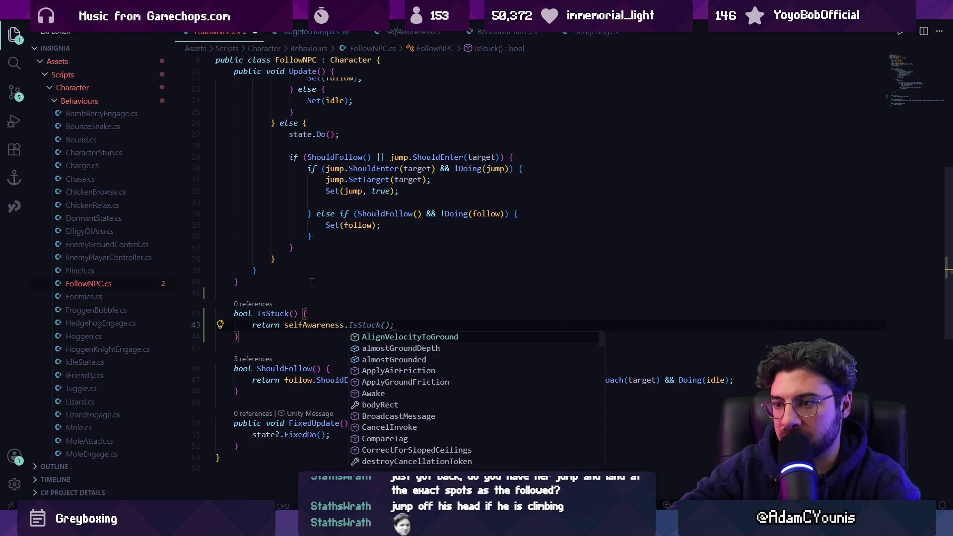
key("Escape")
key("Tab")
key("Down")
key("Down")
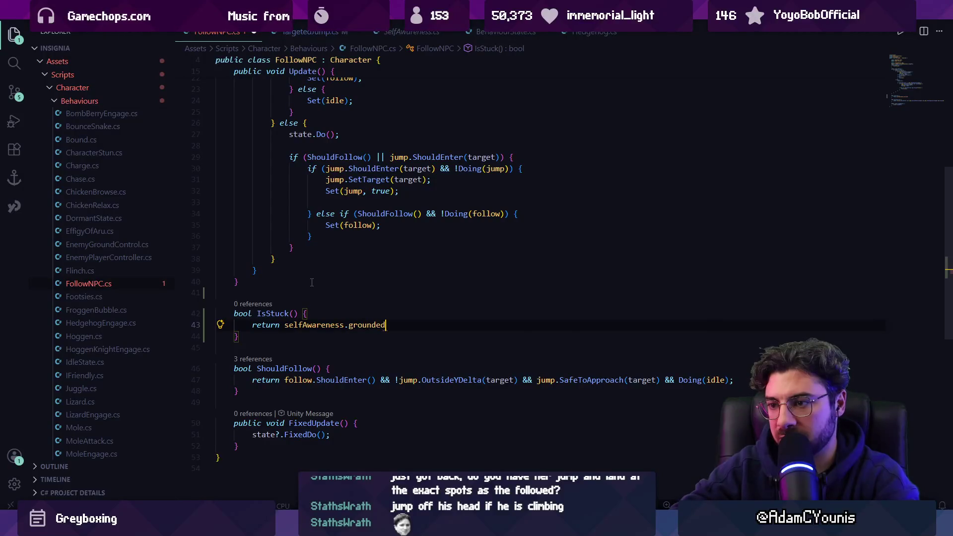
Make IsStuck return !selfAwareness.IsGrounded() && selfAwareness.IsSafeToWalk()
key("ctrl+BackSpace")
key("ctrl+BackSpace")
key("ctrl+BackSpace")
key("ctrl+Left")
key("ctrl+Left")
type("!")
key("End")
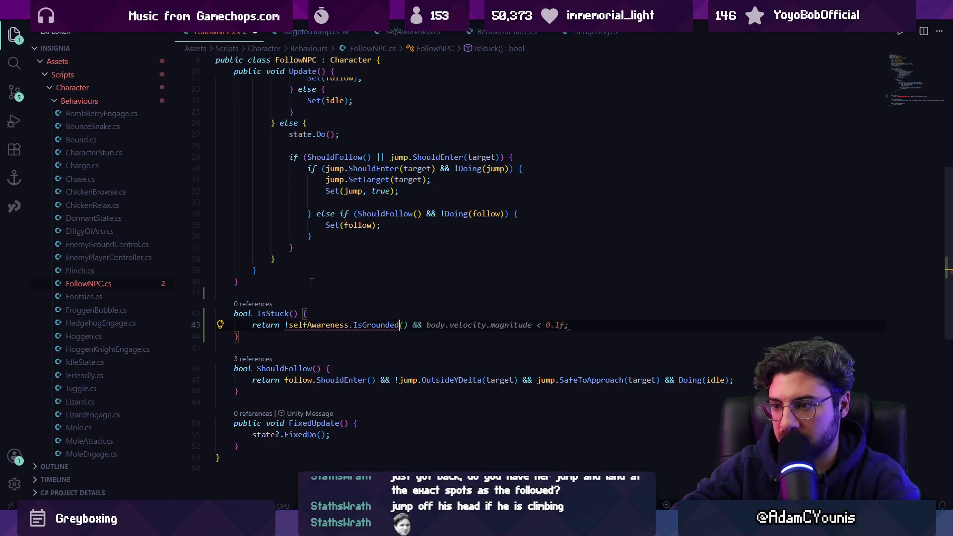
key("BackSpace")
type("() && selfA")
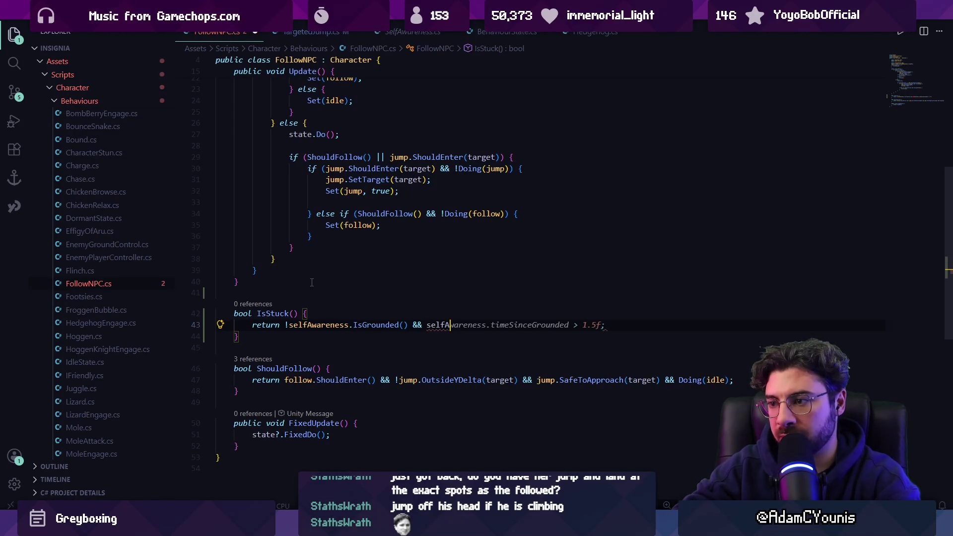
type("wareness.")
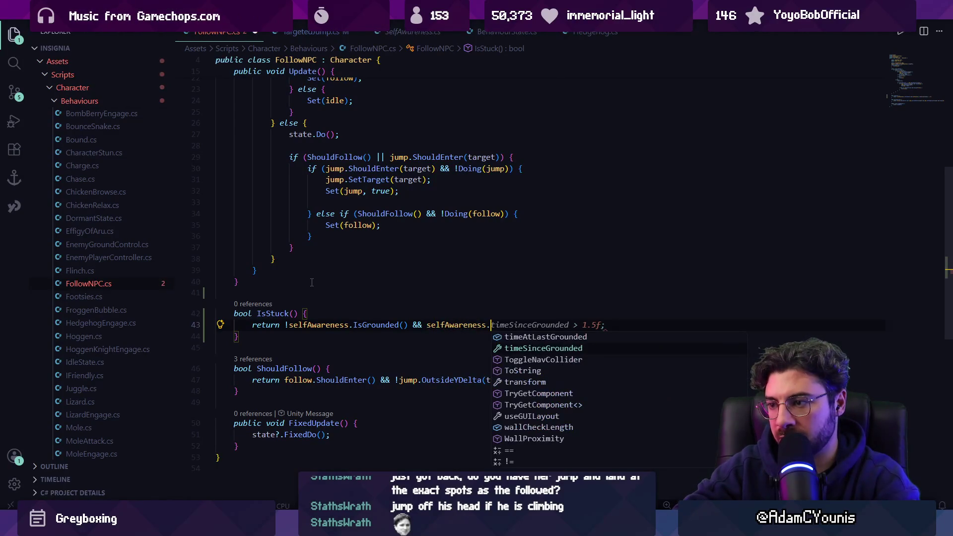
type("safe")
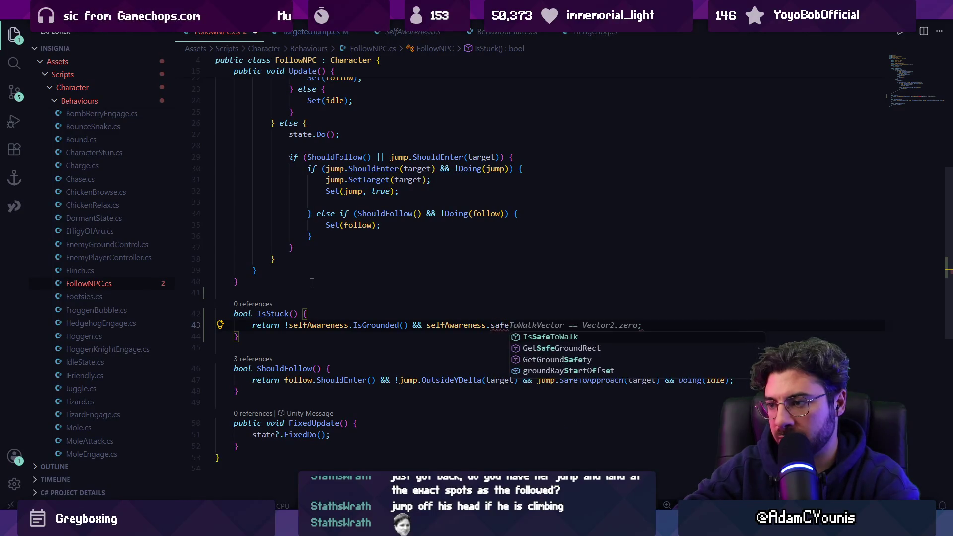
key("Tab")
Glance at the Unity editor, then select the IsSafeToWalk call in IsStuck for rework
key("super")
left_click(341, 408)
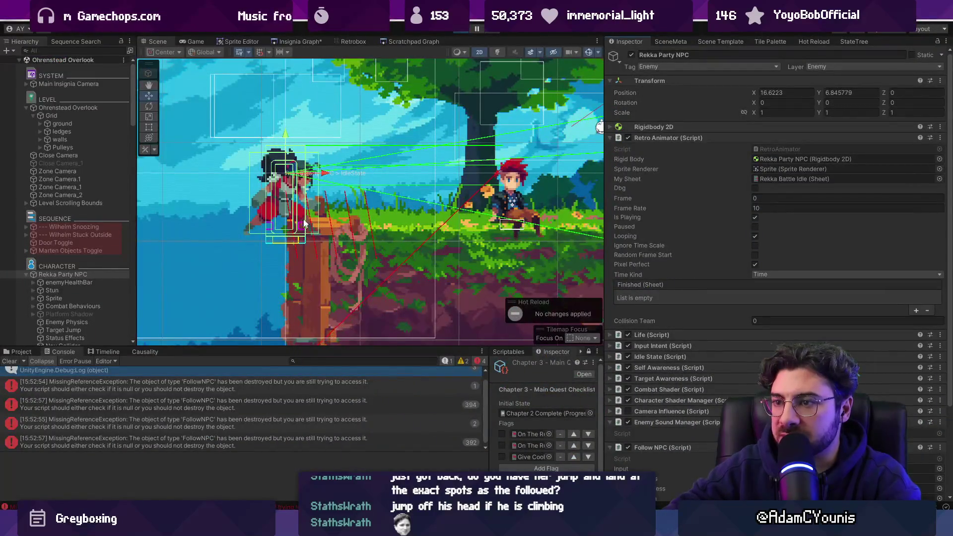
key("alt+Tab")
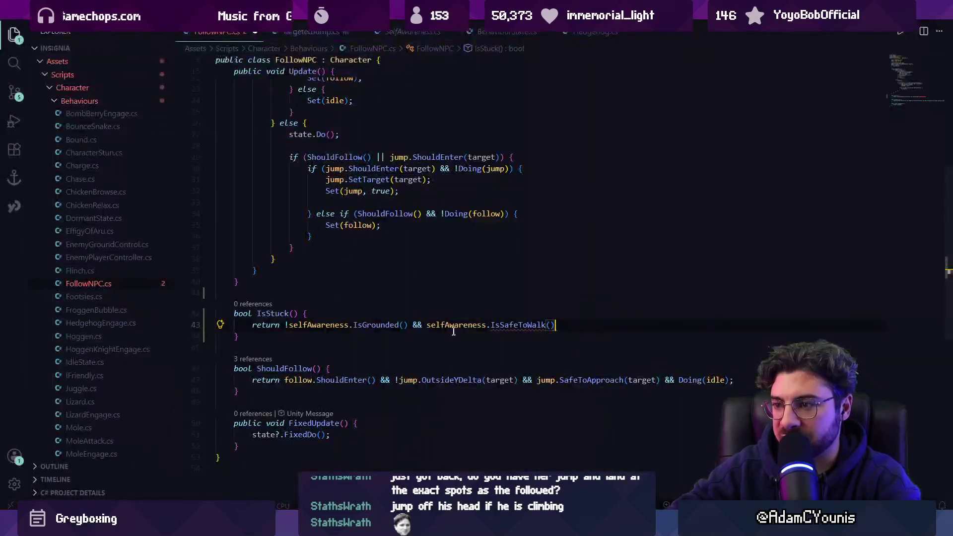
mouse_move(518, 327)
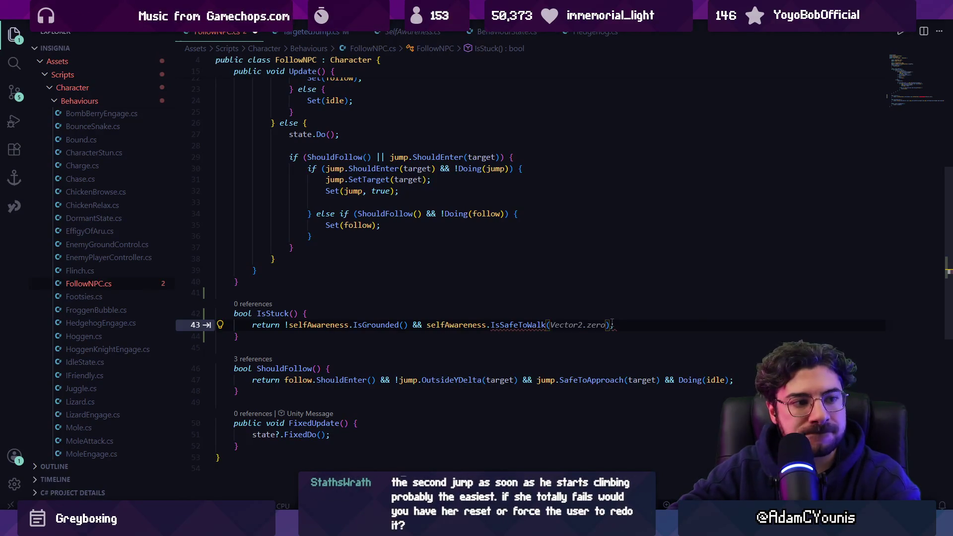
key("End")
key("ctrl+shift+Left")
key("ctrl+shift+Left")
key("ctrl+shift+Left")
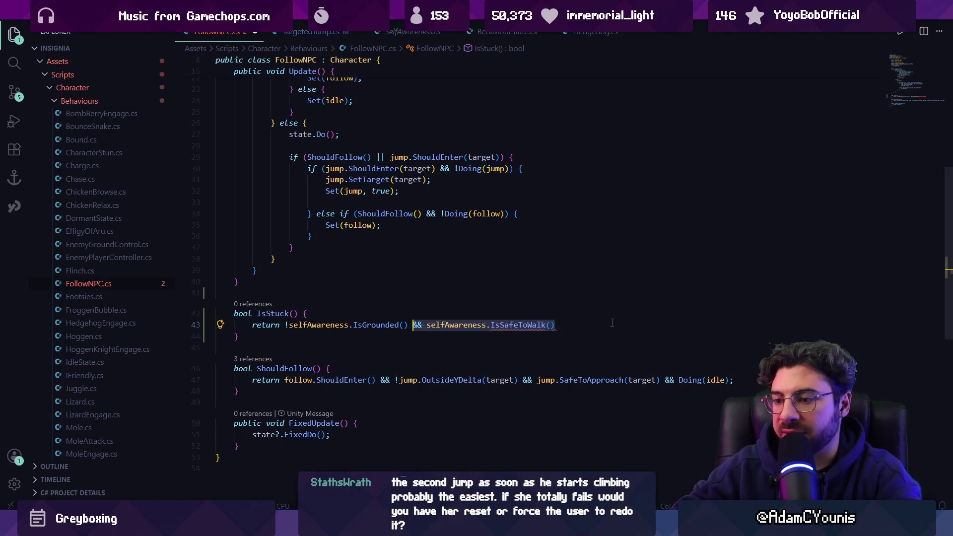
Try follow.SafeToApproach as IsStuck's second condition in place of IsSafeToWalk
double_click(440, 325)
type("follow.Safe")
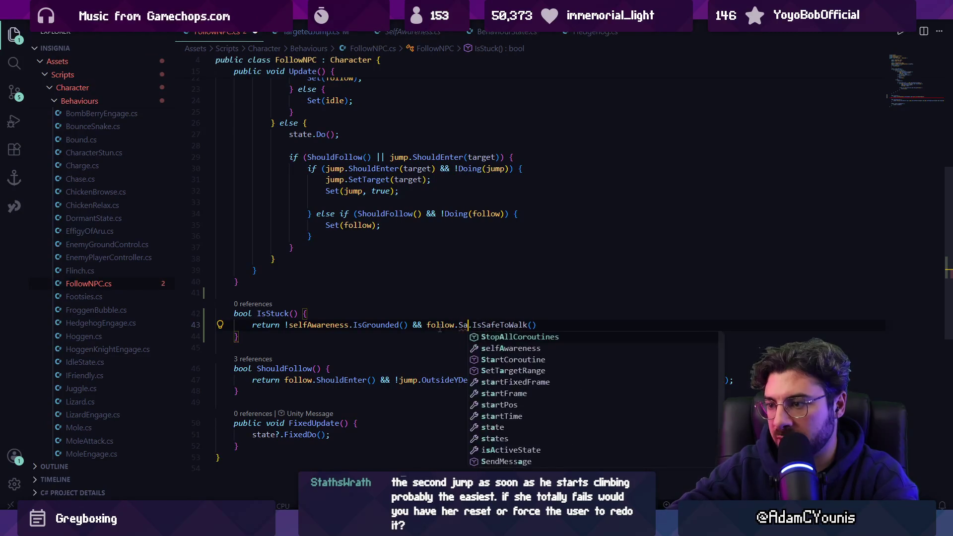
key("BackSpace")
key("BackSpace")
key("BackSpace")
type("c")
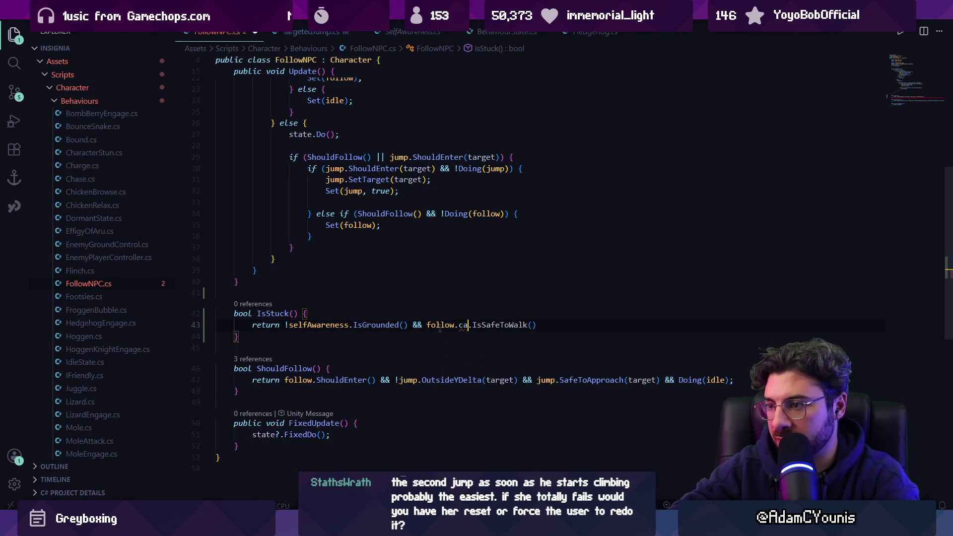
key("BackSpace")
key("BackSpace")
key("BackSpace")
type("S")
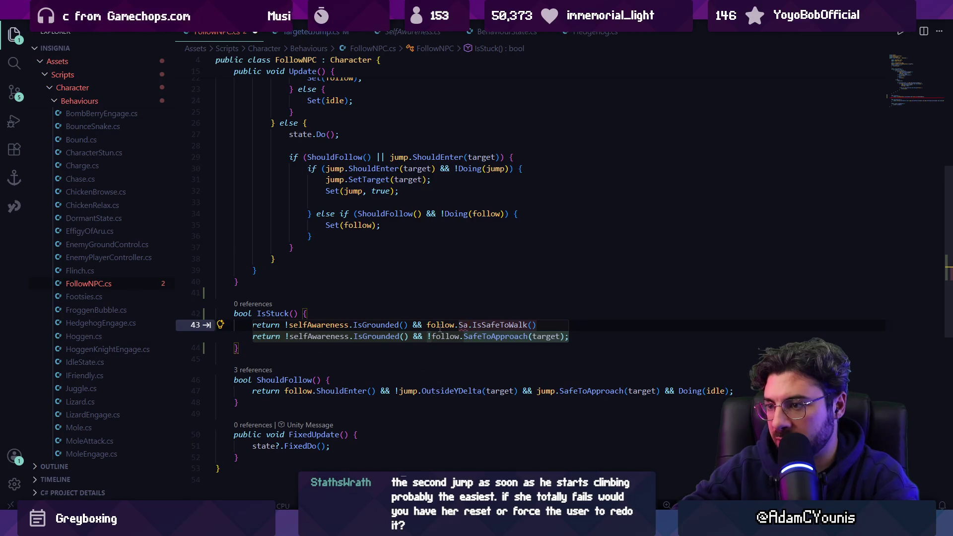
key("Tab")
key("ctrl+z")
key("BackSpace")
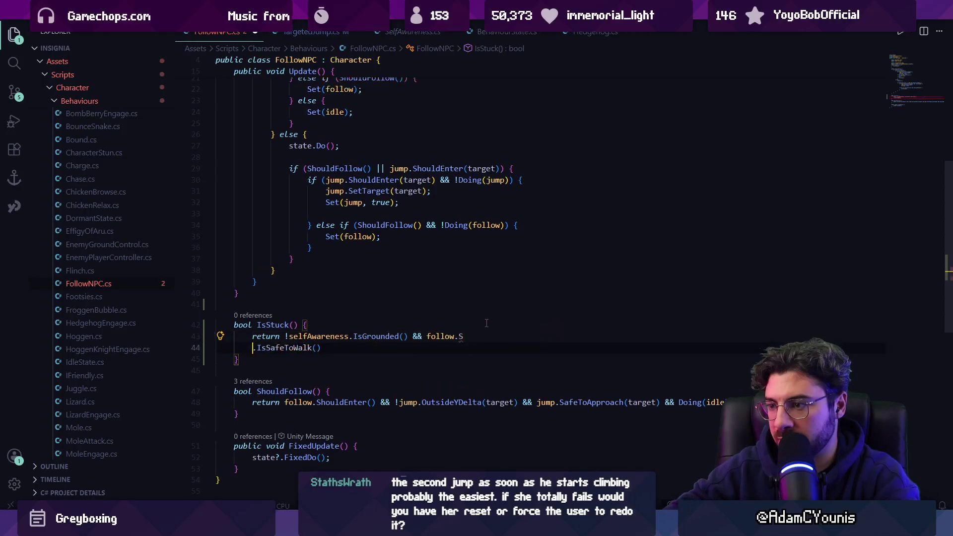
key("Left")
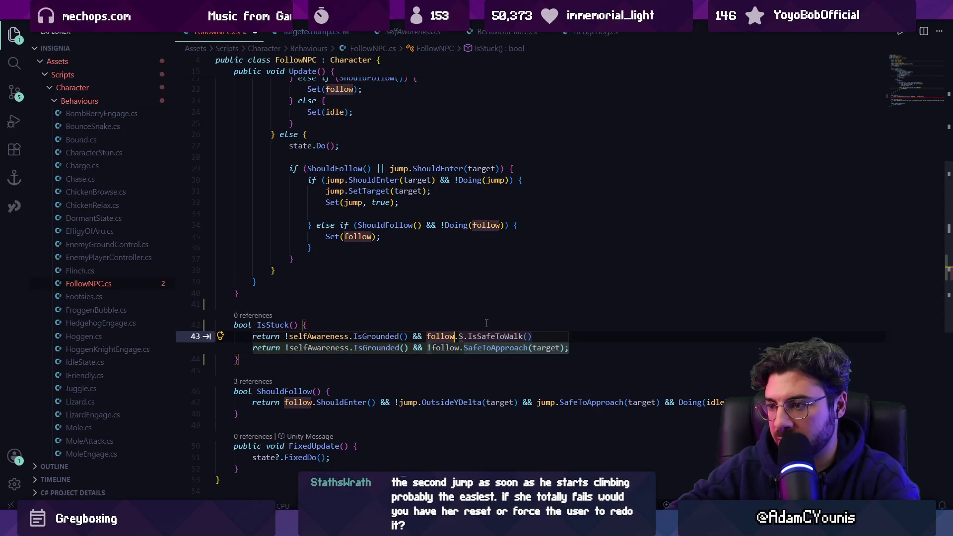
key("ctrl+shift+Right")
key("ctrl+shift+Right")
key("Tab")
Remove the SafeToApproach and follow parts from the IsStuck condition
key("ctrl+a")
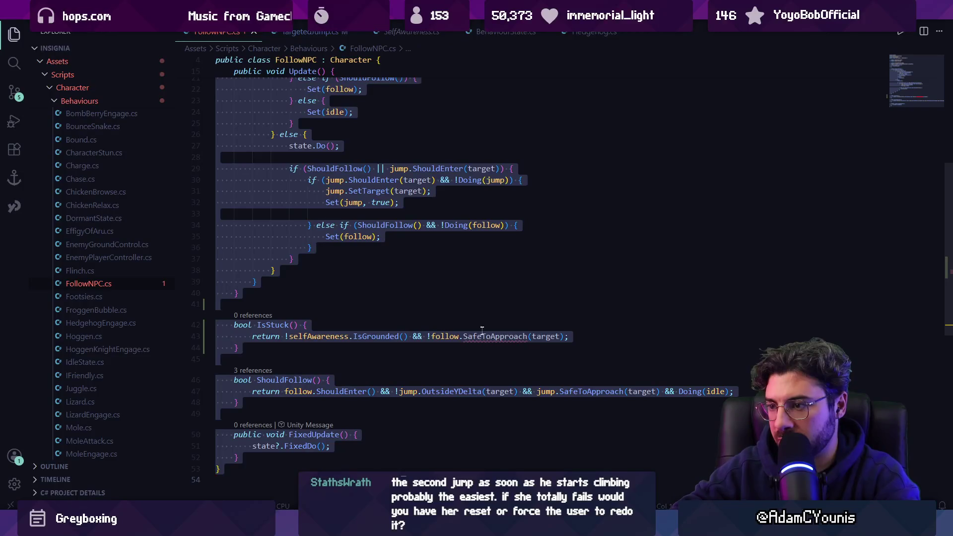
double_click(484, 336)
key("BackSpace")
key("ctrl+shift+Left")
key("ctrl+shift+Left")
key("ctrl+shift+Left")
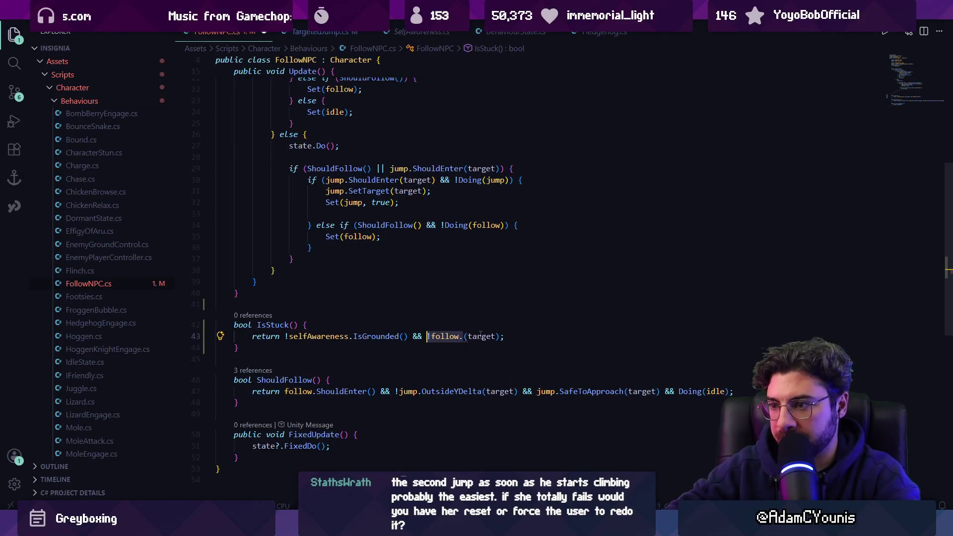
key("BackSpace")
Finish IsStuck as !selfAwareness.IsGrounded() && !Doing(jump) and save FollowNPC.cs
type("&&")
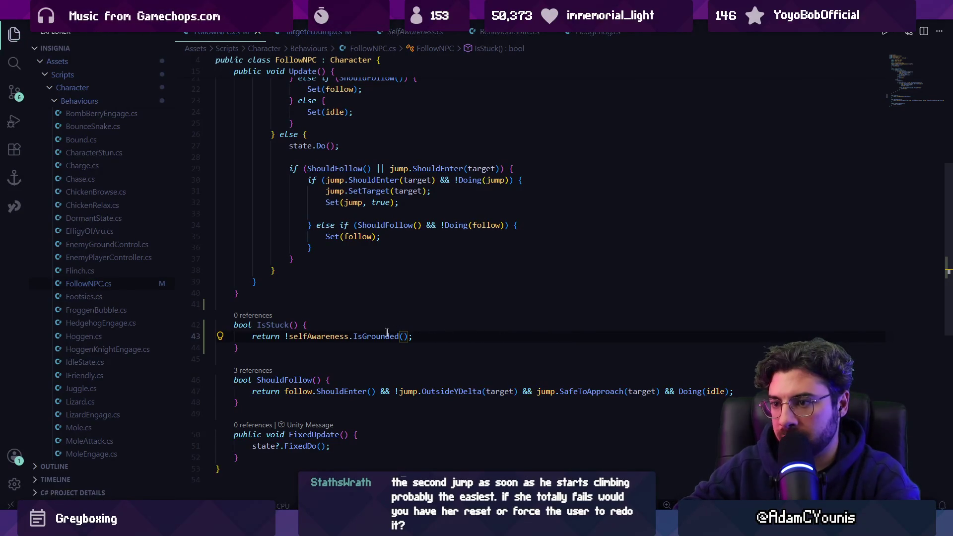
type("&& body")
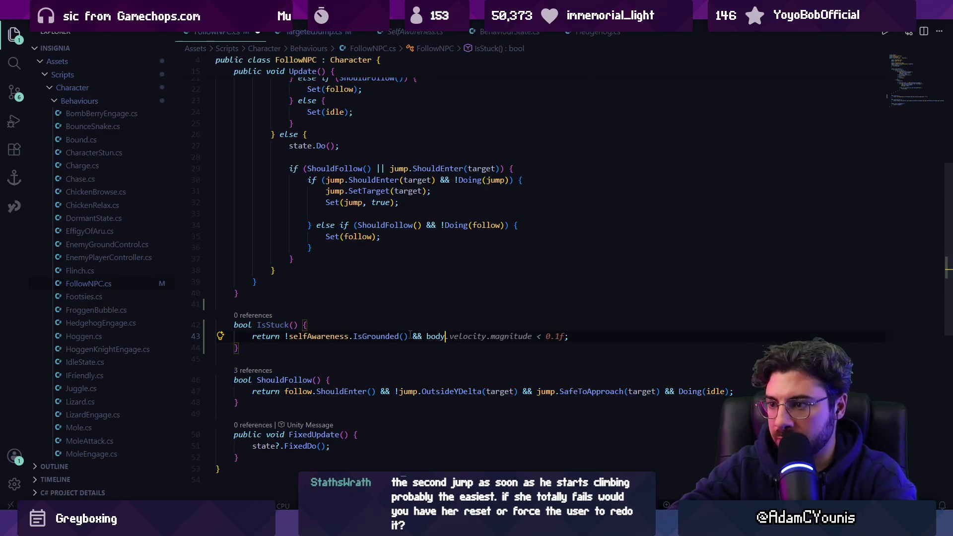
key("ctrl+space")
key("Escape")
type("g(jump)")
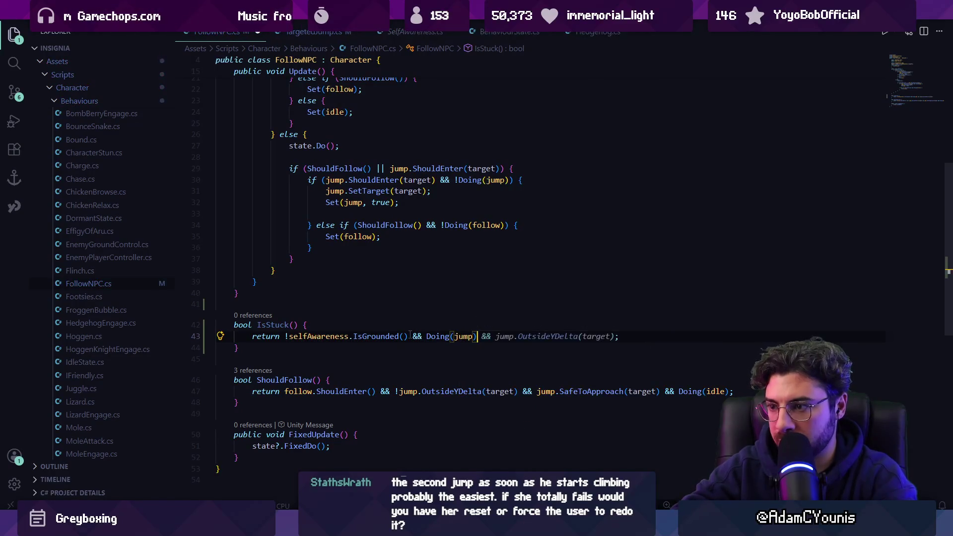
type(";")
key("ctrl+Left")
key("ctrl+Left")
key("ctrl+Left")
type("!")
key("ctrl+s")
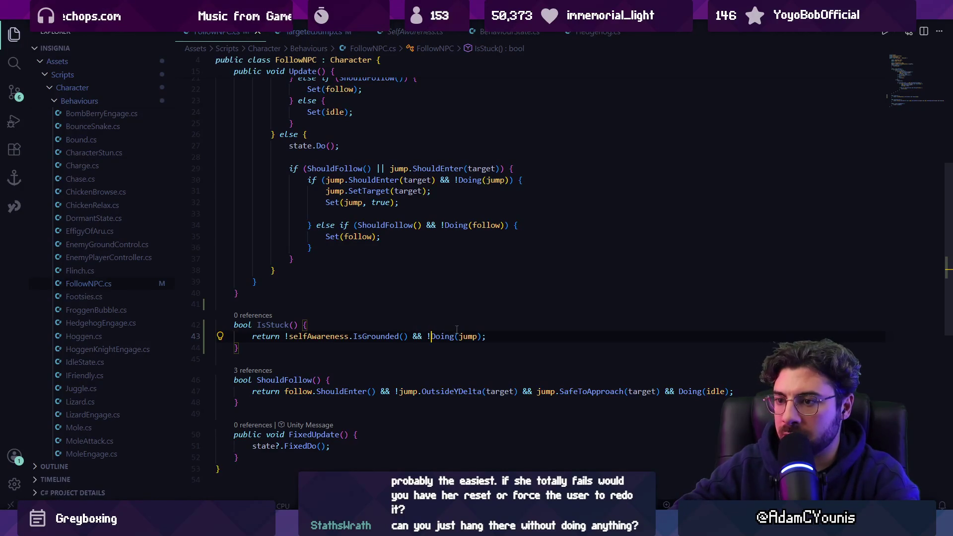
scroll(433, 315, "up", 4)
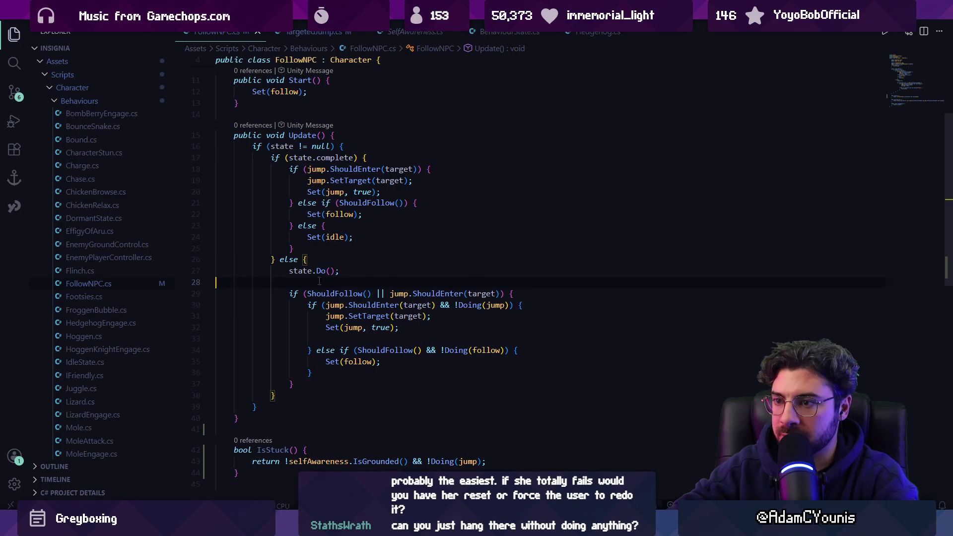
Add an if (IsStuck()) block in Update after the existing if block
key("Return")
key("Return")
type("if(")
key("BackSpace")
key("BackSpace")
type("IsStuck(")
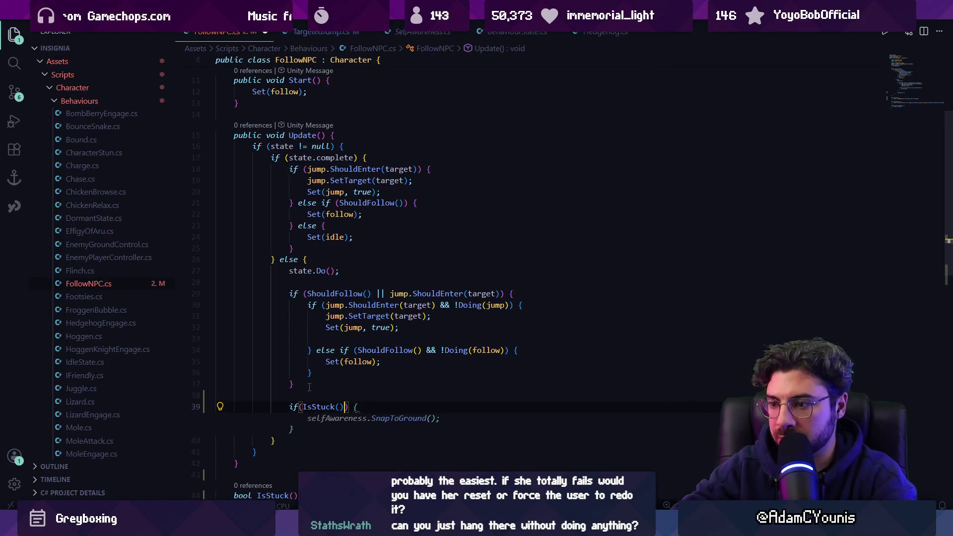
type("){P")
key("BackSpace")
key("Return")
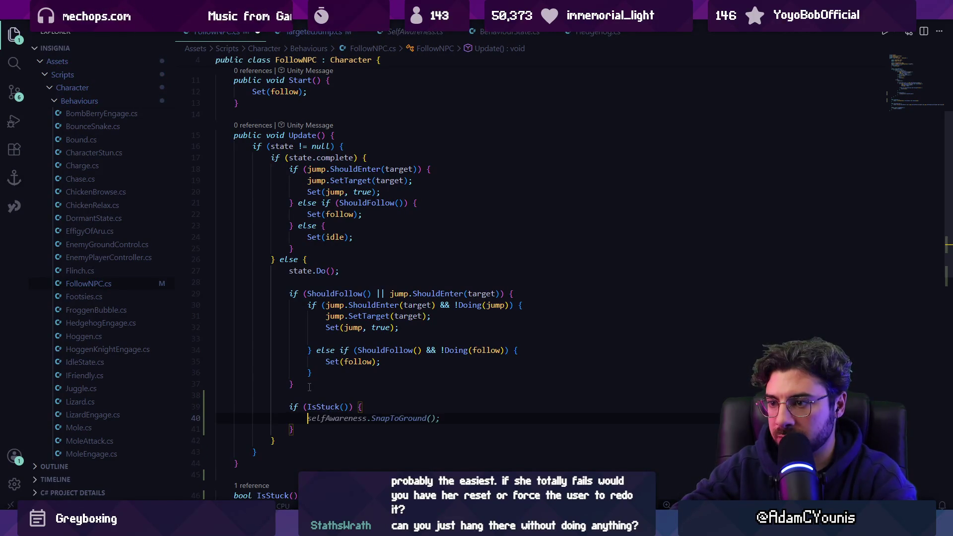
Copy the jump.SetTarget(target) and Set(jump, true) lines into the IsStuck block, then return to Unity
left_click_drag(405, 327, 317, 318)
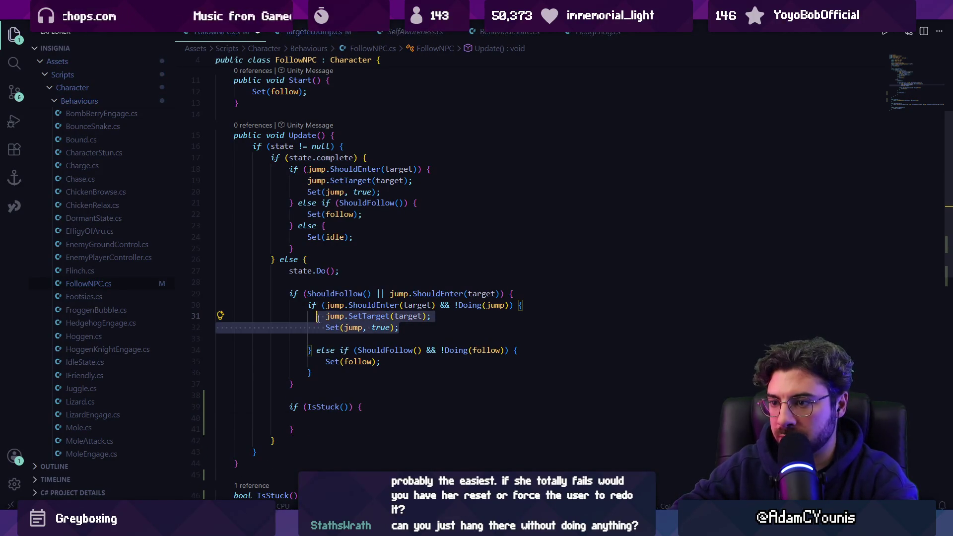
key("ctrl+c")
left_click(324, 422)
key("ctrl+v")
key("alt+Tab")
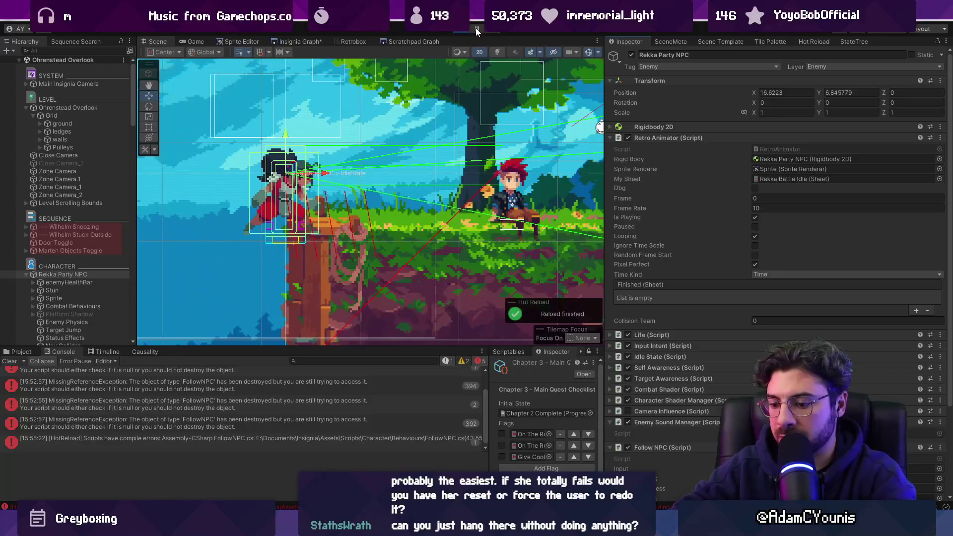
Stop the running play-test, restart it, and later exit the maximized game view
left_click(476, 27)
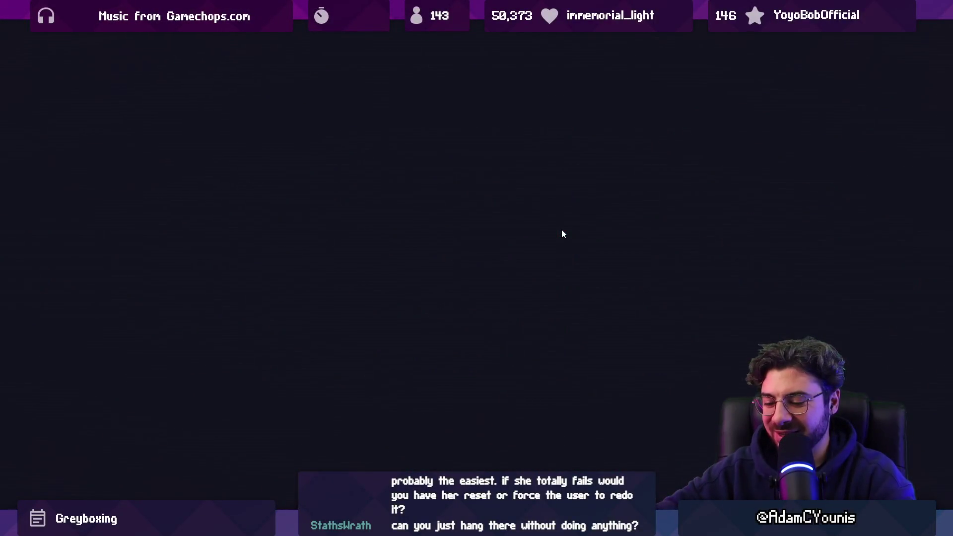
key("shift+space")
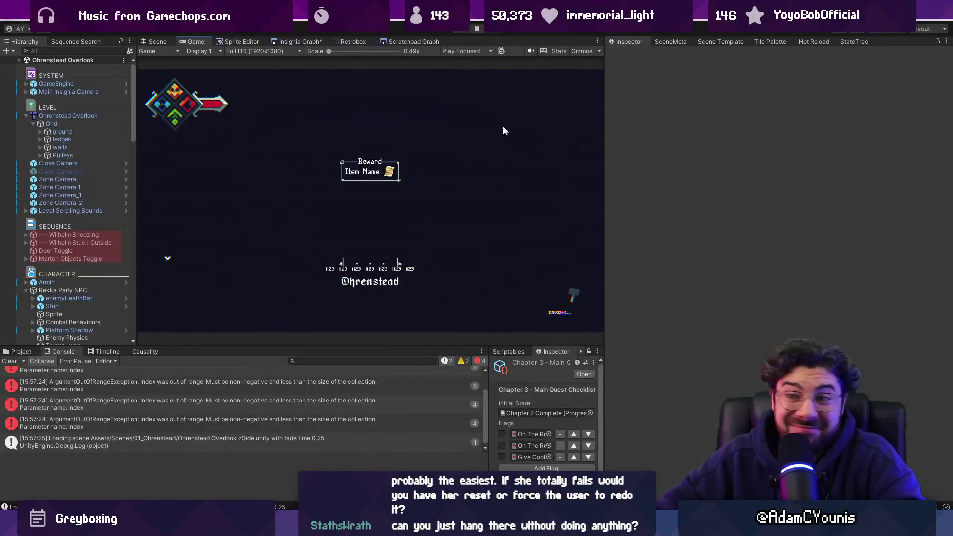
Select Rekka Party NPC in the level and open the Enemy ScratchPad scene via Scratchpad Graph
left_click(17, 353)
left_click(154, 41)
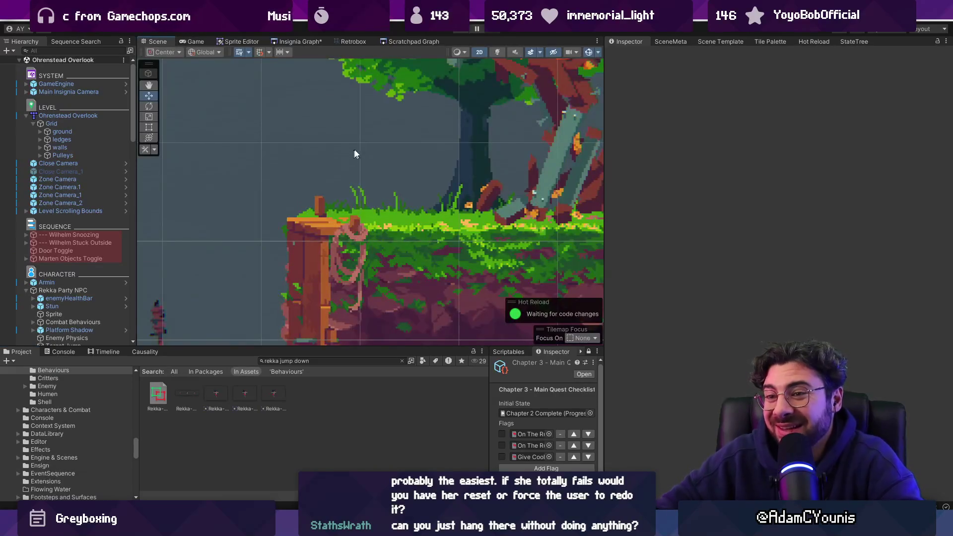
scroll(351, 150, "down", 3)
left_click(57, 290)
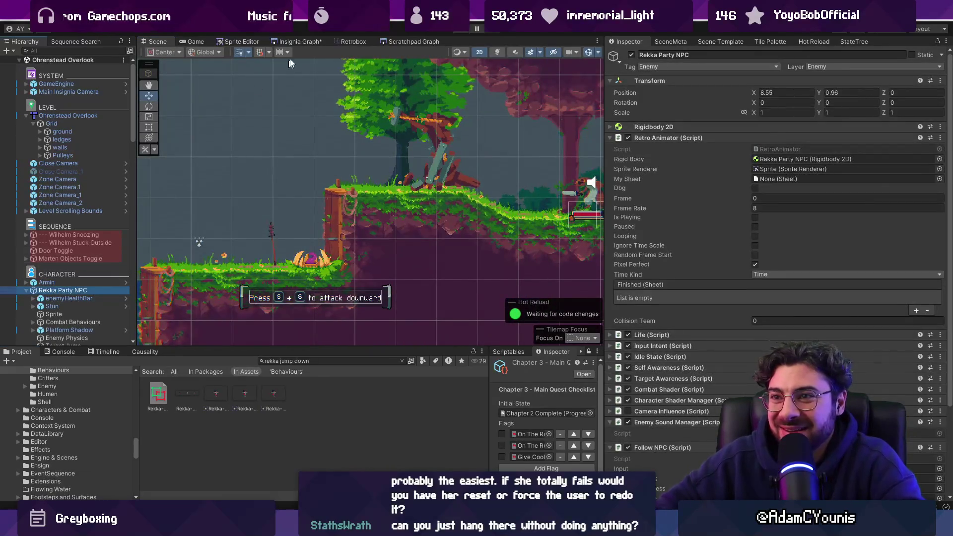
left_click(296, 42)
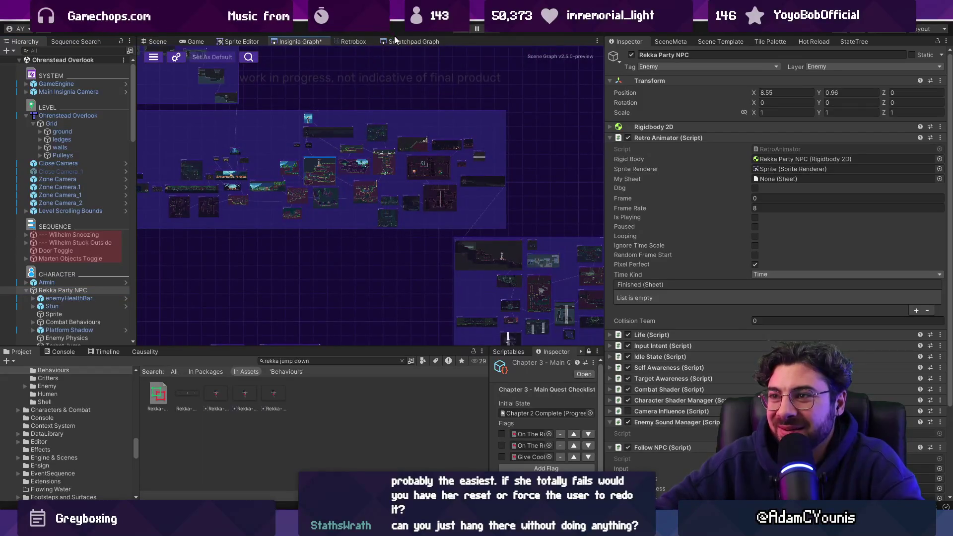
left_click(395, 40)
left_click(368, 188)
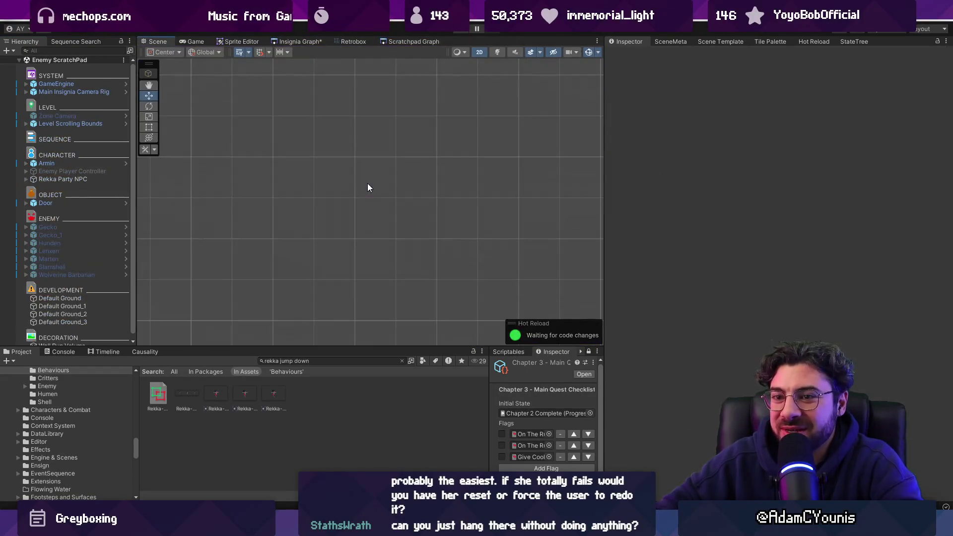
Move Rekka Party NPC_1 onto the central platform and delete the old Rekka Party NPC
key("f")
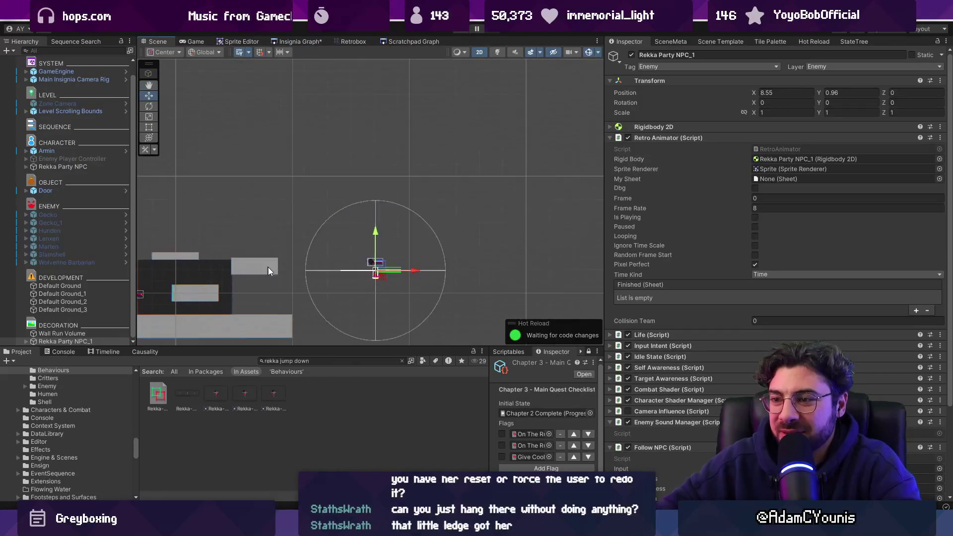
left_click_drag(599, 220, 308, 264)
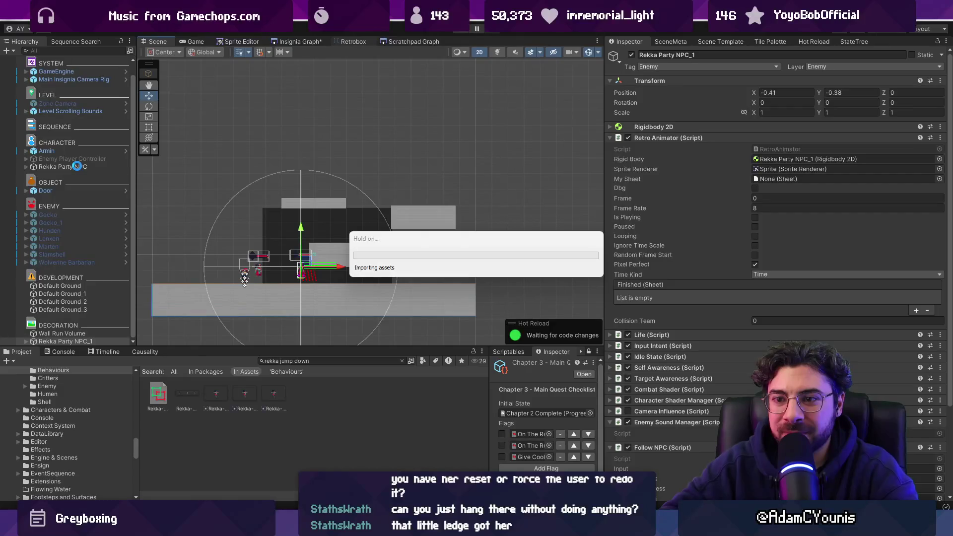
left_click(77, 167)
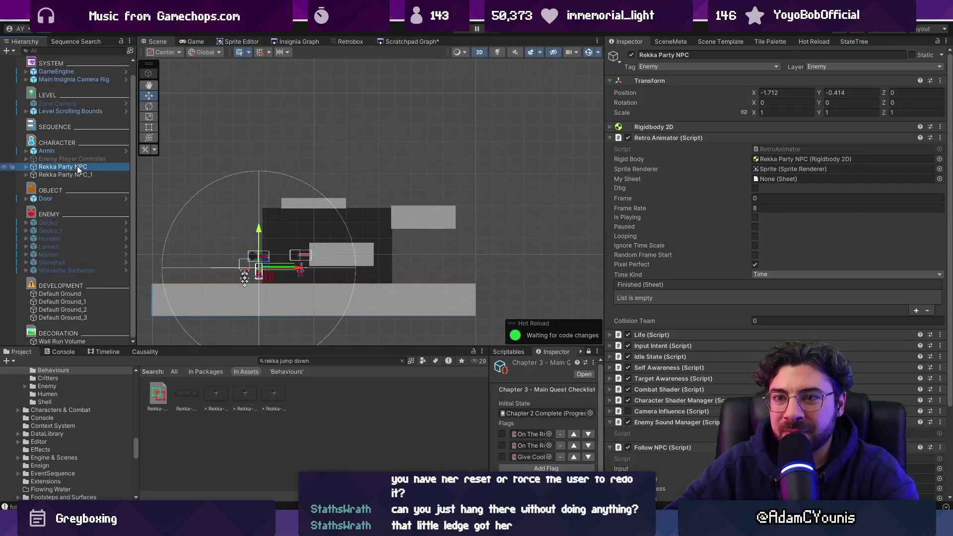
left_click(98, 174)
left_click(98, 167)
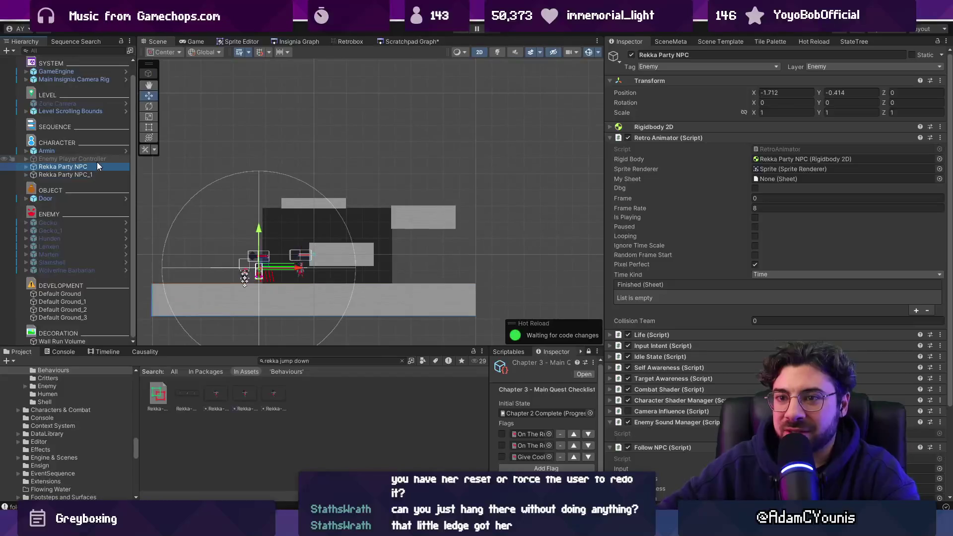
key("Delete")
left_click(317, 43)
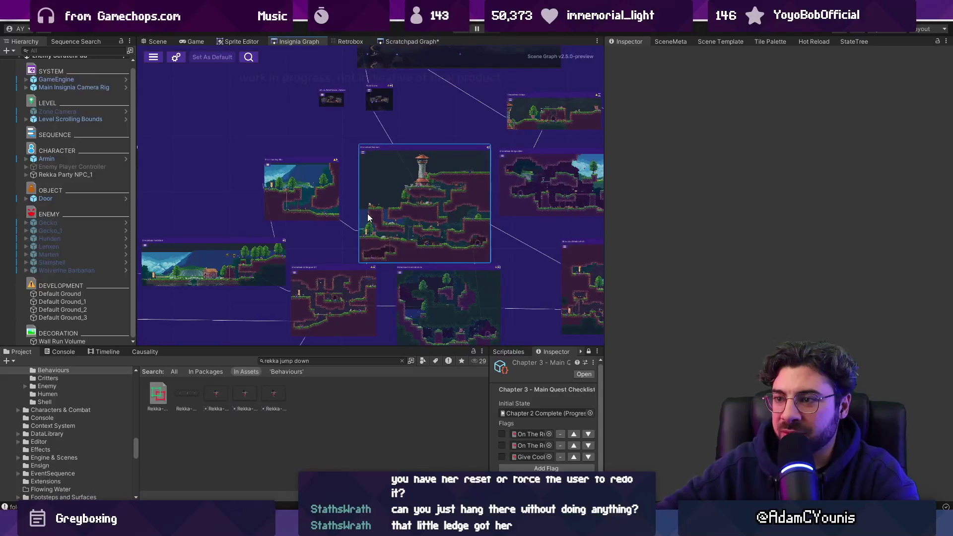
Delete Rekka Party NPC from the level opened through Insignia Graph
scroll(90, 232, "down", 10)
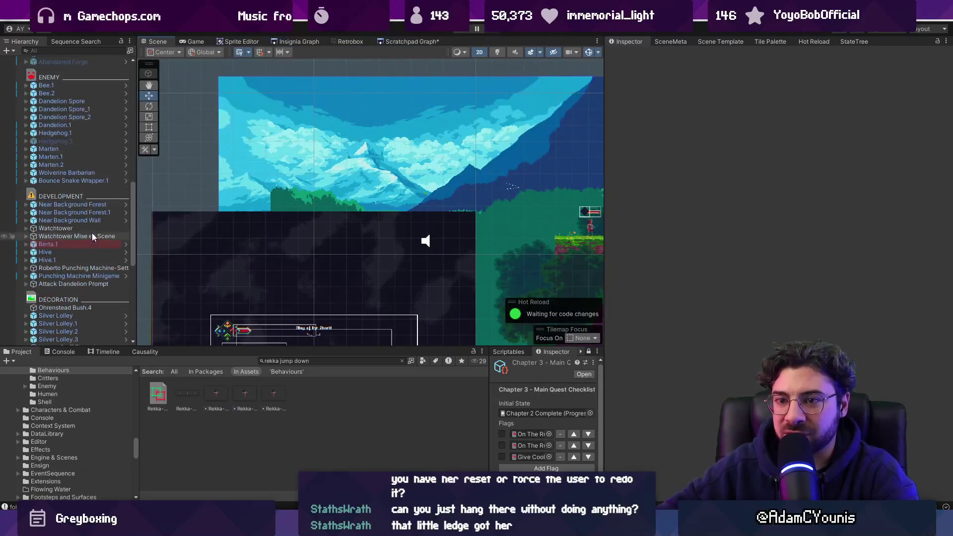
scroll(94, 228, "up", 10)
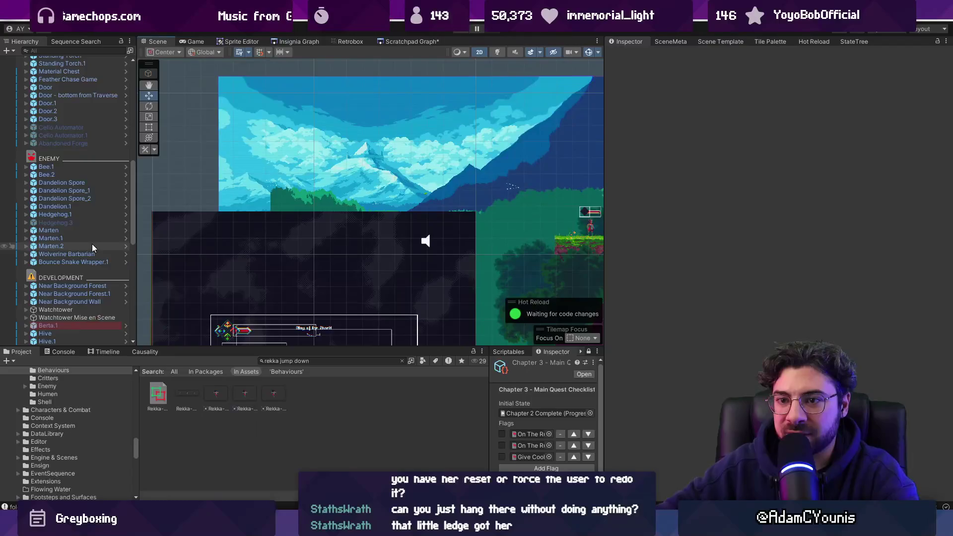
scroll(75, 270, "up", 10)
left_click(58, 120)
key("Delete")
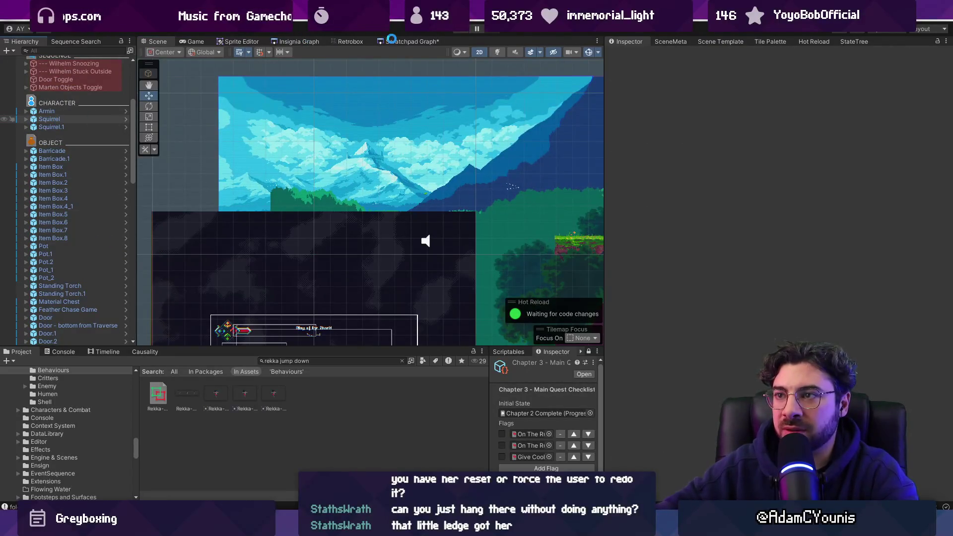
Reopen the Enemy ScratchPad scene and return to FollowNPC.cs in the code editor
left_click(392, 41)
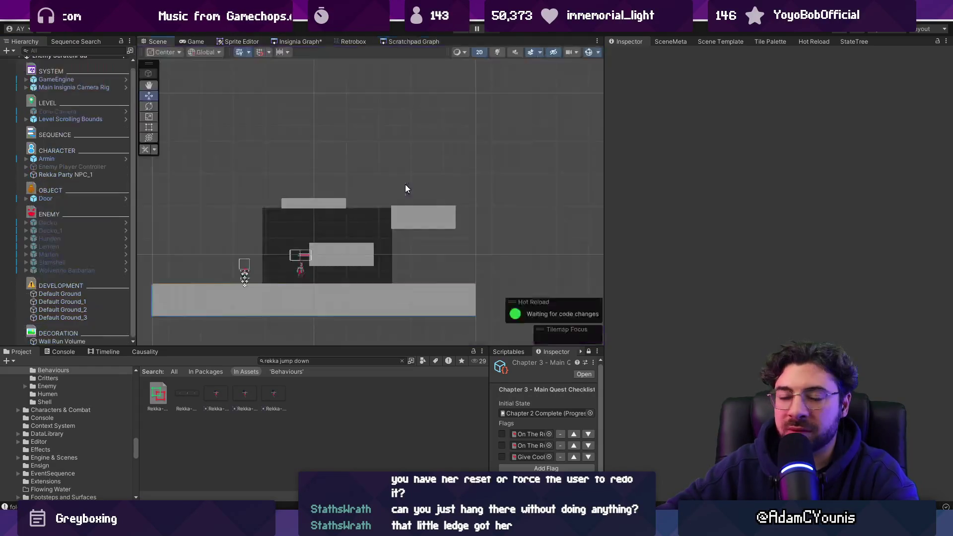
scroll(309, 242, "up", 4)
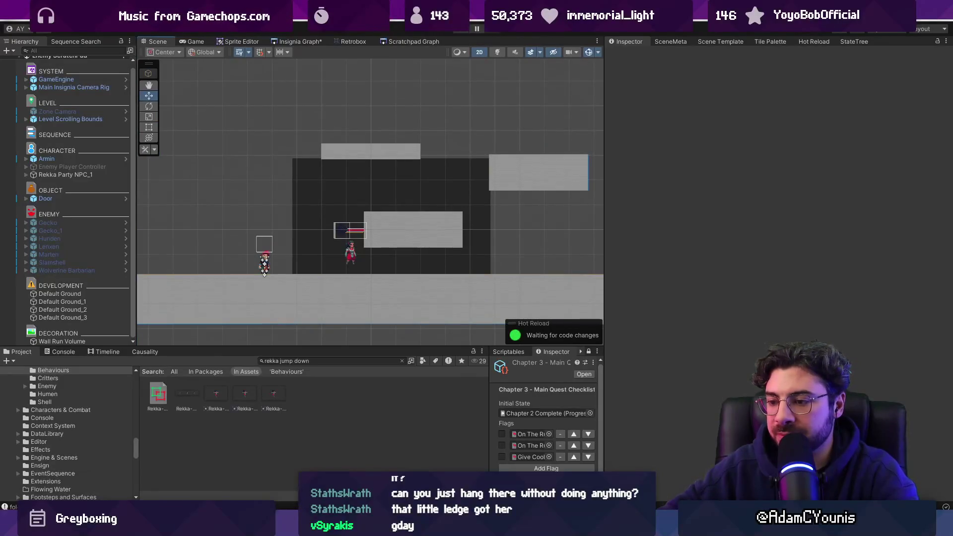
key("alt+Tab")
scroll(284, 316, "down", 7)
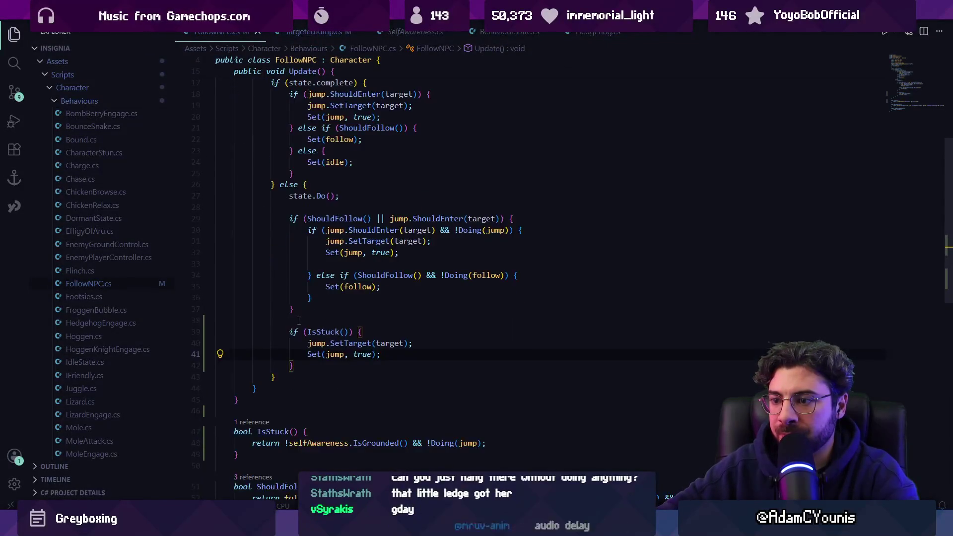
Add a bool FarAway() method (distance > 2f) below IsStuck and save FollowNPC.cs
key("Return")
type("bo")
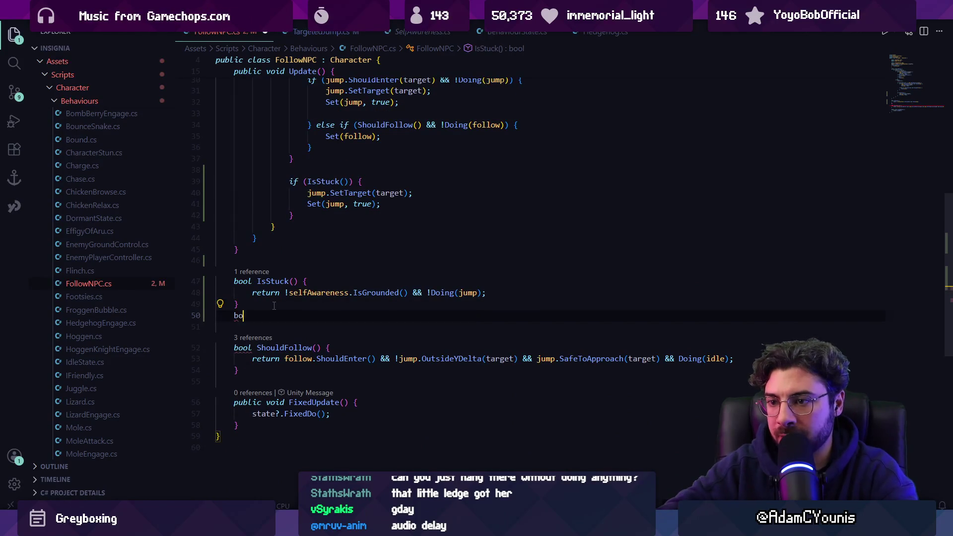
type("ol Far")
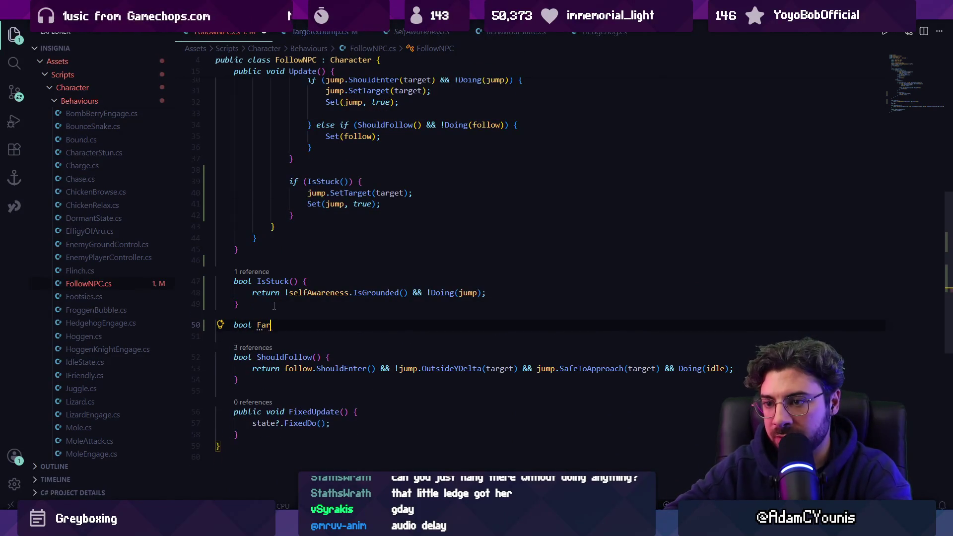
type("Away")
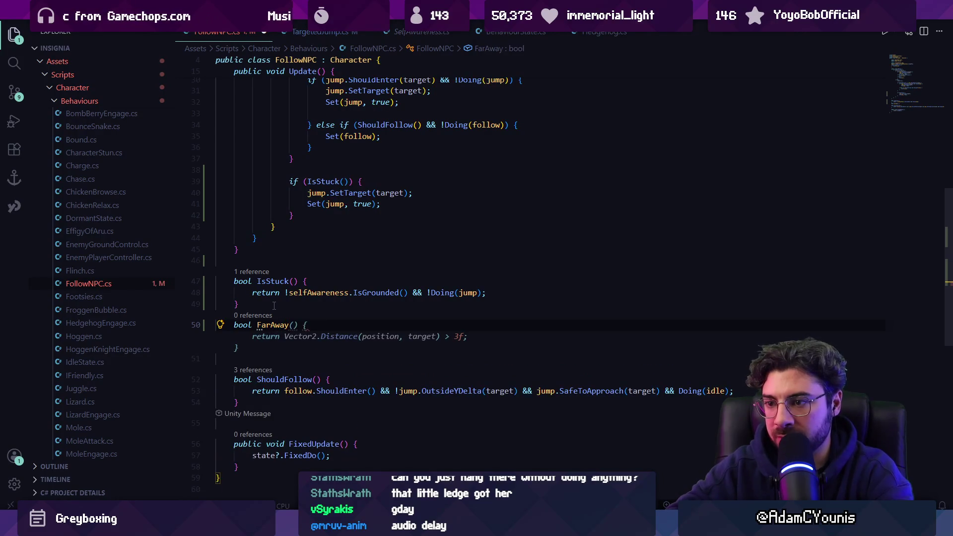
key("Tab")
key("ctrl+s")
Change the jump condition to IsStuck() || FarAway() && jump.ShouldEnter(target)
scroll(361, 226, "up", 2)
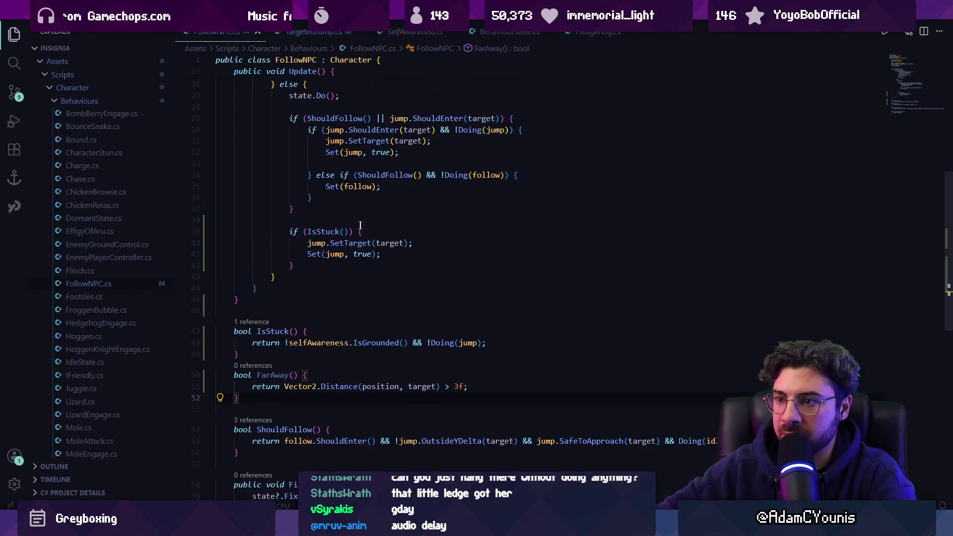
type("|| FarAway(")
key("ctrl+s")
left_click(404, 390)
type("2")
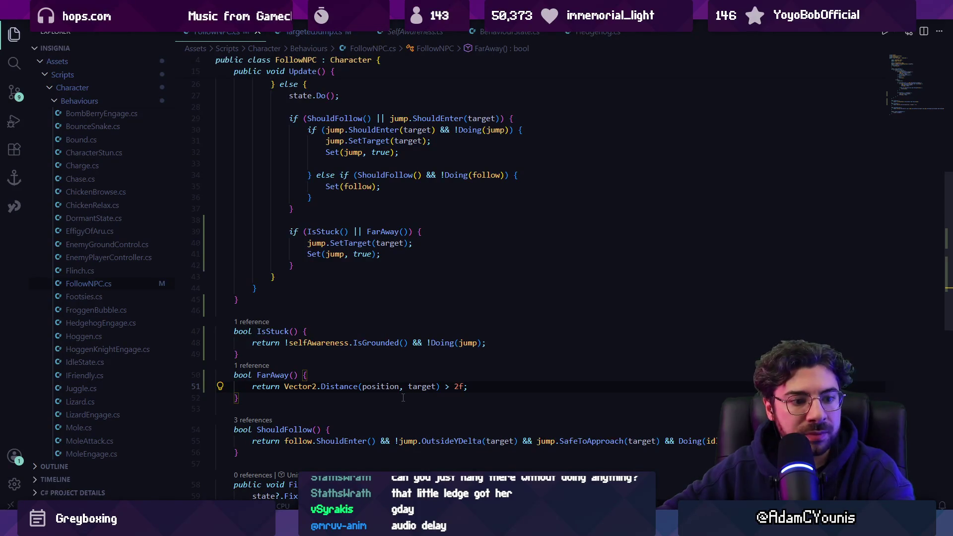
mouse_move(313, 527)
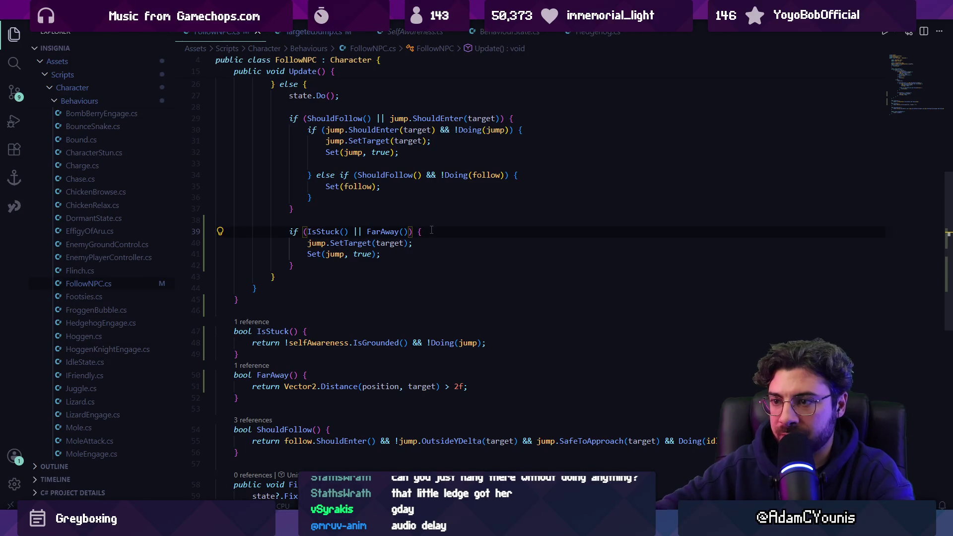
type("&& ju")
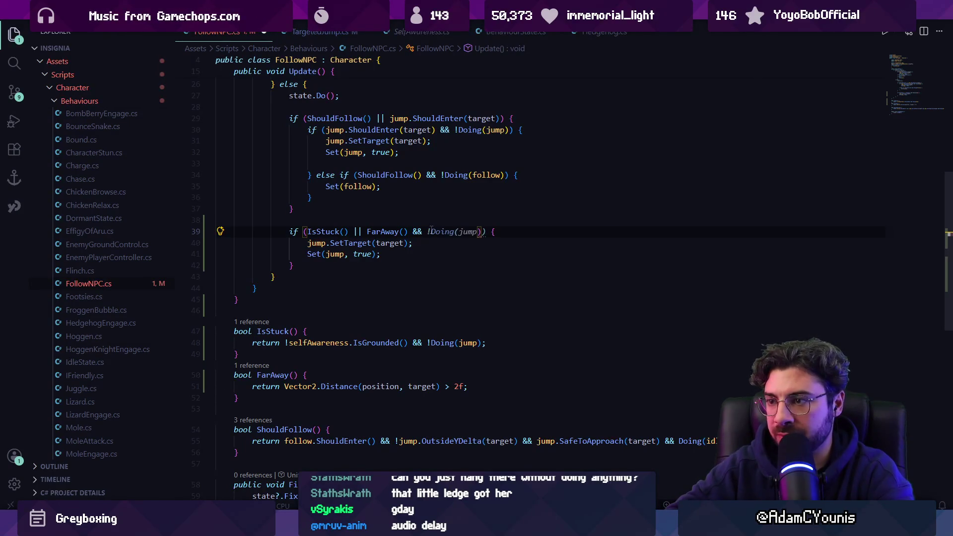
type("mp.ShouldEnter(target")
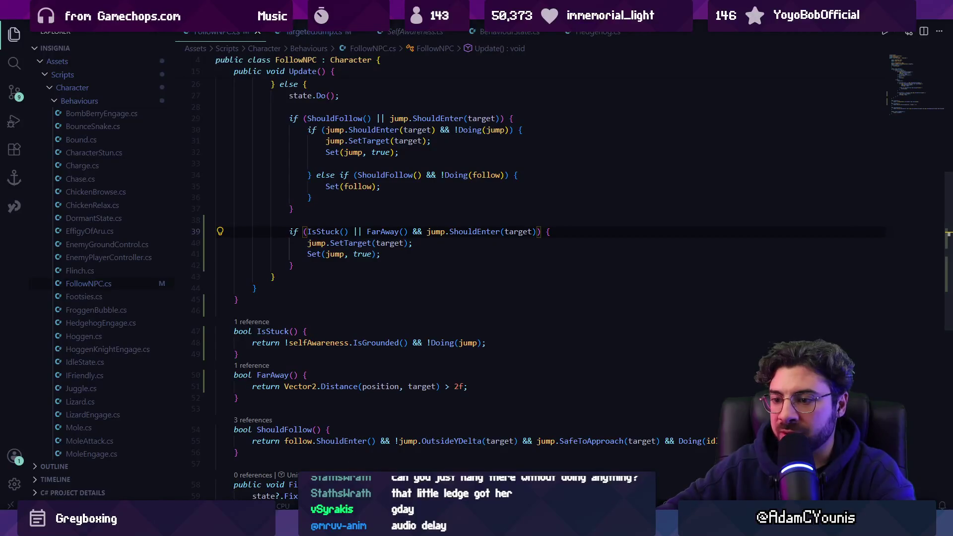
key("alt+Tab")
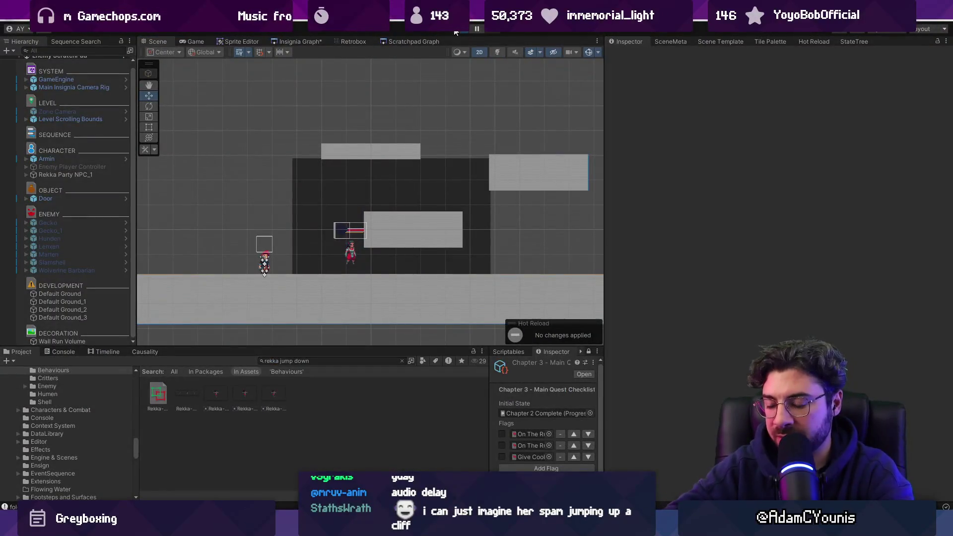
Play-test the companion NPC following the player up ledges, then switch to VS Code
left_click(455, 31)
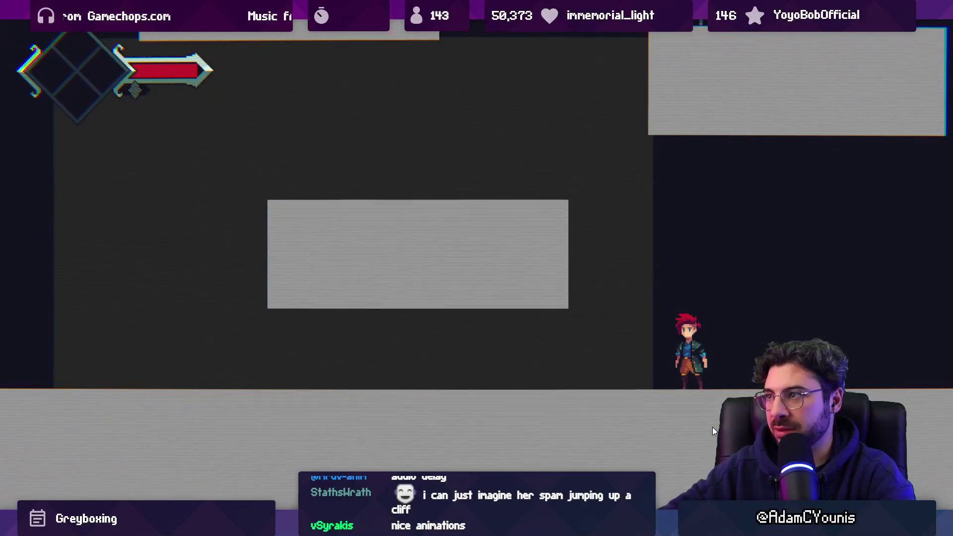
key("shift+space")
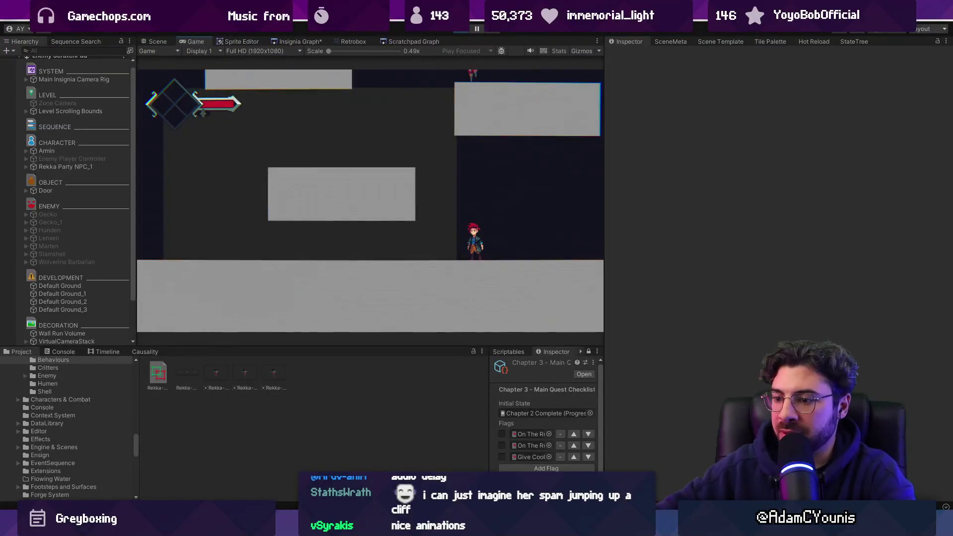
key("alt+Tab")
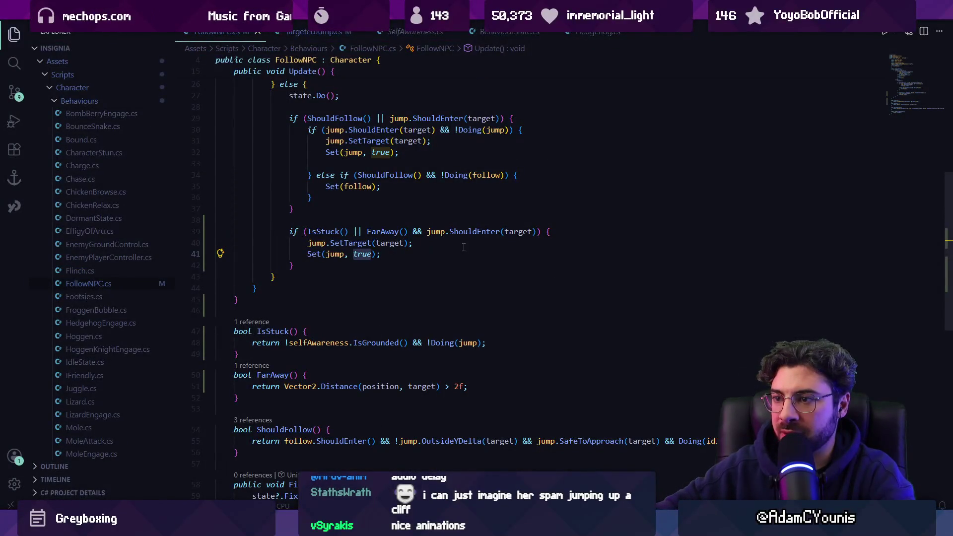
Add '&& !Doing(jump)' to the FollowNPC jump condition, then view the running game full-screen
type("&&")
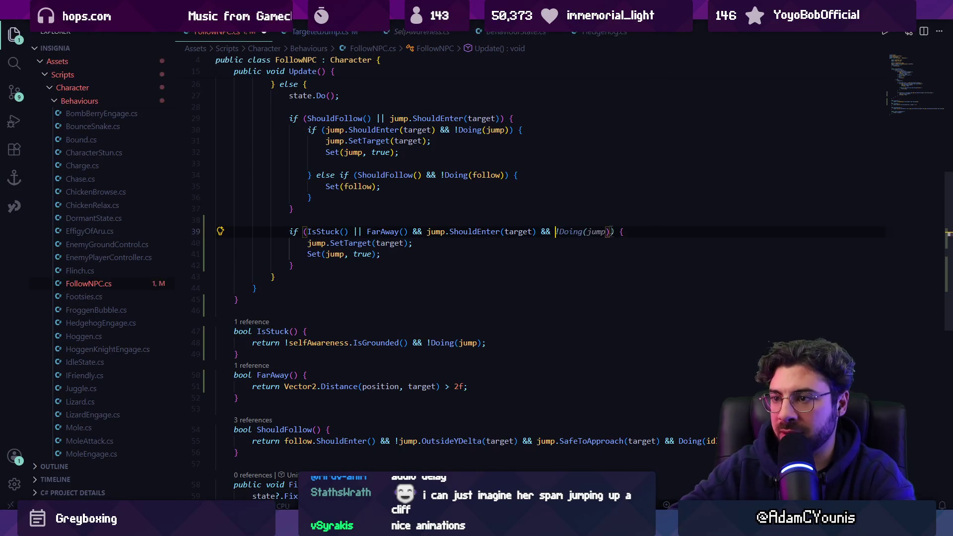
key("Tab")
key("alt+Tab")
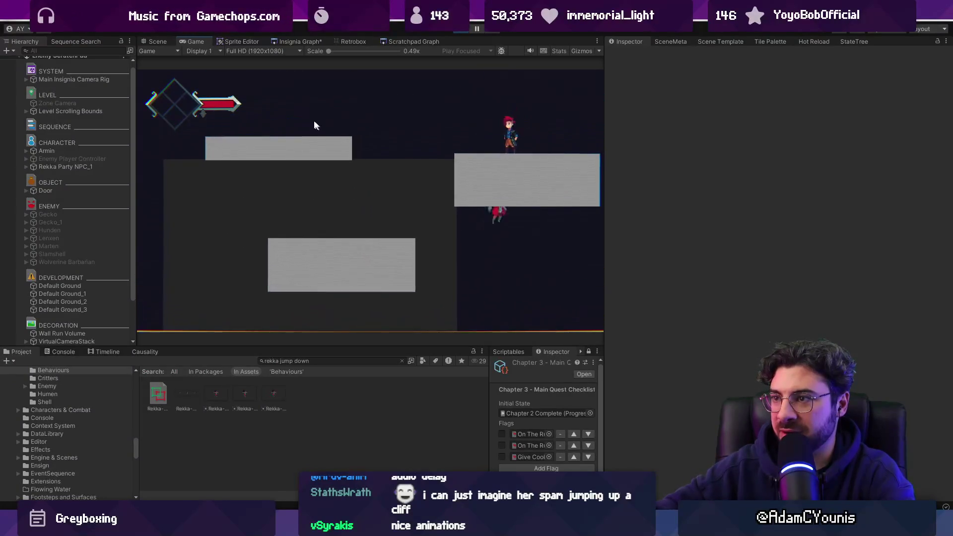
key("shift+space")
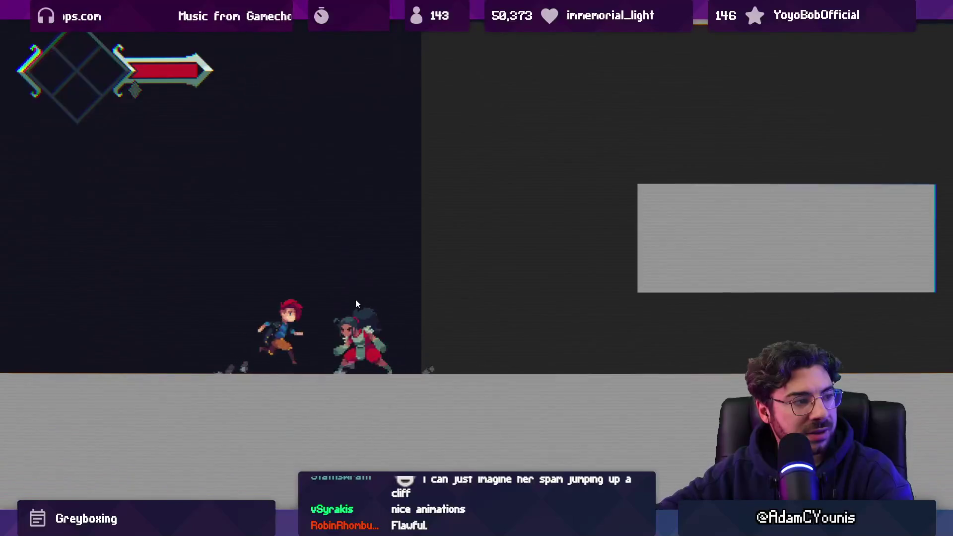
Finish the follower play-test, stop play mode and switch to Fork
key("shift+space")
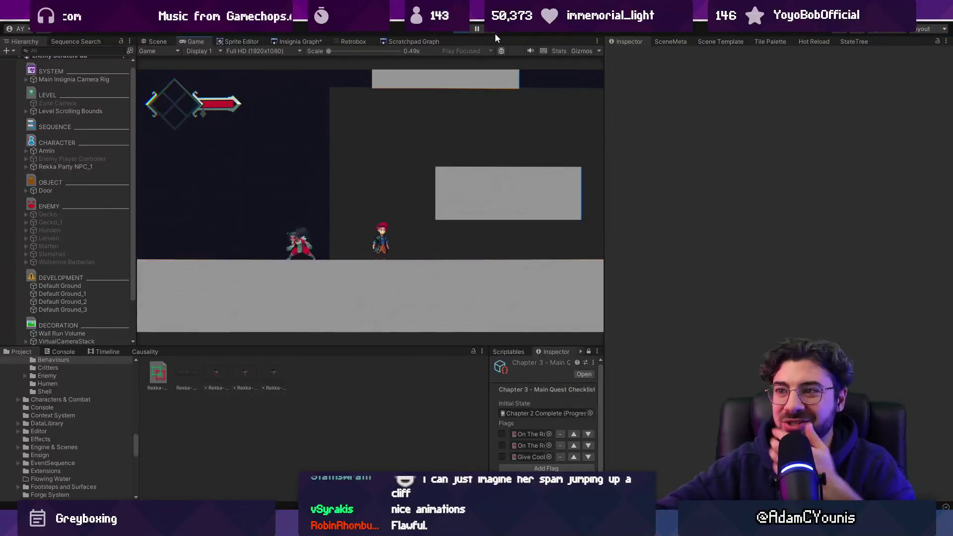
left_click(458, 33)
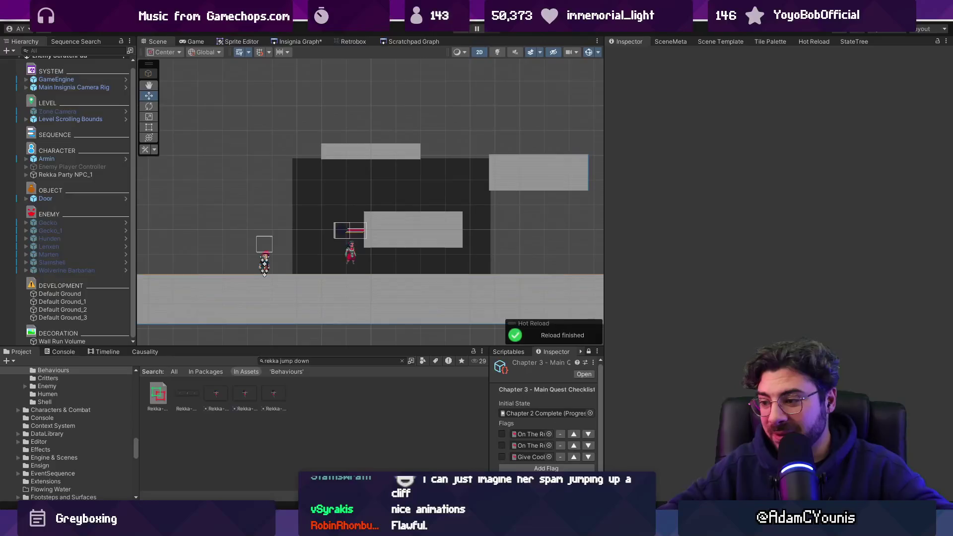
key("alt+Tab")
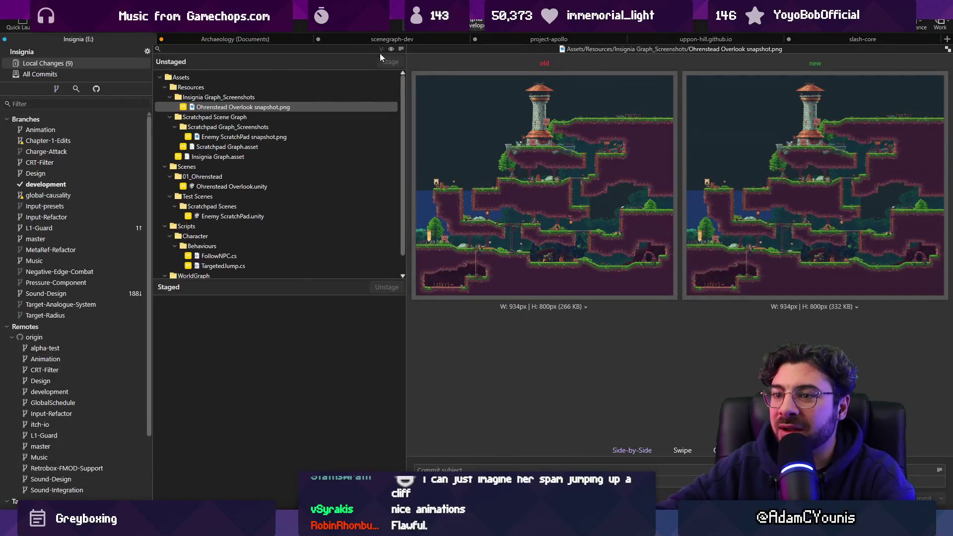
Stage all 9 changed files and commit them as 'Updates NPC Follow Script'
left_click(380, 49)
left_click(530, 469)
type("Updates NPC")
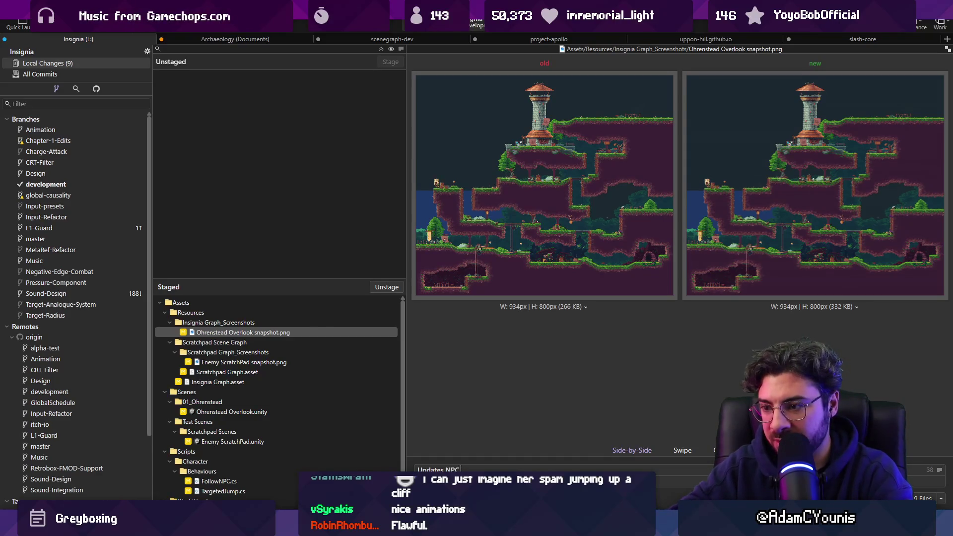
type("Script")
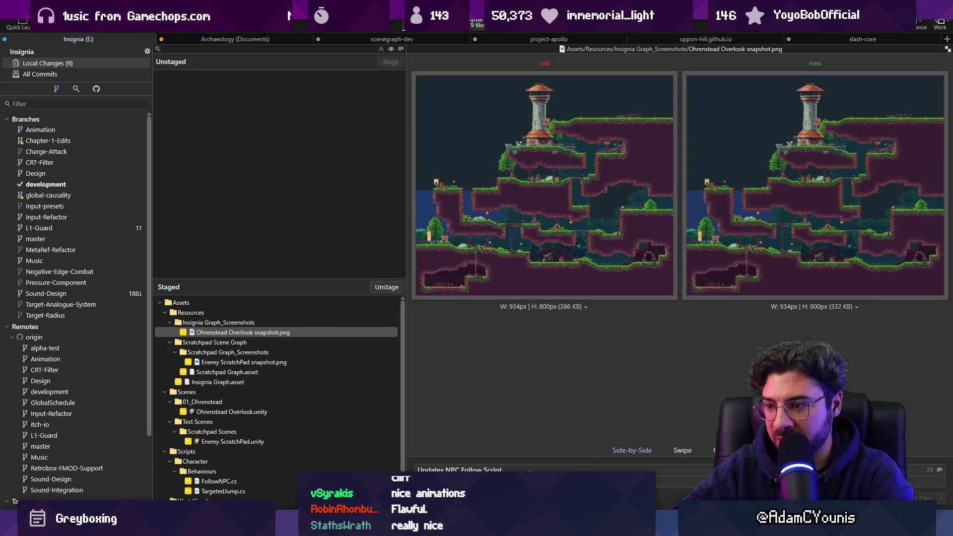
key("ctrl+Return")
key("alt+Tab")
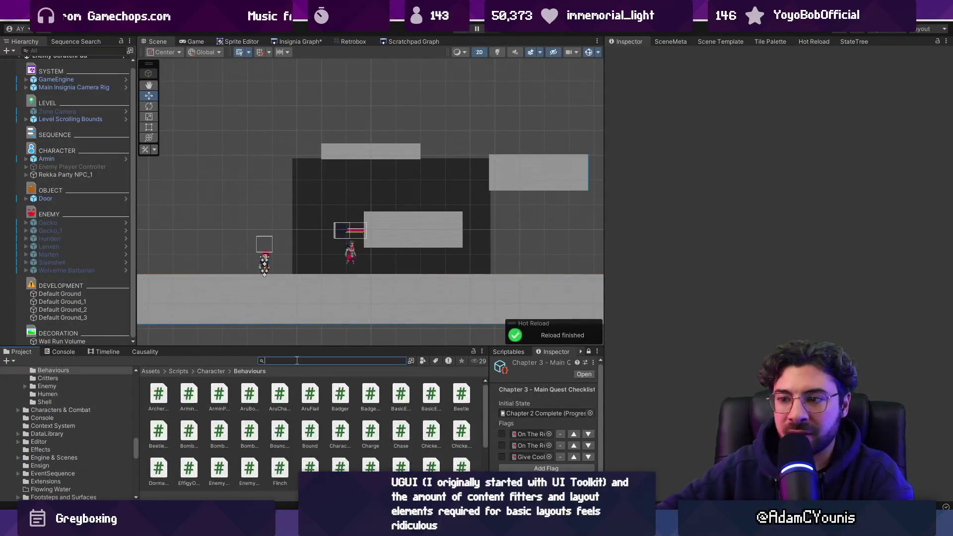
Rename Rekka Party NPC_1 to 'Follow NPC' and search the Project for 'prefabs'
left_click(89, 168)
left_click(75, 175)
key("F2")
key("BackSpace")
key("BackSpace")
key("Home")
key("ctrl+Delete")
key("Right")
key("Right")
key("Right")
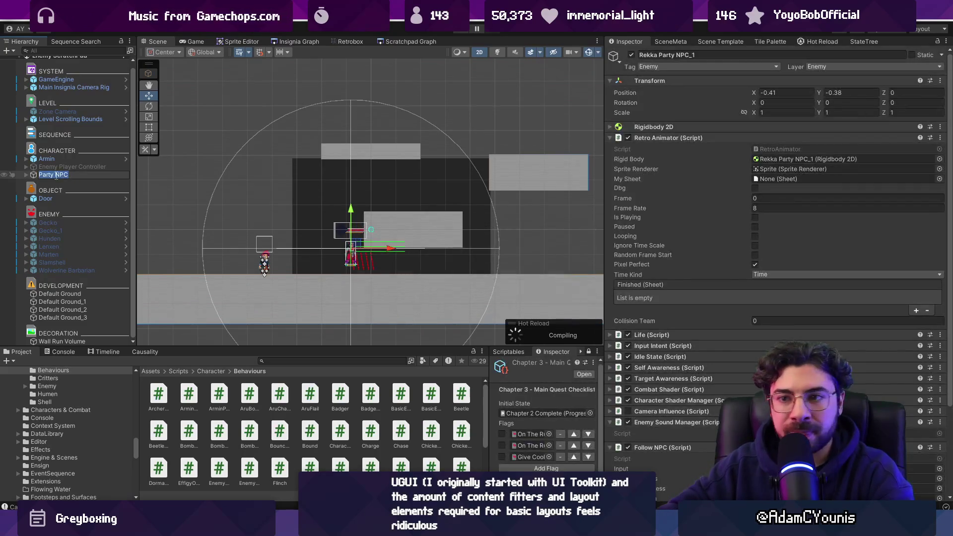
key("ctrl+BackSpace")
type("Follow")
key("Return")
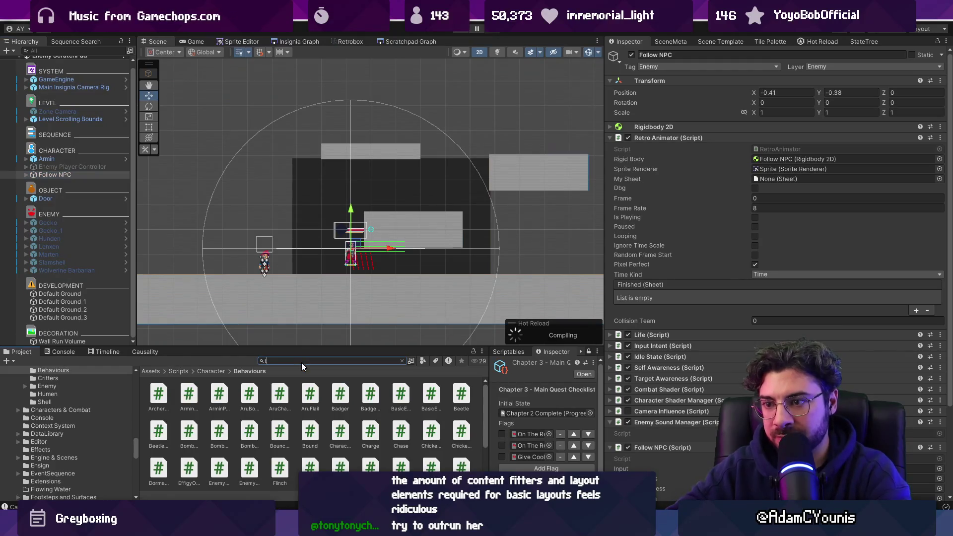
type("prefabs")
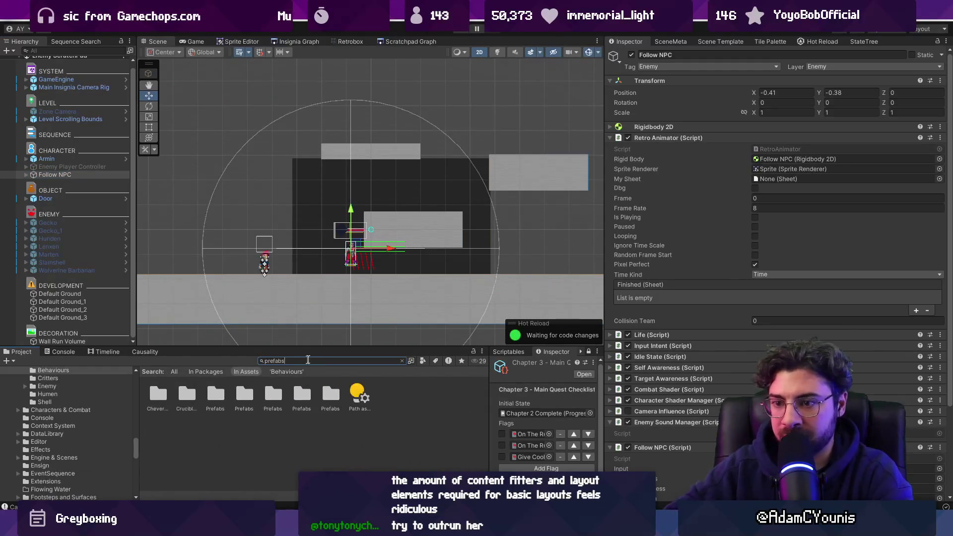
Save Follow NPC as a prefab in the Prefabs/Character folder
left_click(217, 395)
double_click(218, 395)
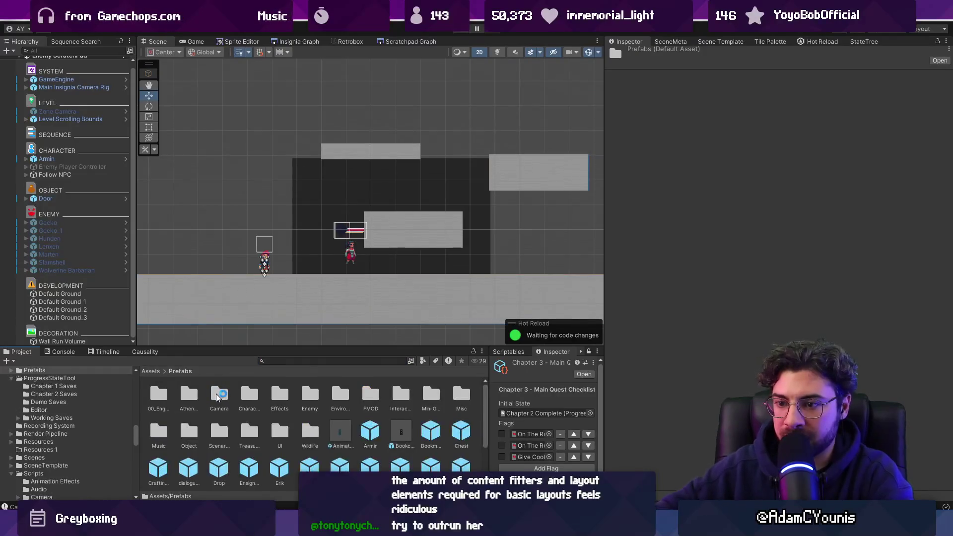
double_click(246, 396)
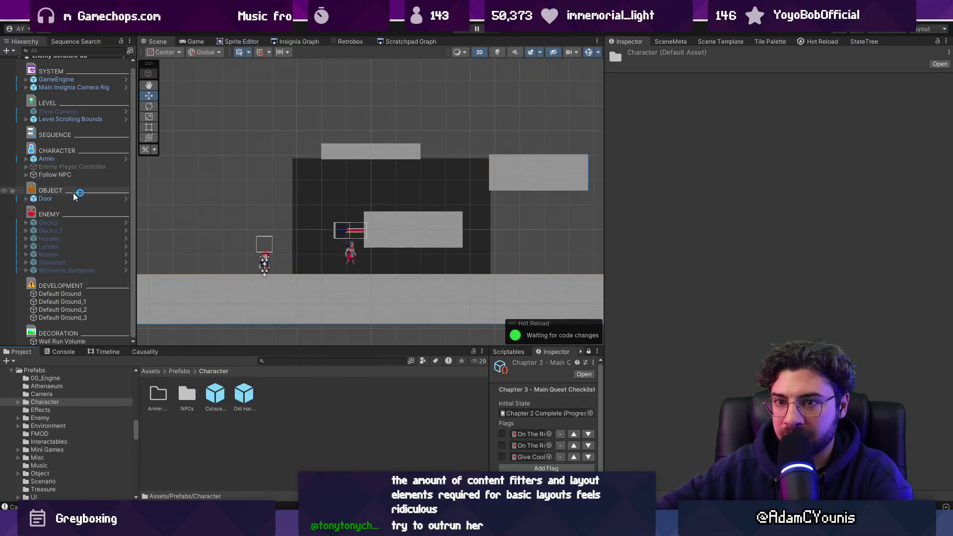
mouse_move(74, 175)
left_mouse_down()
mouse_move(298, 392)
mouse_move(315, 396)
left_mouse_up()
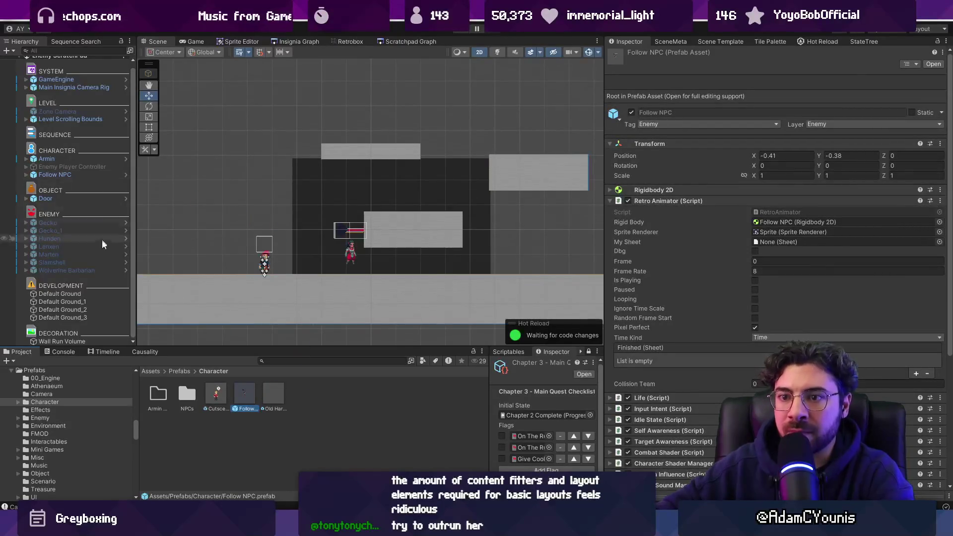
Rename Enemy Player Controller to 'Player Controlled Enemy', save it as a prefab in Prefabs/Enemy, and start Play
left_click(94, 166)
key("alt+shift+a")
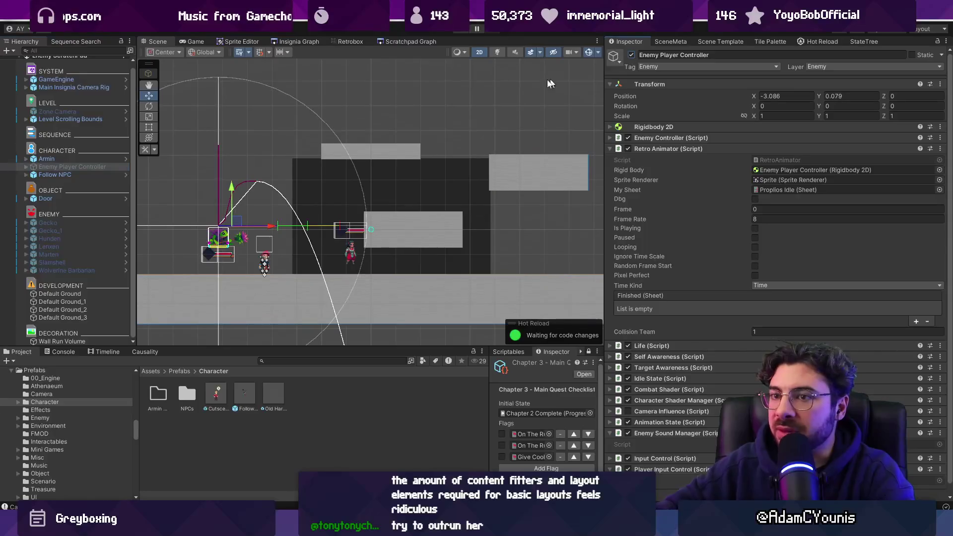
left_click_drag(64, 169, 288, 377)
left_click(94, 167)
type("Player")
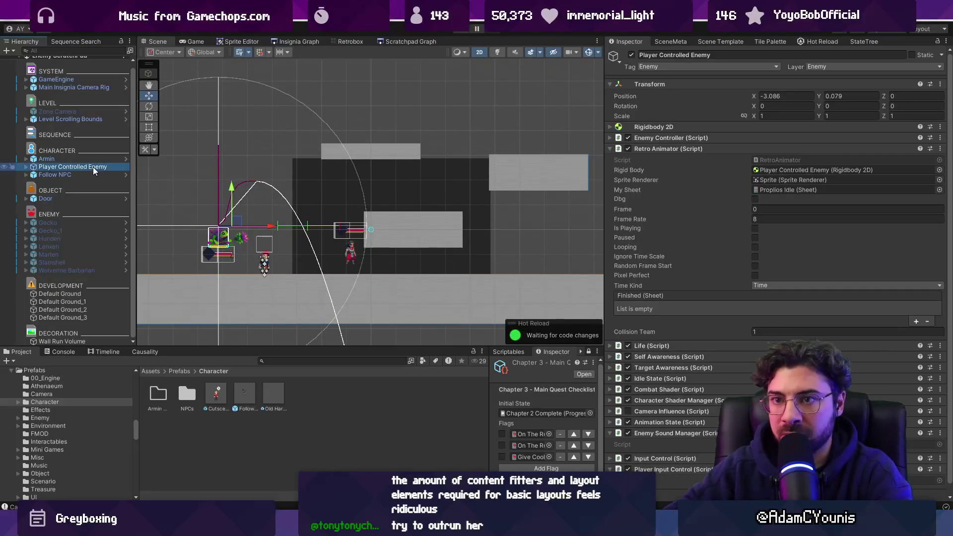
left_click(178, 371)
double_click(312, 393)
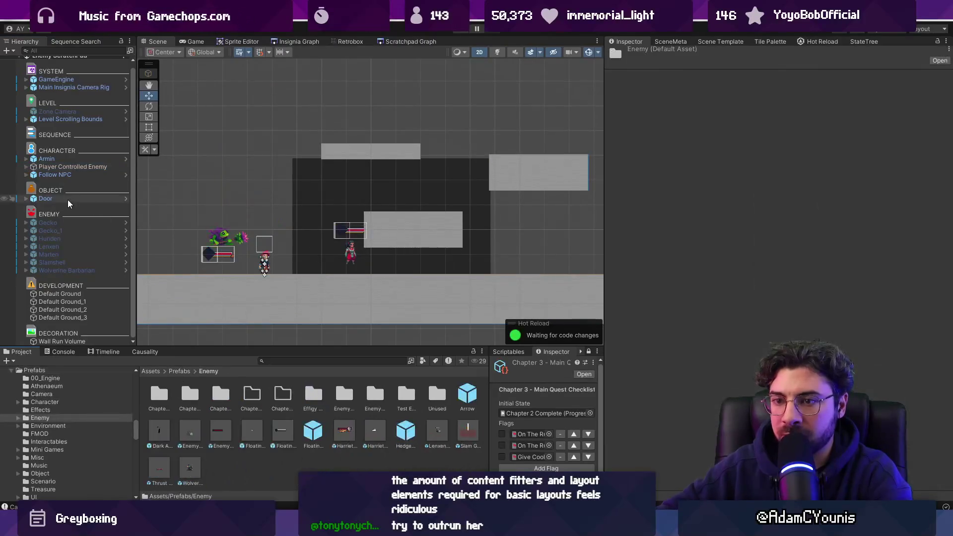
mouse_move(69, 170)
left_mouse_down()
mouse_move(283, 446)
mouse_move(281, 457)
left_mouse_up()
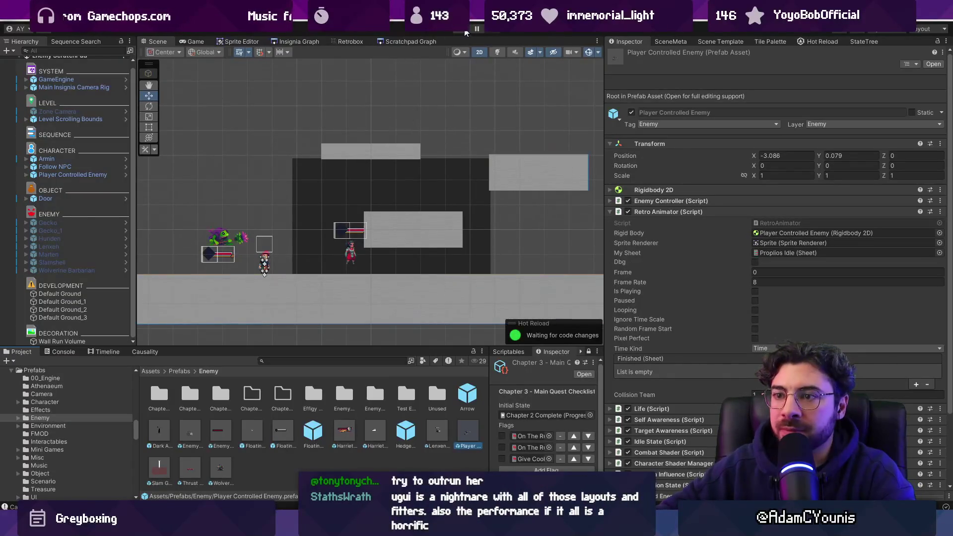
left_click(465, 32)
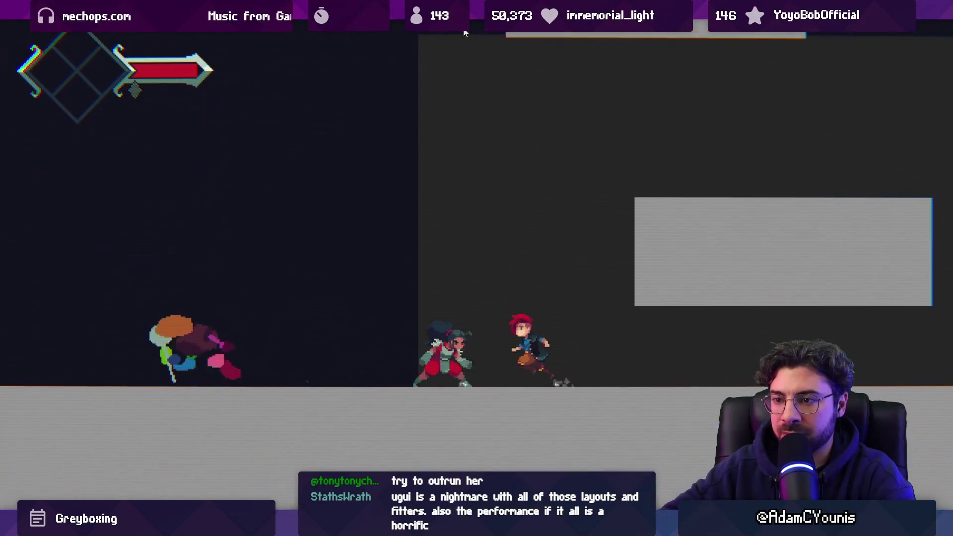
Inspect Player Controlled Enemy's components during the play-test, then stop play mode
key("shift+space")
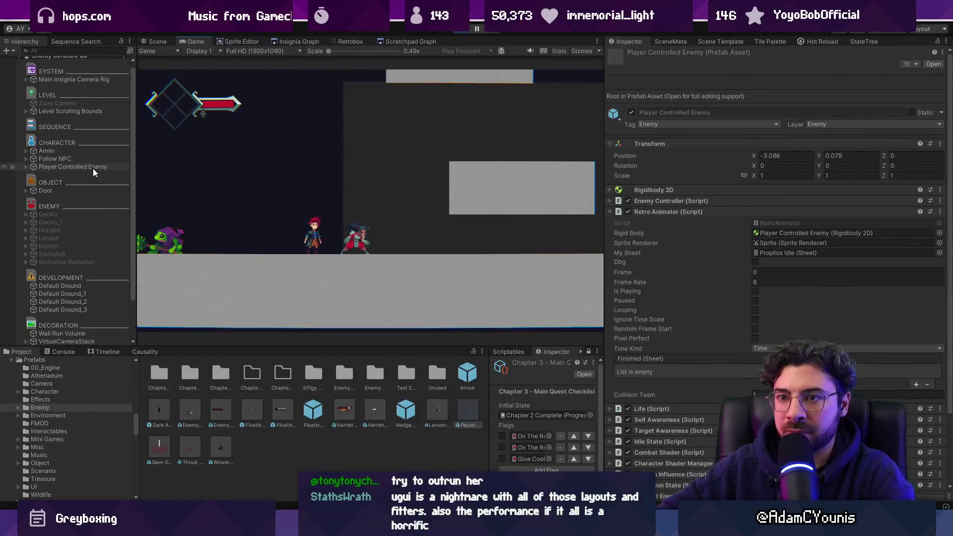
left_click(92, 167)
key("shift+space")
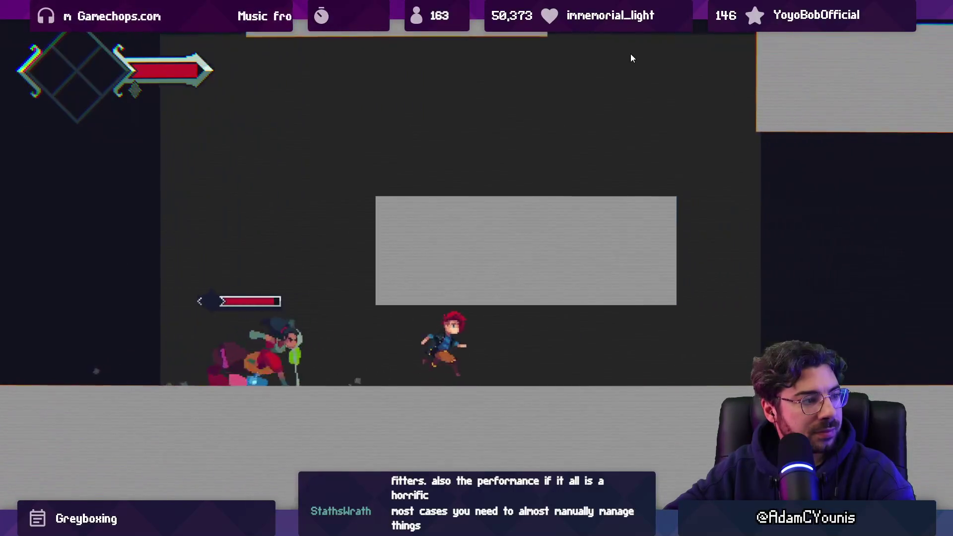
key("shift+space")
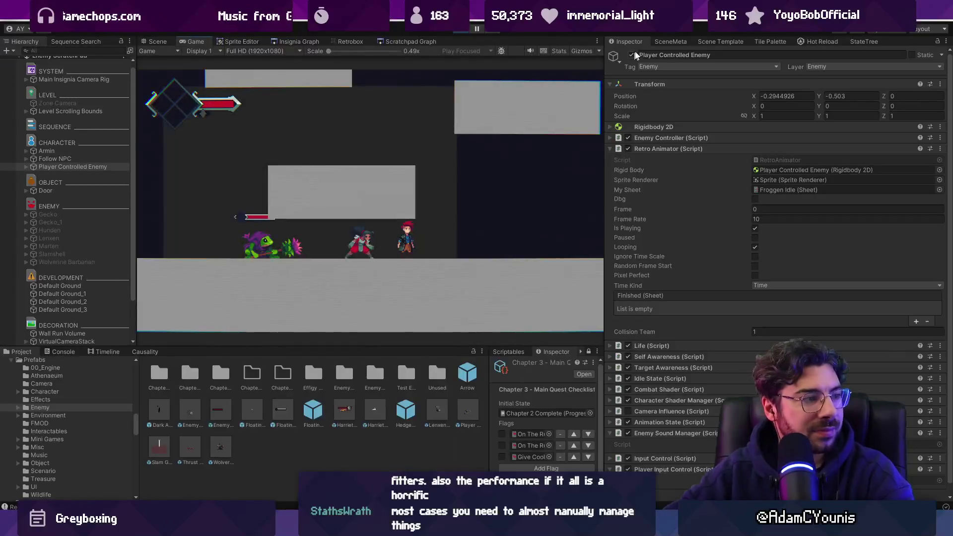
left_click(473, 31)
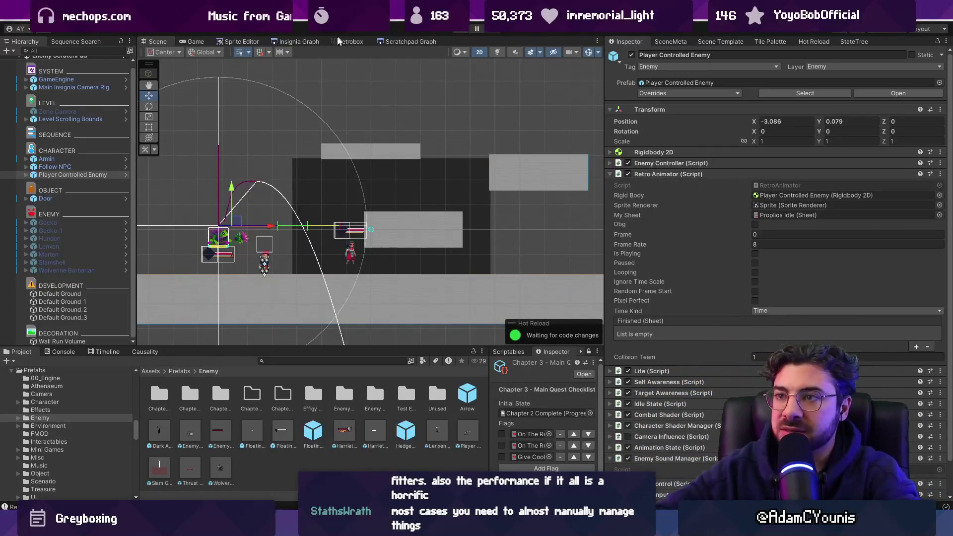
Nudge the Overlook scene node upward in the Insignia Graph level map
left_click(296, 41)
scroll(435, 186, "down", 3)
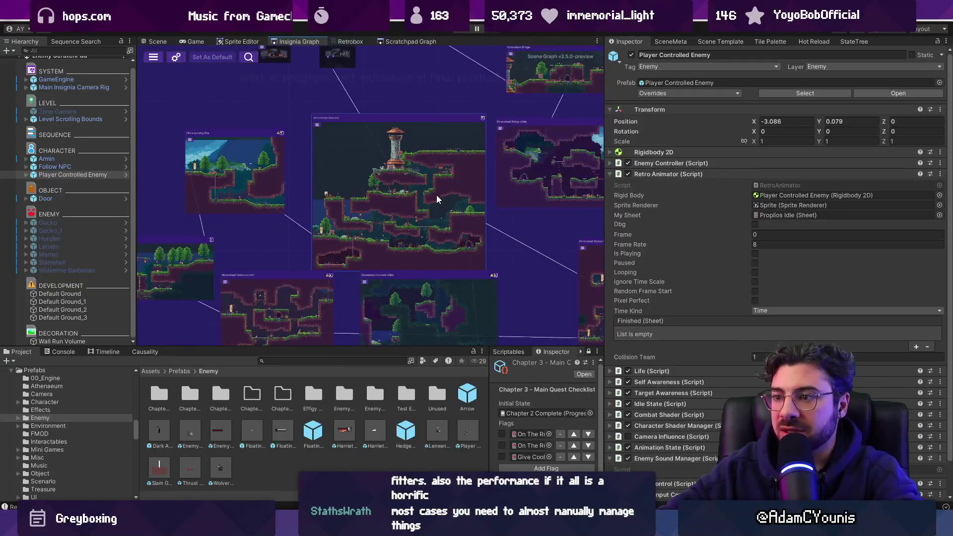
left_click_drag(427, 166, 428, 154)
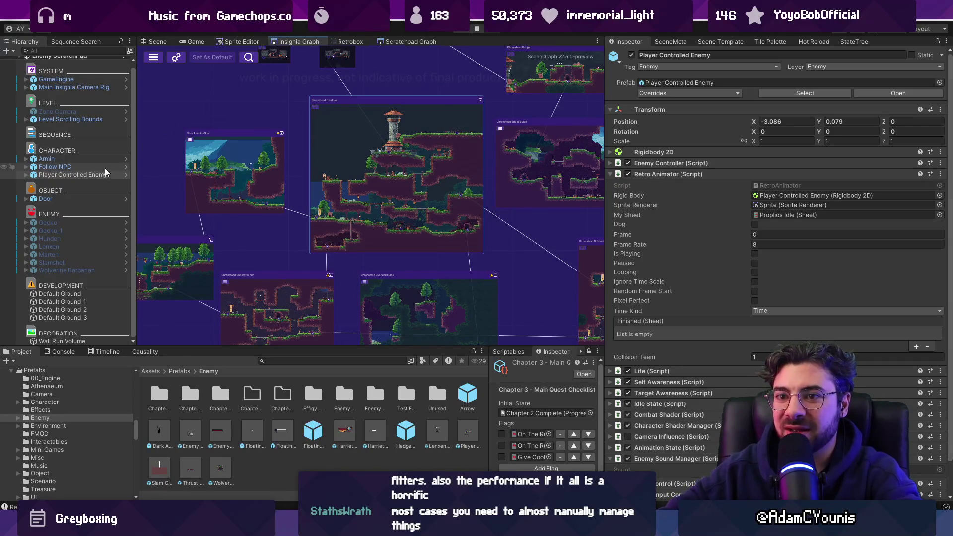
Filter the Hierarchy for 'Canvas', then find 'tetris' in the Project and open Equipment Menu Tetris
left_click(110, 51)
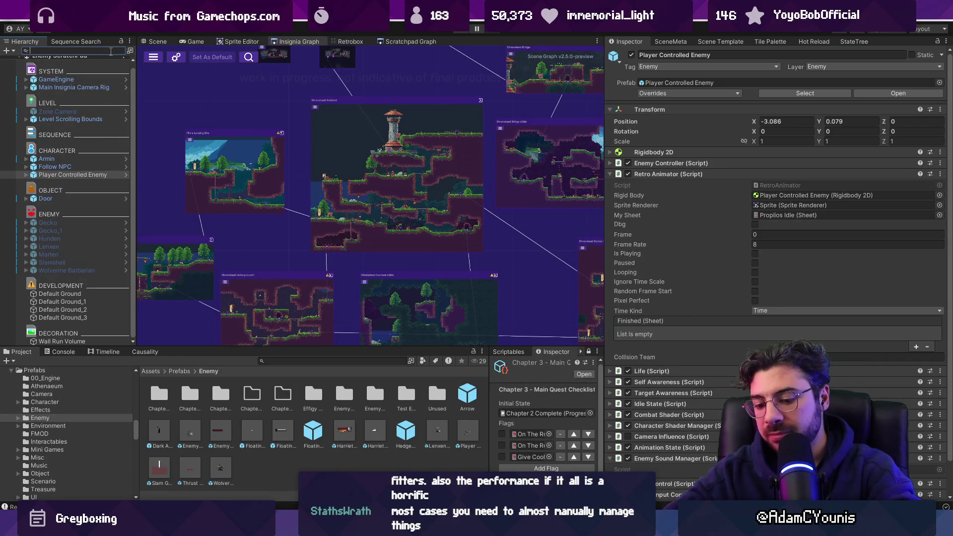
type("Canvas")
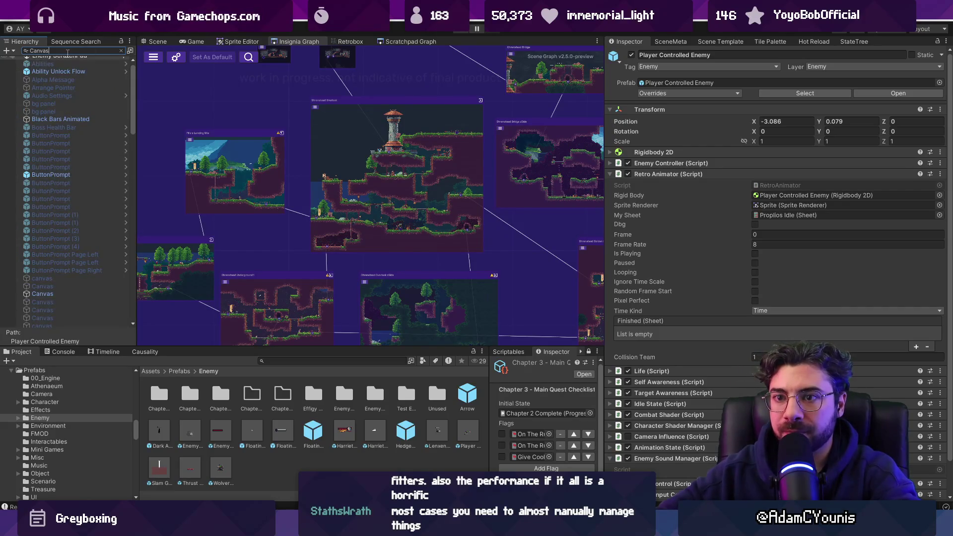
scroll(76, 167, "down", 10)
left_click(339, 361)
type("tetris")
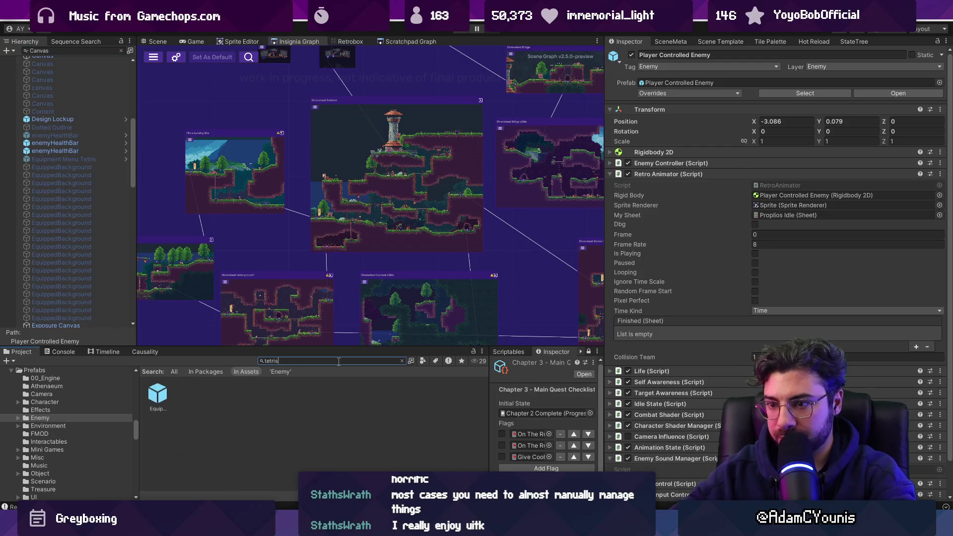
double_click(163, 393)
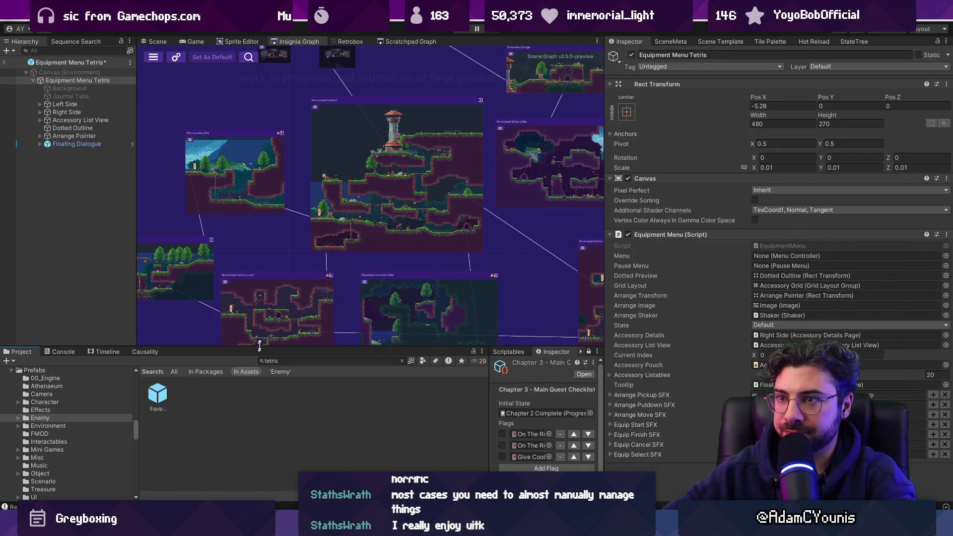
Show the Equipment Menu Tetris layout in the Scene view and expand its Right Side panel
left_click(158, 41)
scroll(366, 190, "down", 3)
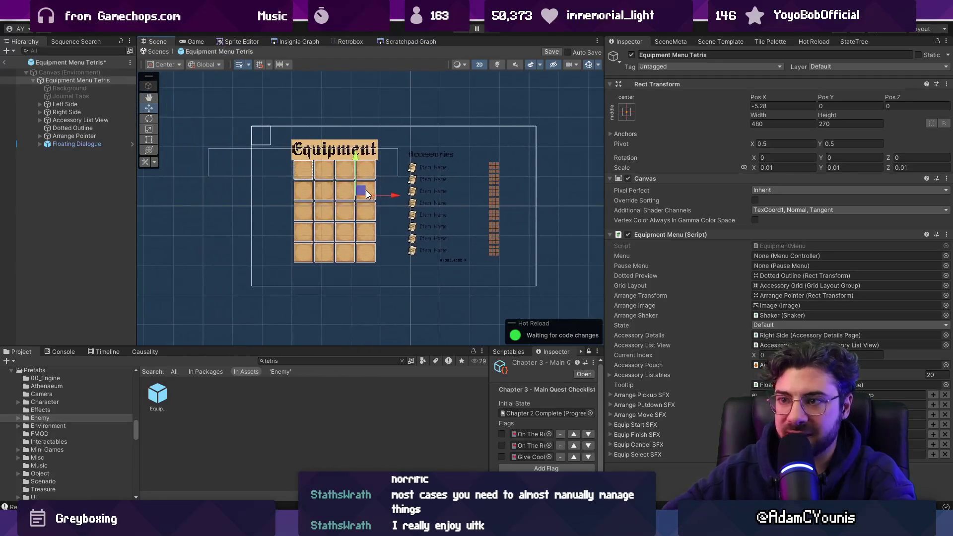
scroll(368, 193, "up", 2)
left_click_drag(377, 214, 324, 207)
scroll(323, 207, "up", 1)
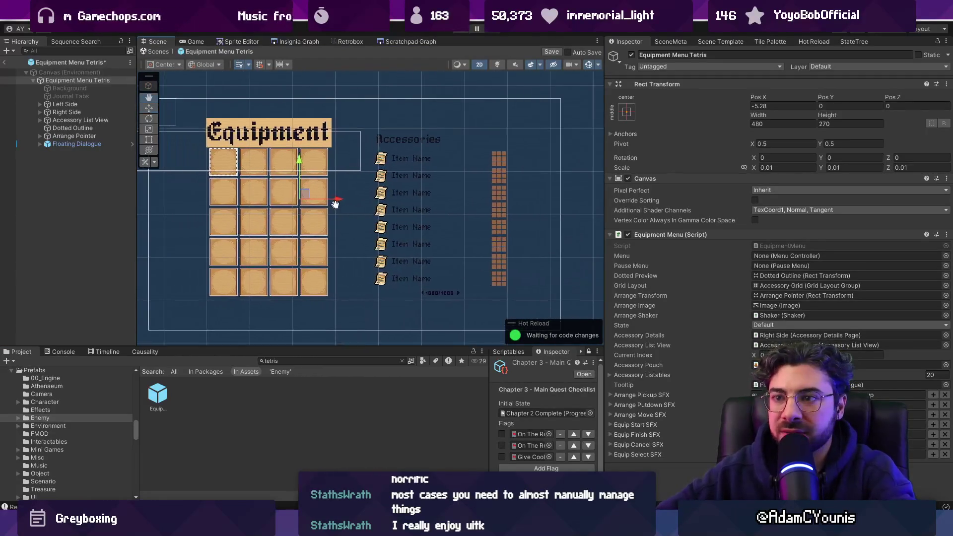
left_click(102, 106)
left_click(81, 112)
left_click(40, 112)
left_click(57, 120)
Expand Accessory List View, Accessory List and Pagination, then exit the prefab choosing Don't Save
key("Down")
key("Down")
key("Down")
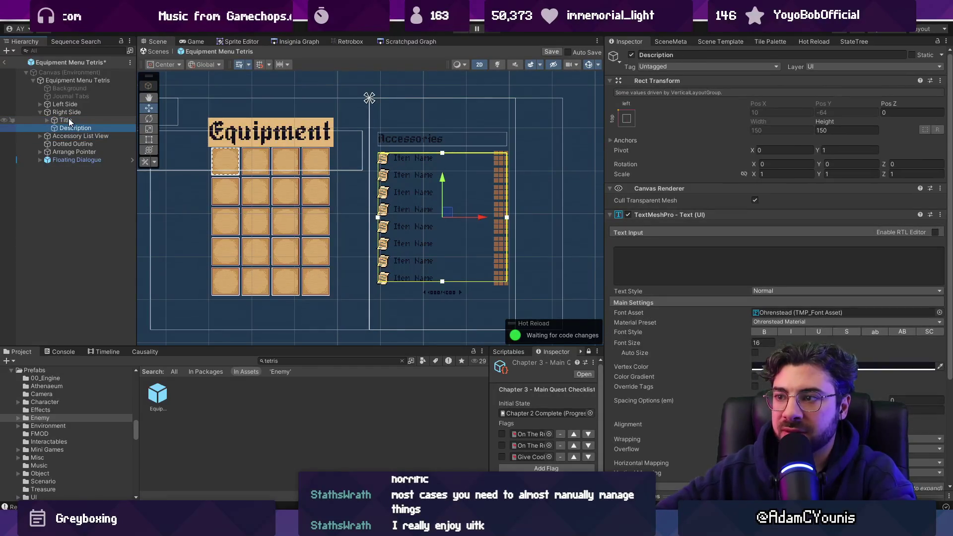
key("Up")
key("Right")
key("Down")
key("Down")
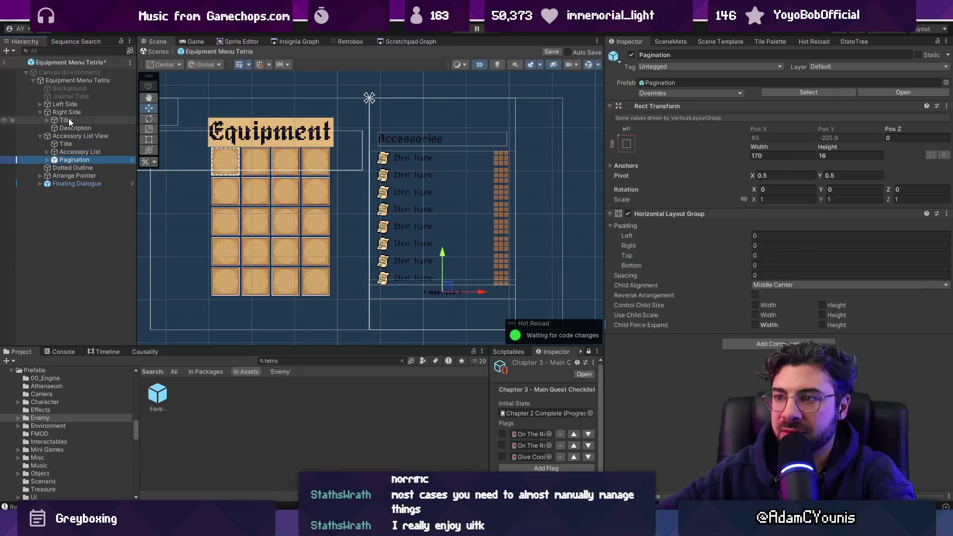
key("Right")
key("Down")
key("Down")
key("Down")
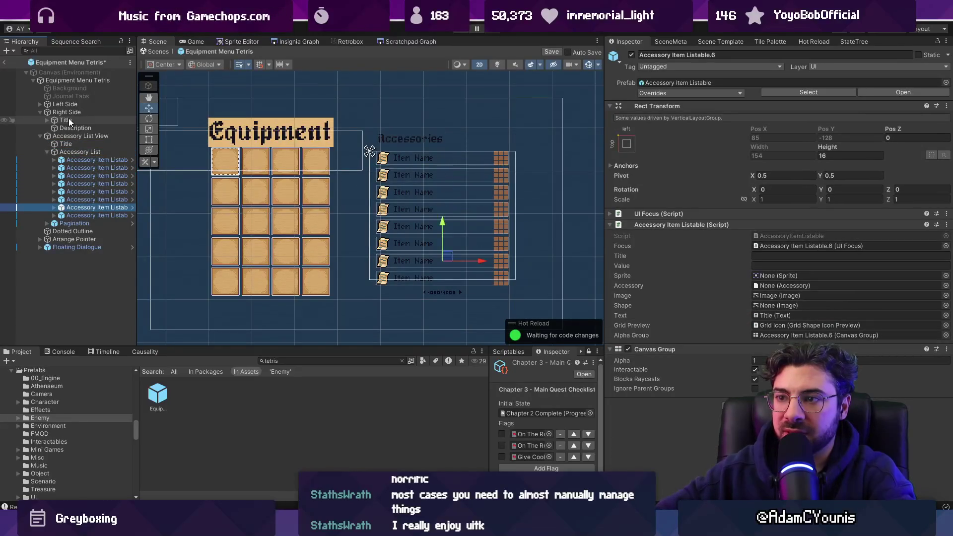
key("Right")
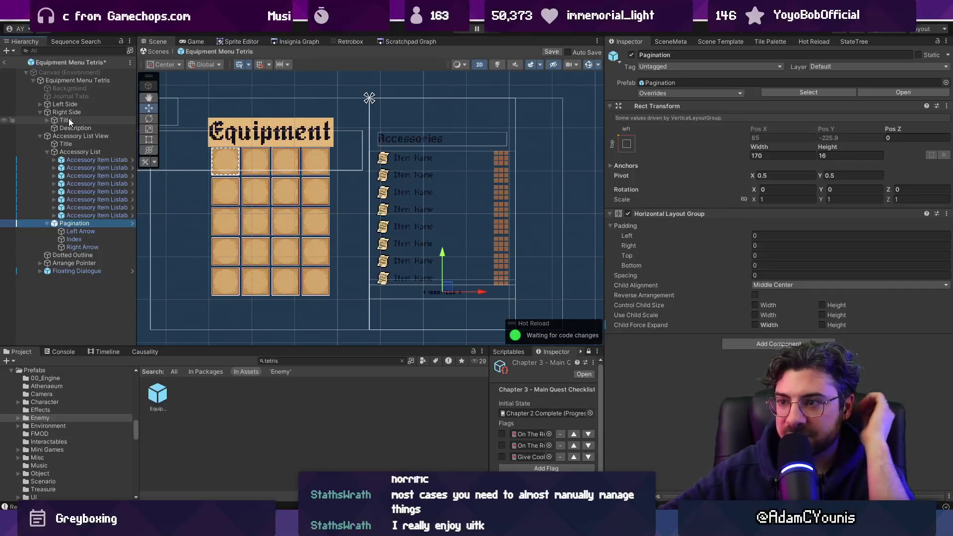
left_click(156, 50)
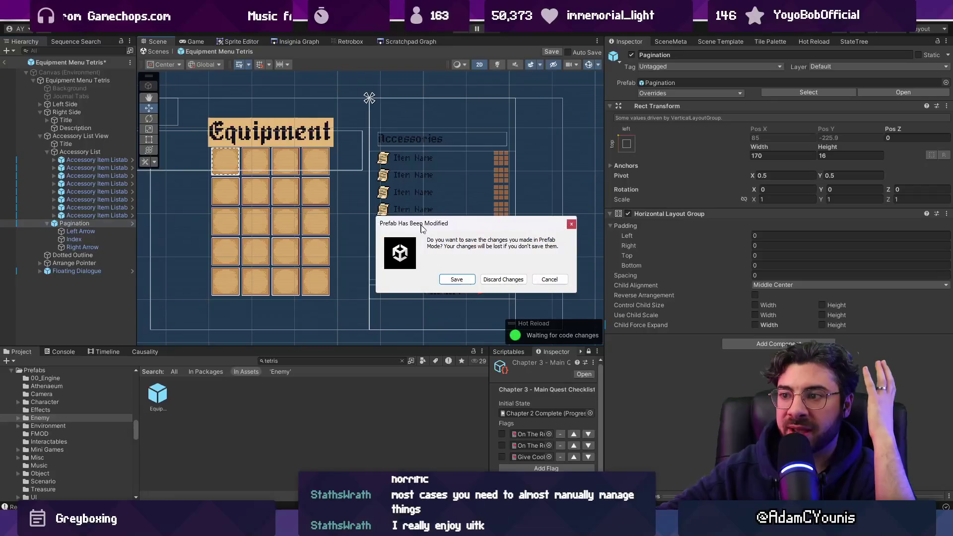
left_click(493, 281)
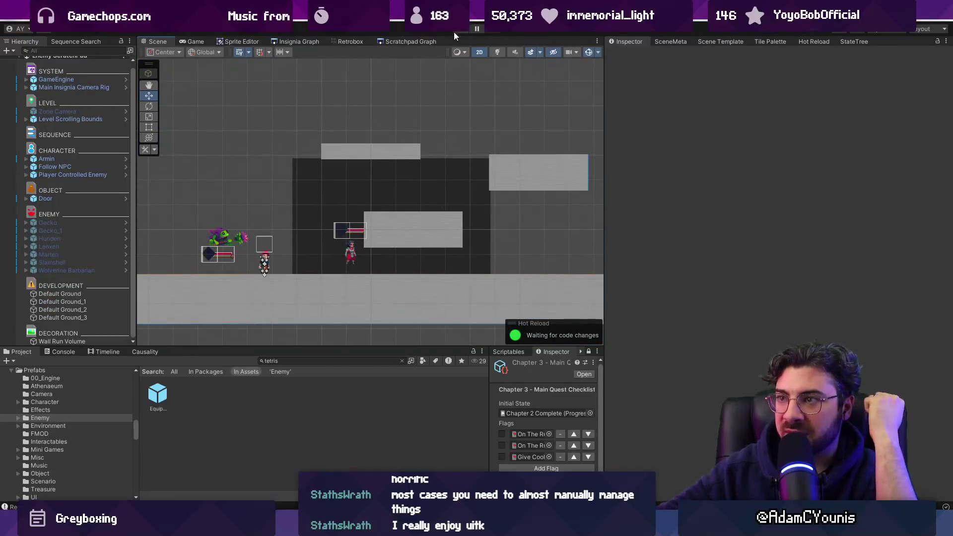
Lower the Player Controlled Enemy to Position Y -0.49
left_click(216, 232)
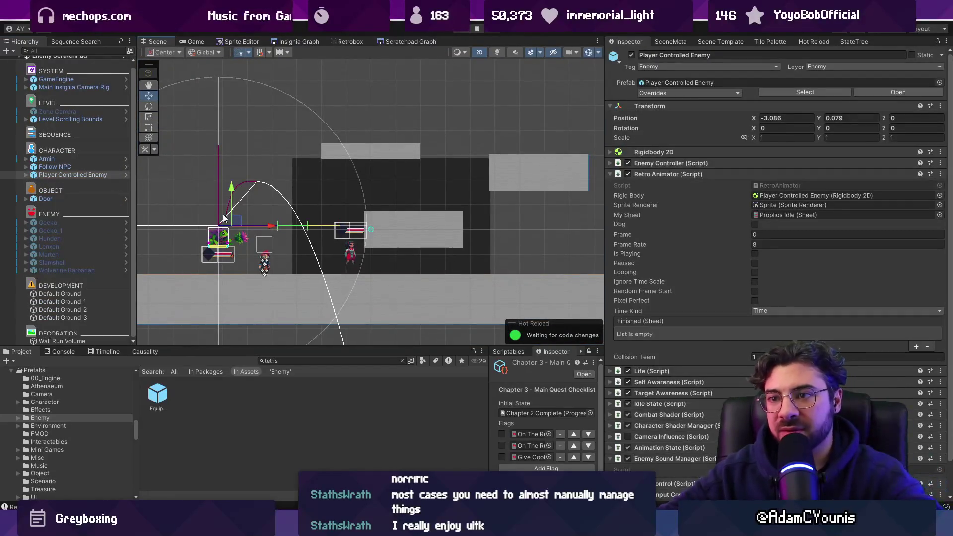
left_click_drag(232, 209, 255, 231)
scroll(255, 231, "up", 3)
Run a short play-test moving the player right, then stop play mode
left_click(460, 31)
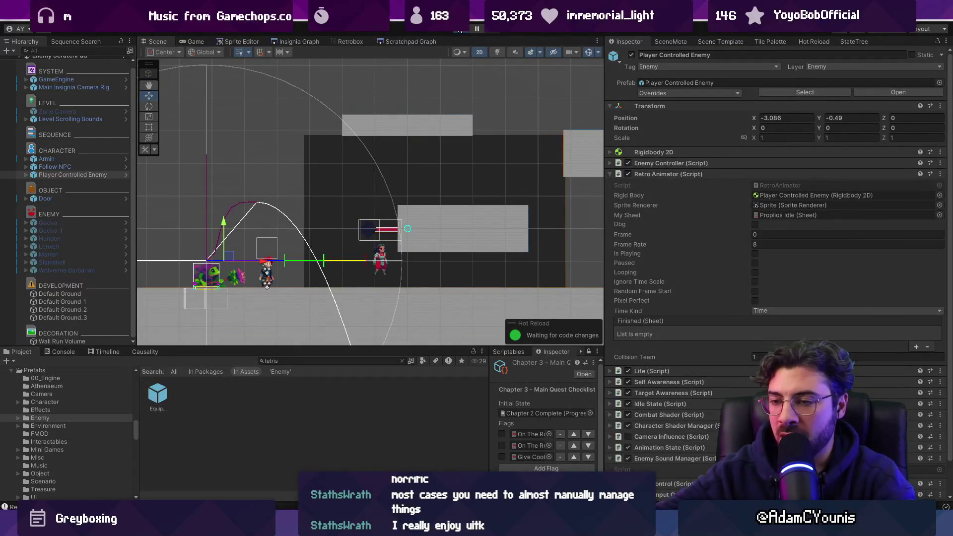
key("Right")
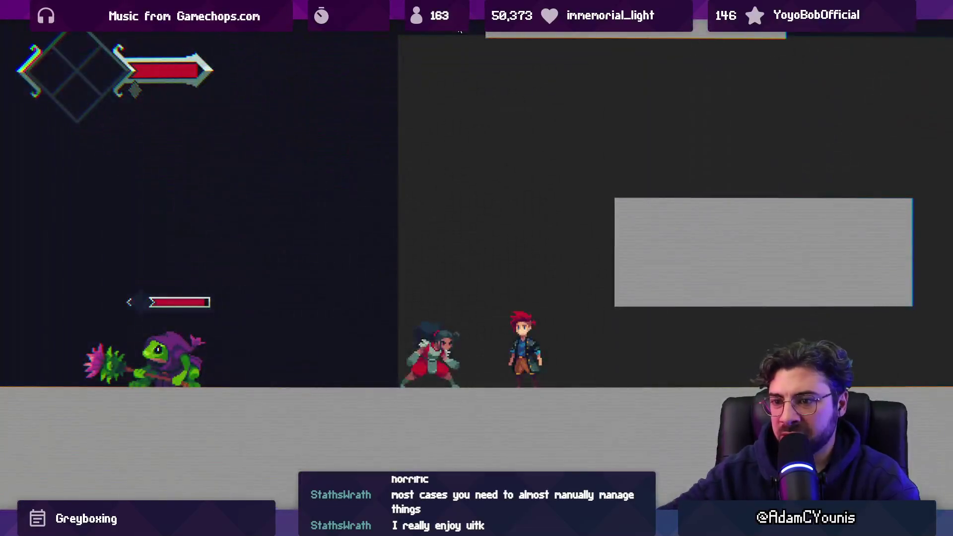
key("ctrl+shift+p")
key("ctrl+p")
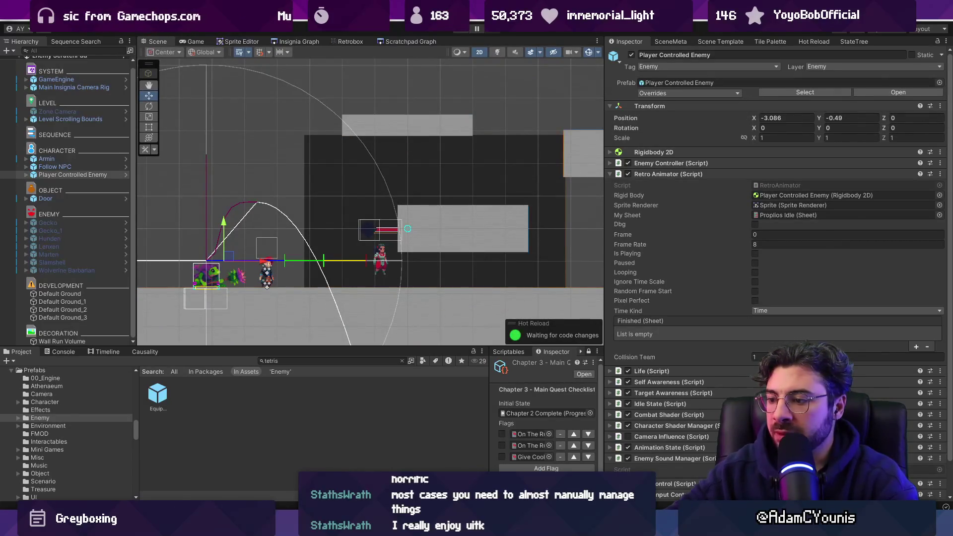
In the pixel-art editor, select a range of the hooded frog's animation frames
mouse_move(556, 527)
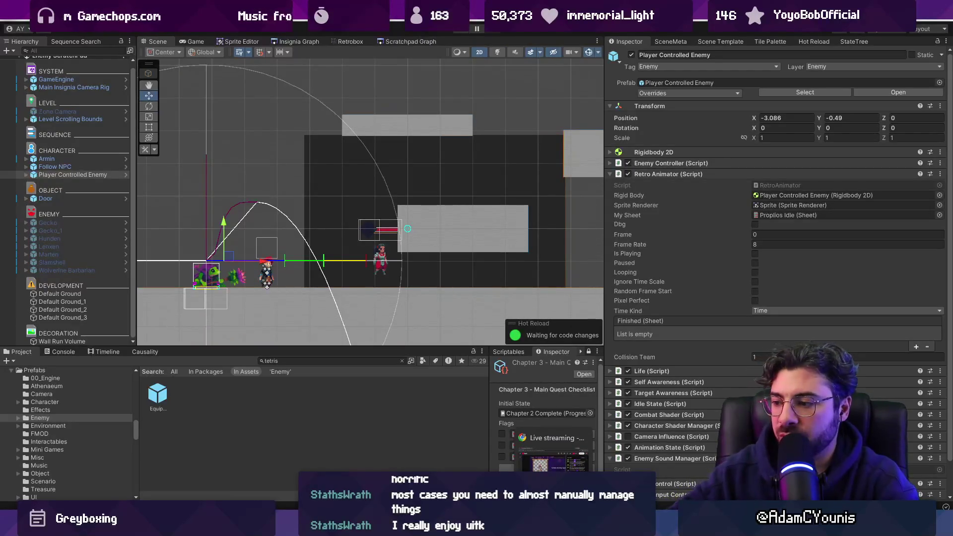
left_click(581, 527)
scroll(419, 234, "up", 1)
mouse_move(266, 329)
left_mouse_down()
mouse_move(777, 329)
mouse_move(243, 329)
left_mouse_up()
Scroll through the frog enemy's frames in the Aseprite timeline, then return to the Unity Editor
scroll(387, 239, "down", 1)
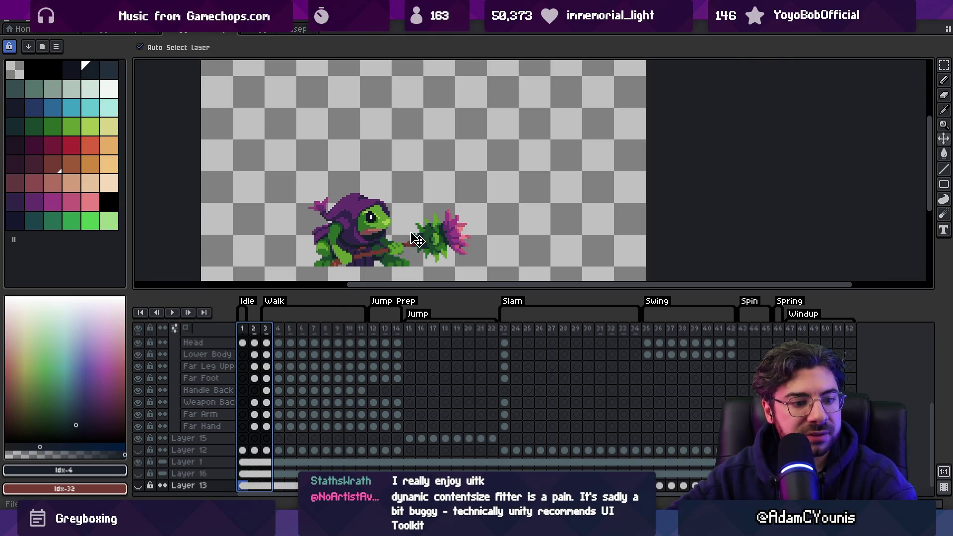
key("alt+Tab")
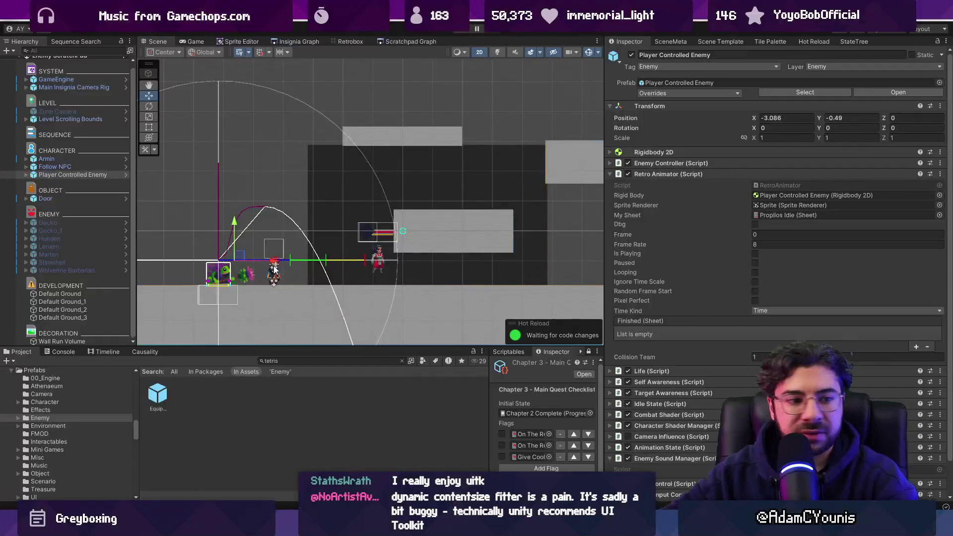
Enlarge the Scene view by moving the Inspector splitter right and the Project panel splitter down
scroll(273, 270, "up", 2)
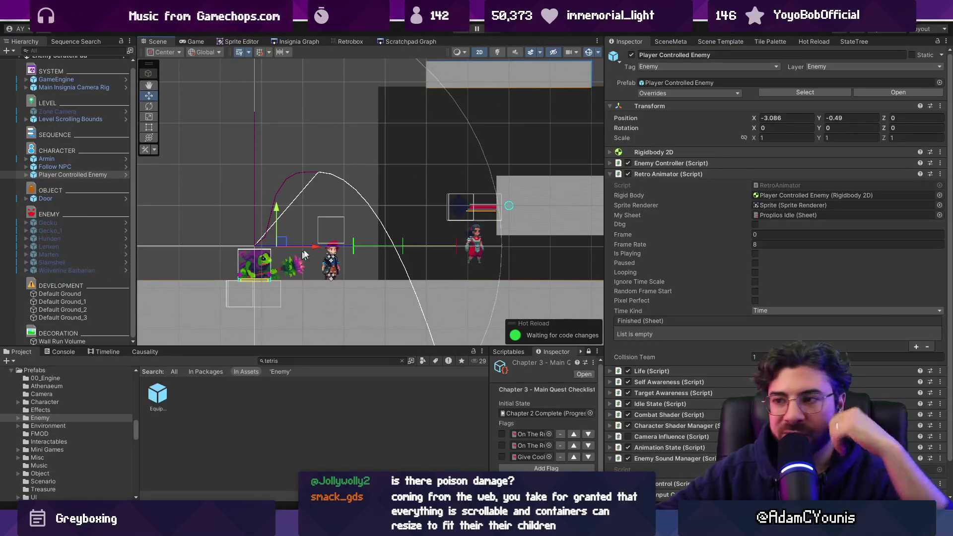
scroll(280, 267, "up", 2)
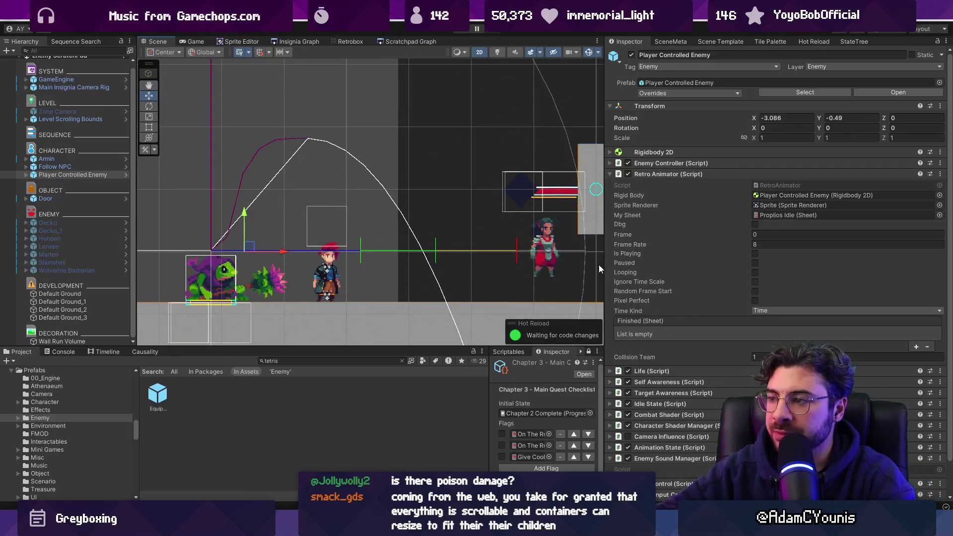
left_click_drag(604, 264, 742, 264)
left_click_drag(469, 345, 467, 352)
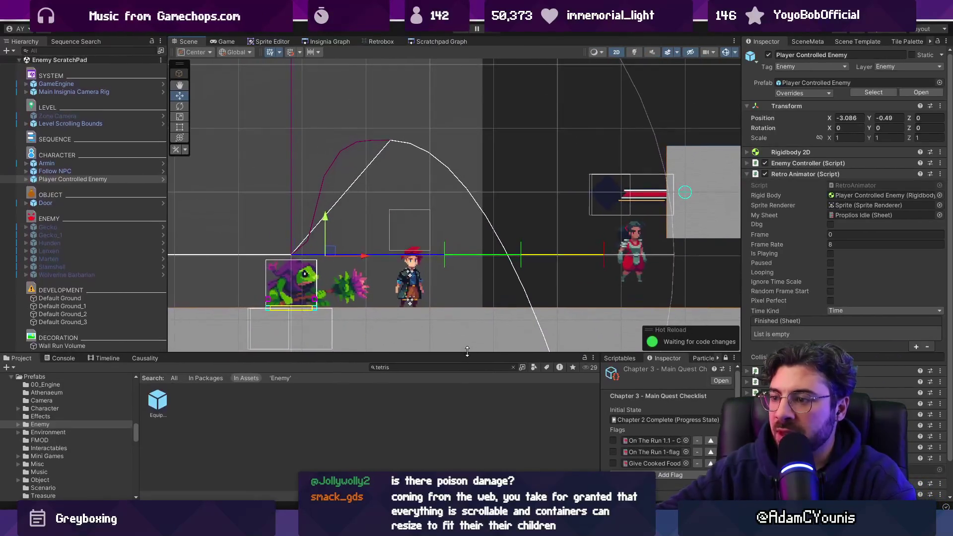
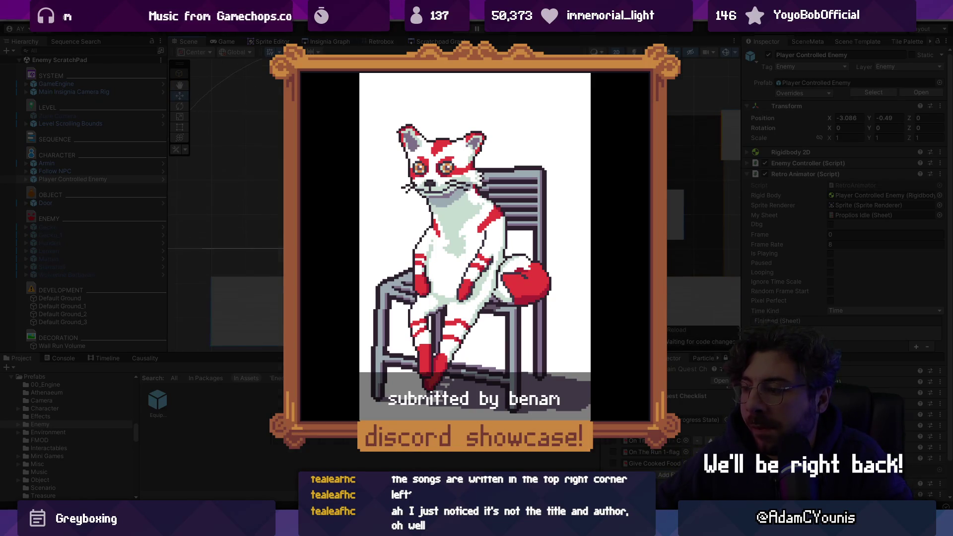
Bring the frog sprite up in Aseprite, preview its first frames, and return to frame 1
key("alt+Tab")
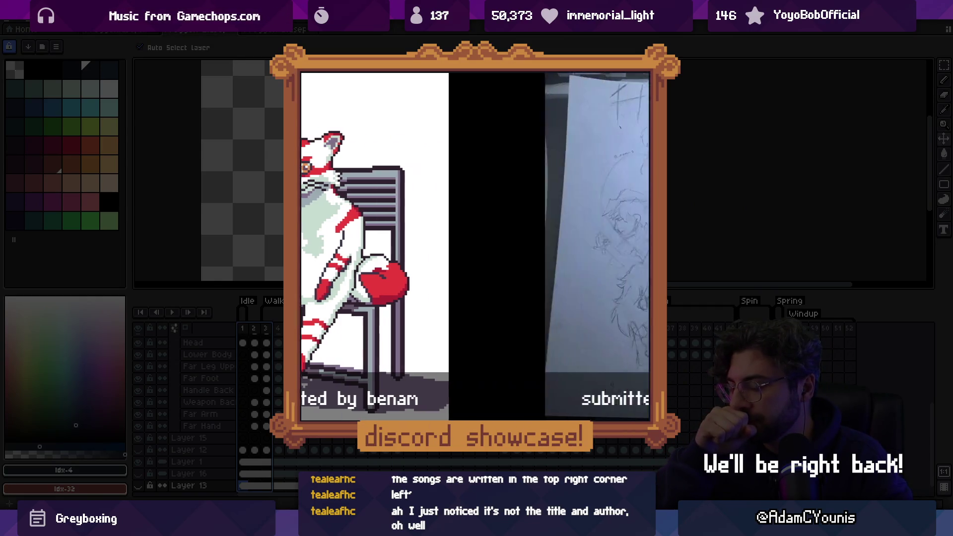
left_click_drag(242, 331, 719, 338)
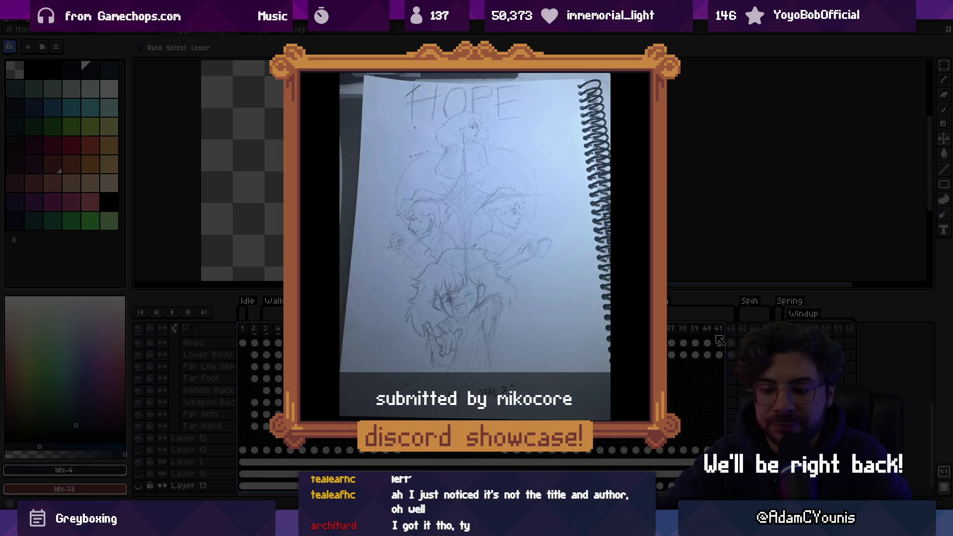
key("Home")
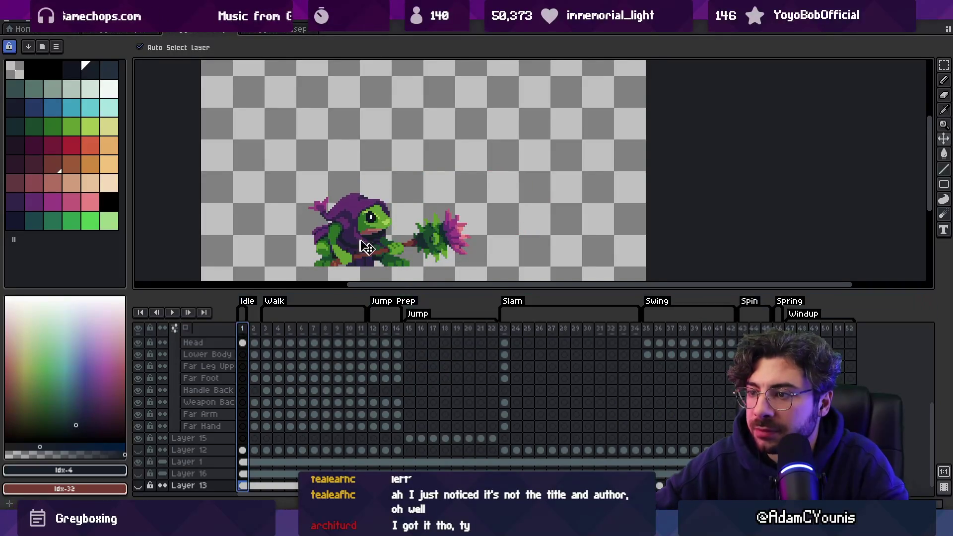
left_click_drag(364, 247, 377, 215)
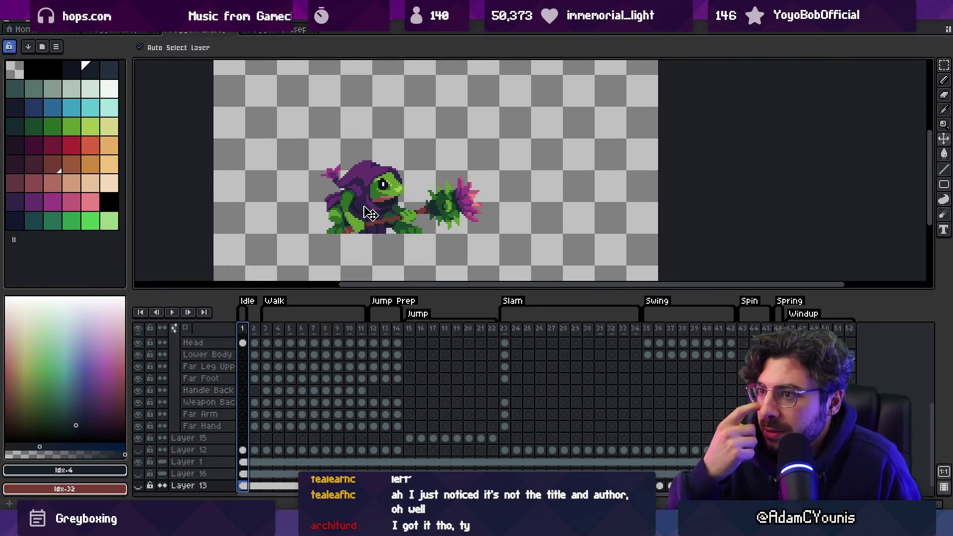
mouse_move(386, 330)
left_mouse_down()
mouse_move(673, 338)
mouse_move(278, 341)
mouse_move(498, 336)
mouse_move(395, 336)
left_mouse_up()
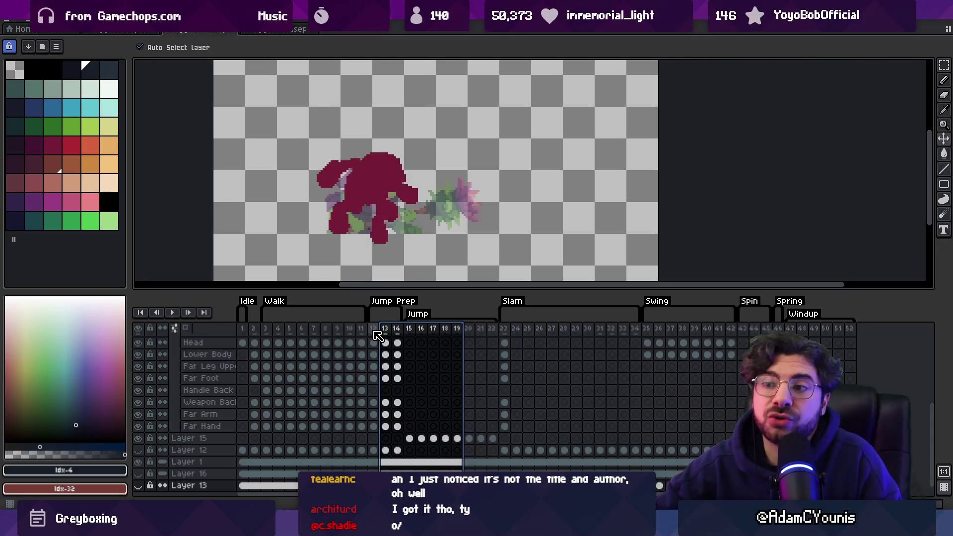
Preview the Jump Prep, Jump and Slam frame ranges in the timeline, then return to Unity
mouse_move(375, 332)
left_mouse_down()
mouse_move(520, 330)
mouse_move(377, 330)
mouse_move(510, 331)
left_mouse_up()
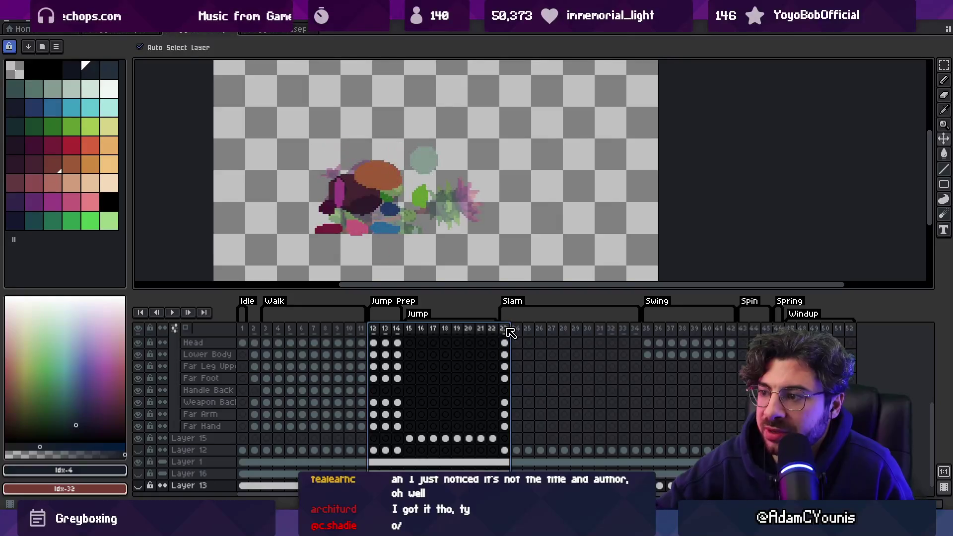
left_click(510, 332)
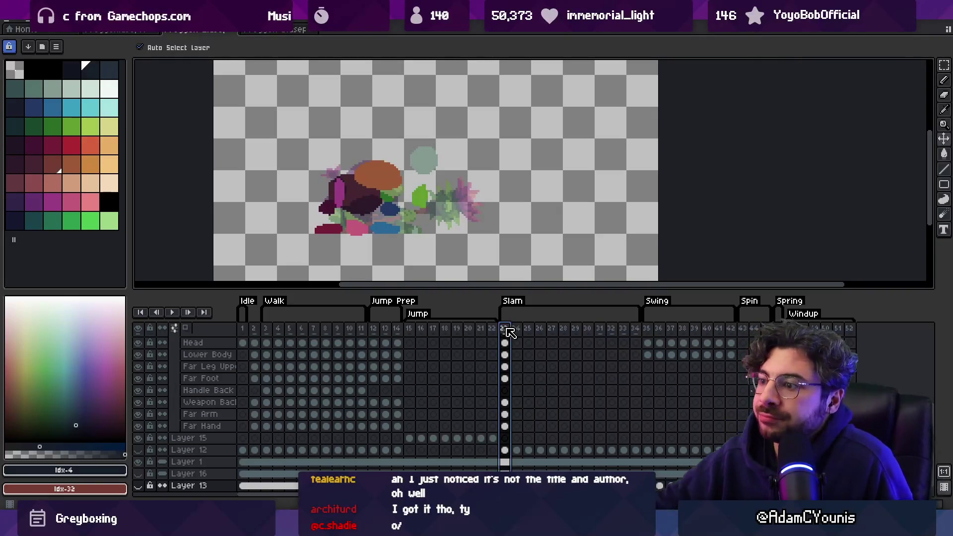
left_click_drag(513, 332, 779, 333)
scroll(517, 228, "down", 1)
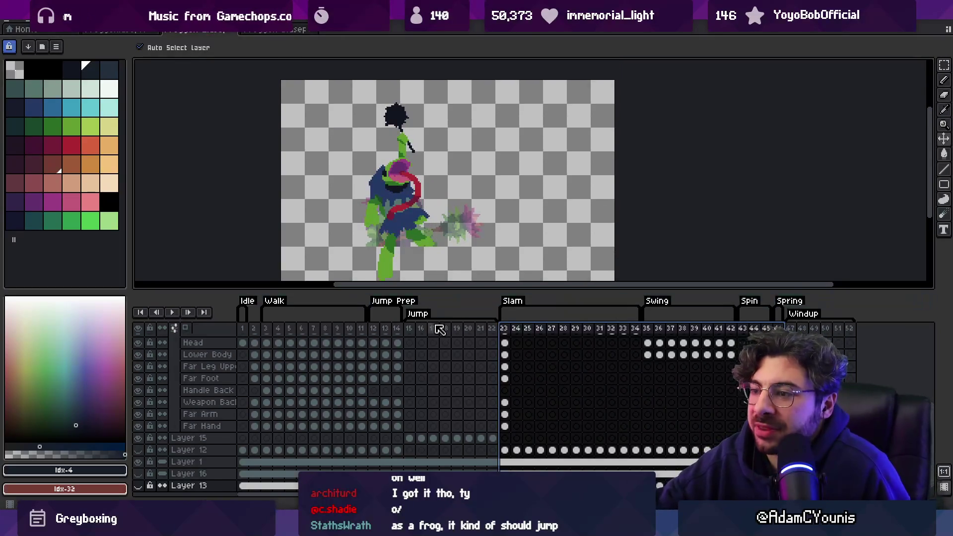
mouse_move(374, 329)
left_mouse_down()
mouse_move(505, 331)
mouse_move(422, 330)
mouse_move(503, 330)
mouse_move(471, 330)
left_mouse_up()
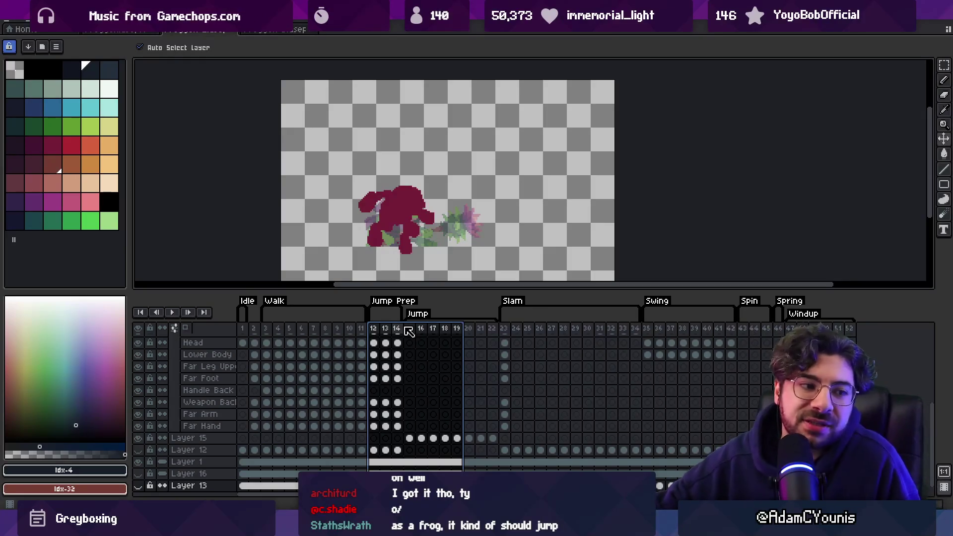
left_click_drag(377, 330, 493, 332)
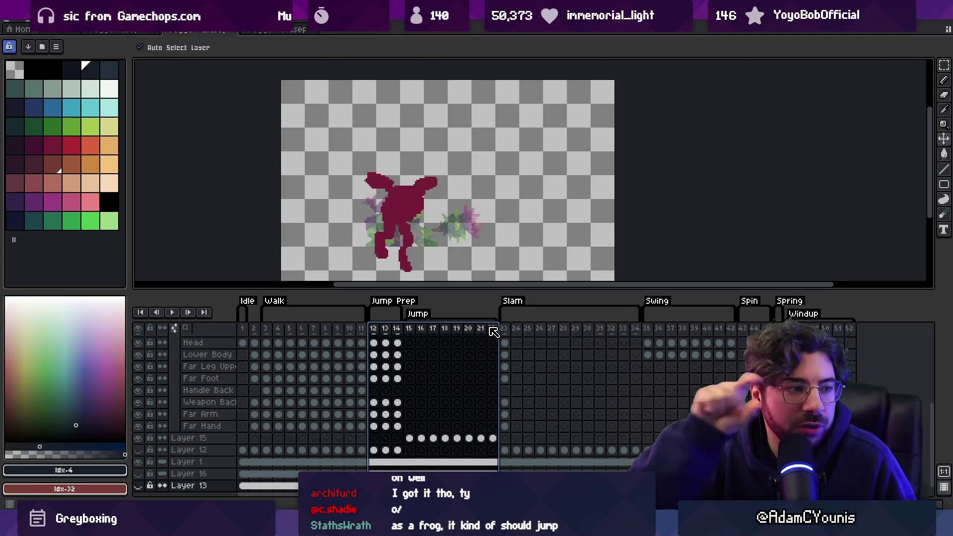
mouse_move(505, 332)
left_mouse_down()
mouse_move(791, 330)
mouse_move(624, 341)
left_mouse_up()
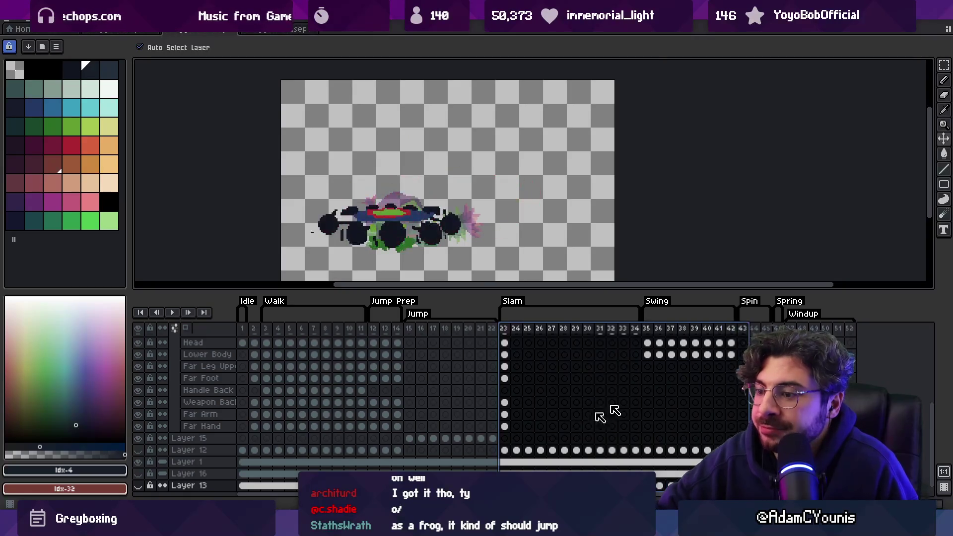
key("alt+Tab")
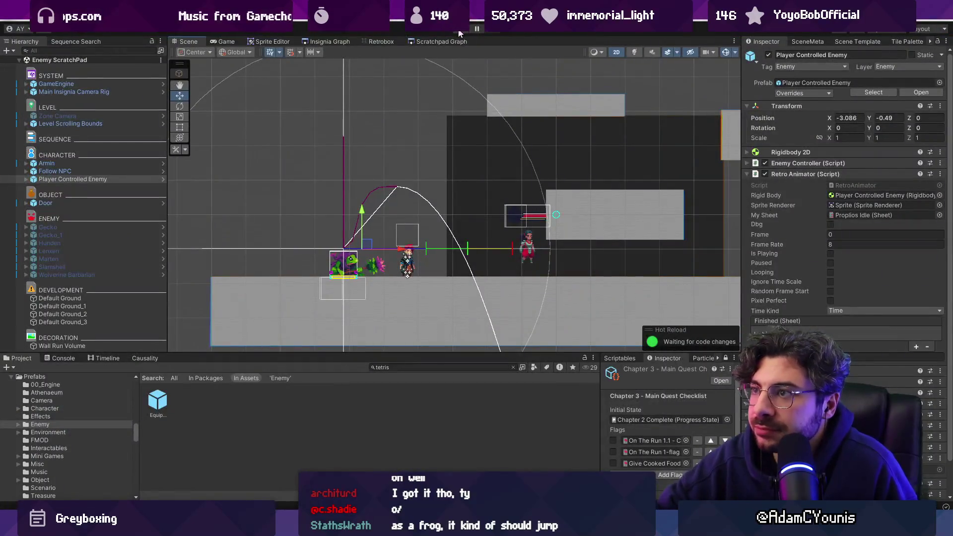
left_click(459, 32)
key("Right")
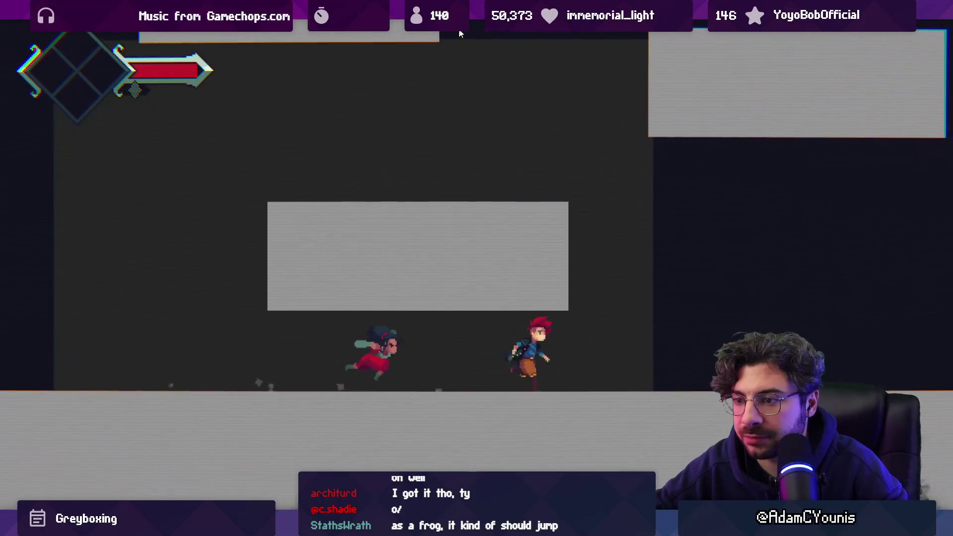
key("space")
key("space")
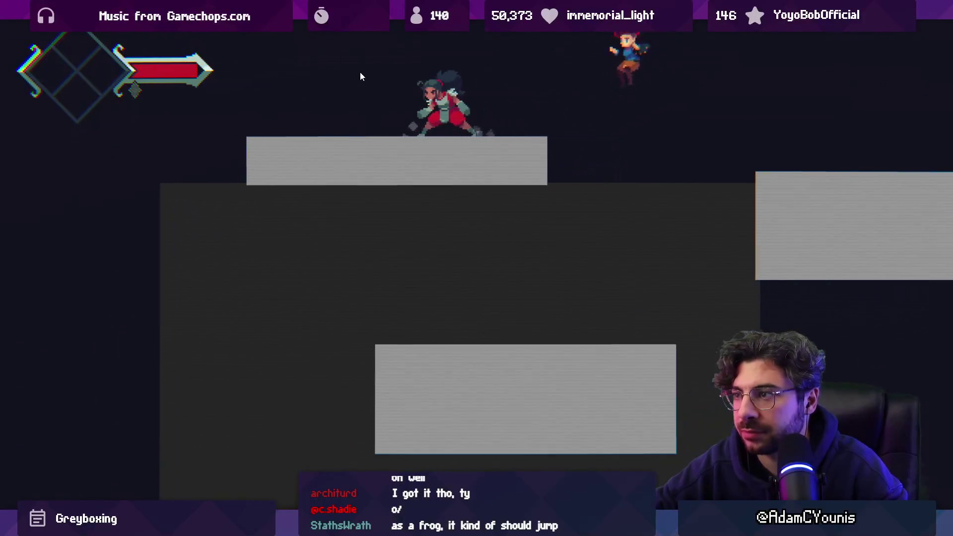
key("Right")
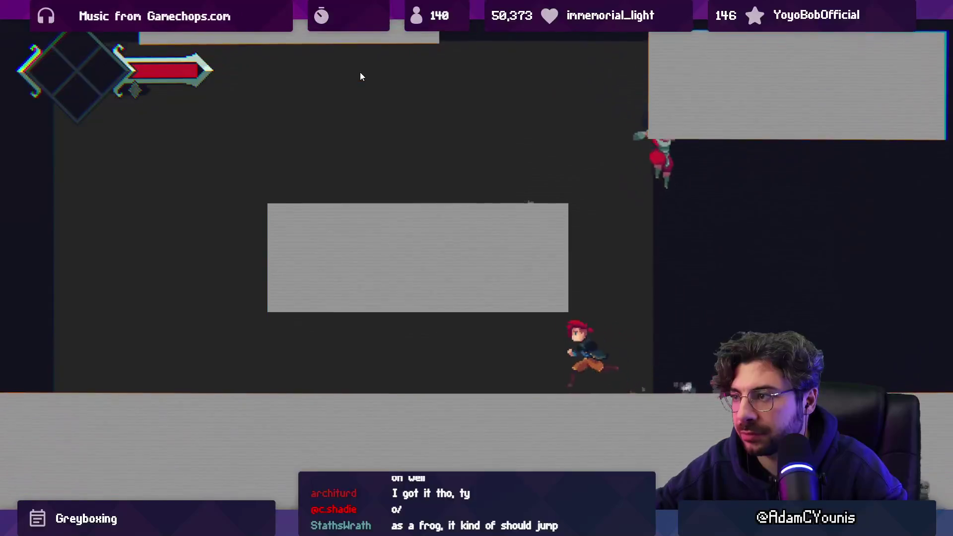
key("space")
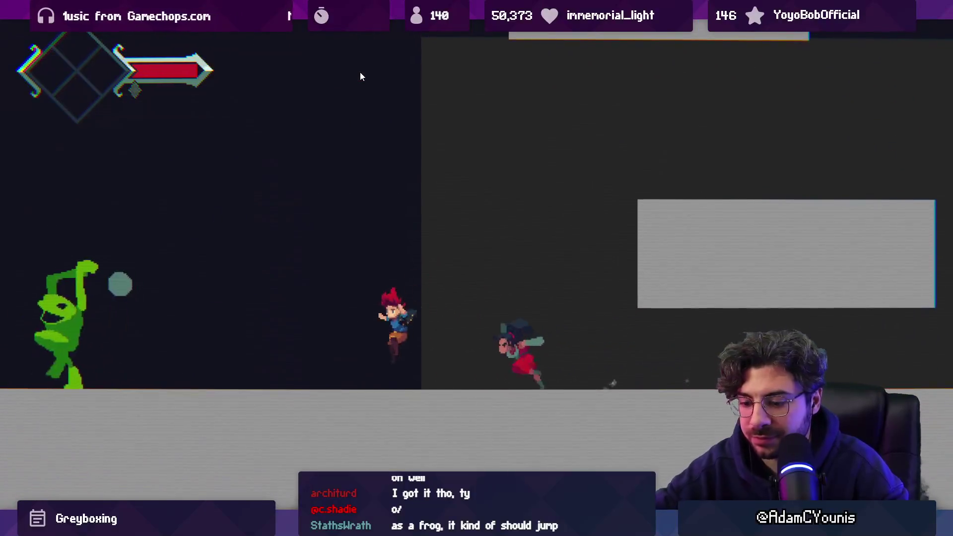
key("ctrl+p")
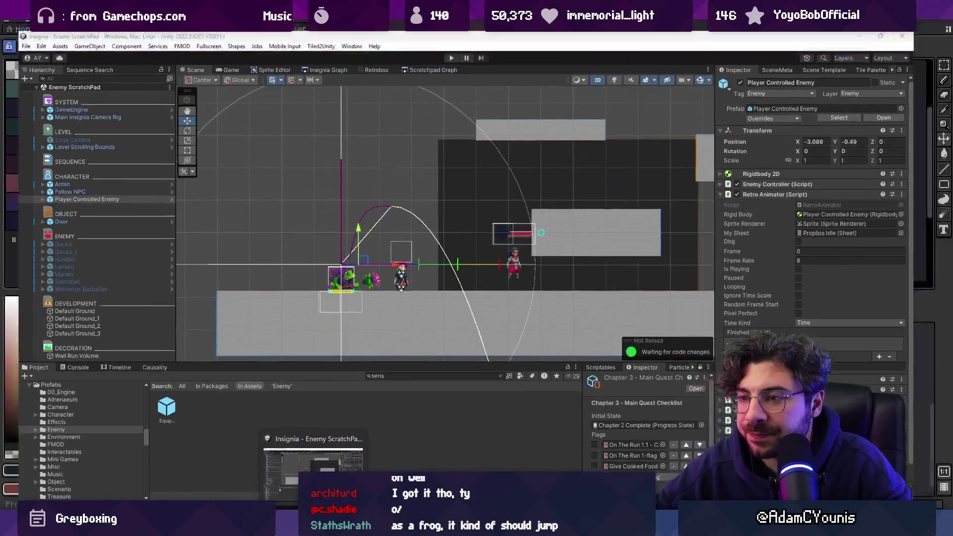
left_click(313, 526)
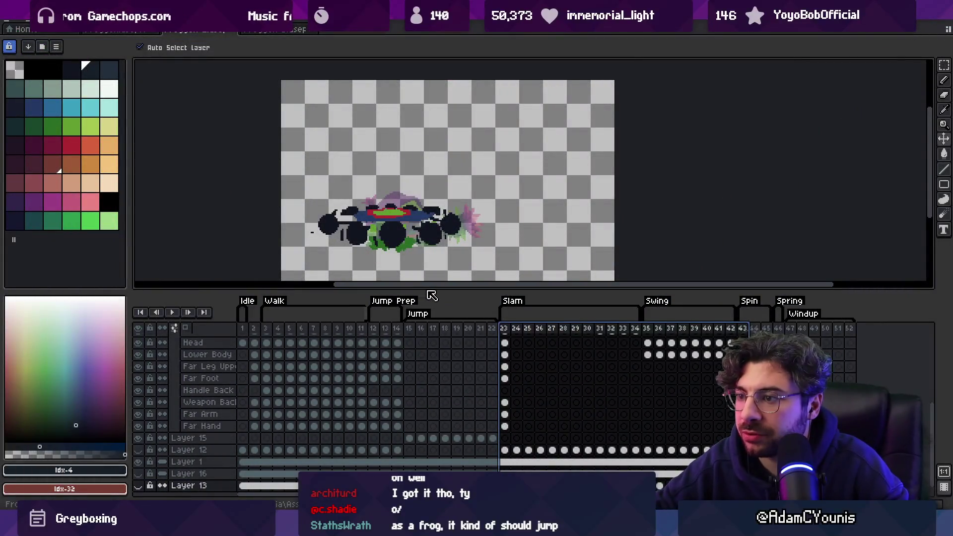
Enlarge the canvas area by moving the timeline splitter down
left_click_drag(431, 295, 432, 318)
scroll(581, 267, "down", 1)
scroll(447, 251, "up", 1)
left_click_drag(505, 256, 443, 263)
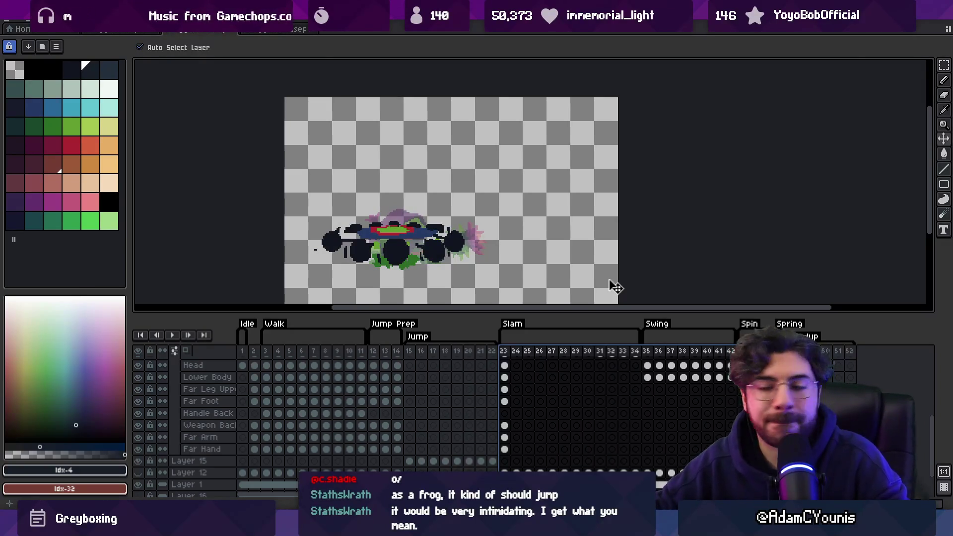
scroll(661, 300, "left", 2)
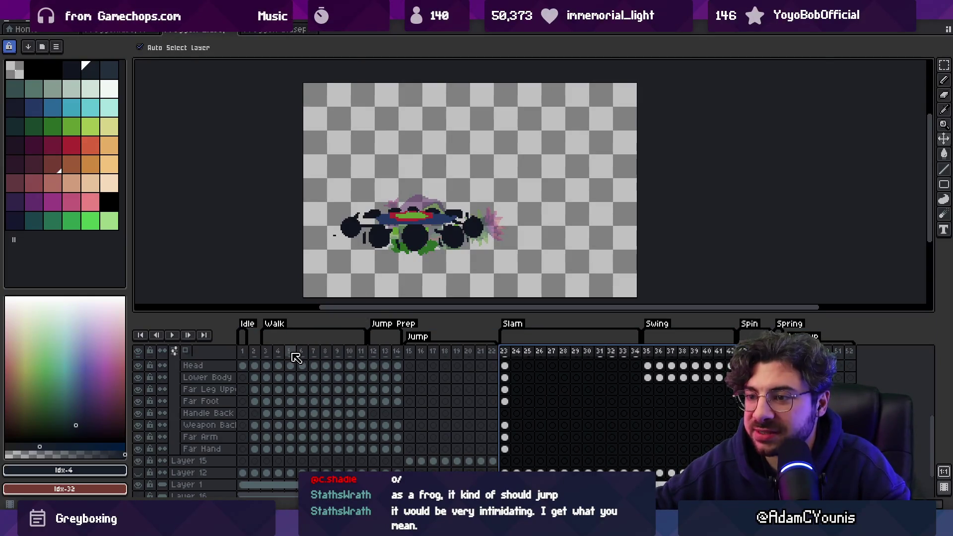
Play back Jump frames 15–22 and the Slam frames, then check the Swing frames 39–42
left_click_drag(411, 357, 500, 361)
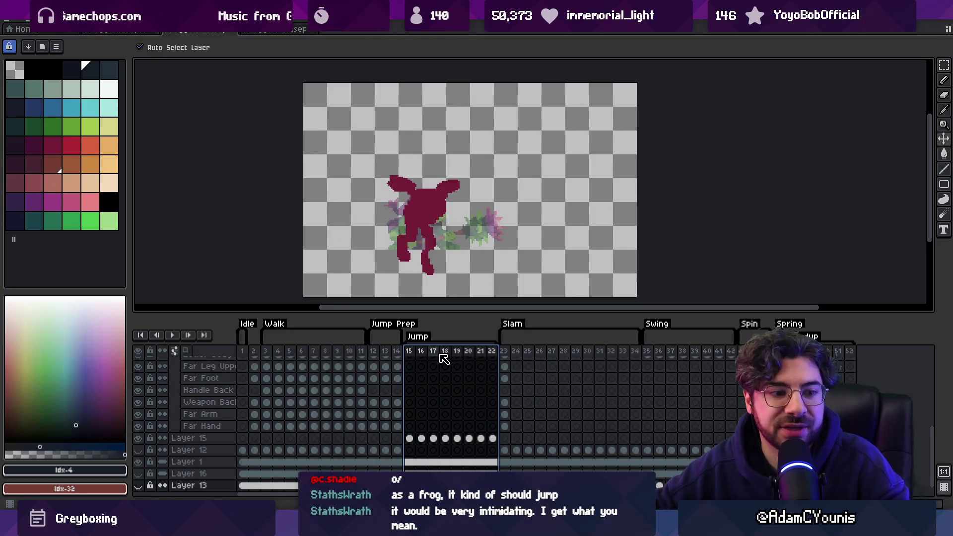
left_click_drag(507, 356, 728, 354)
key("Return")
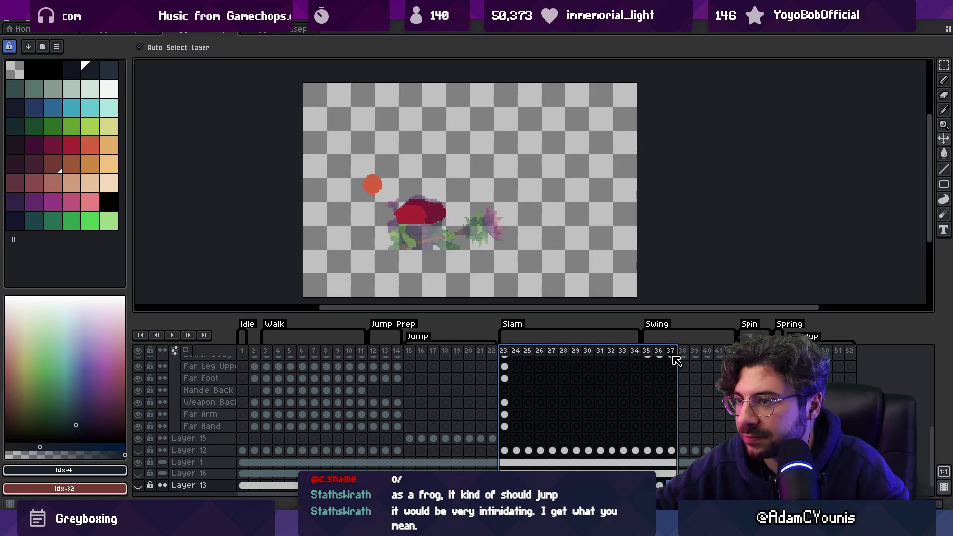
key("Escape")
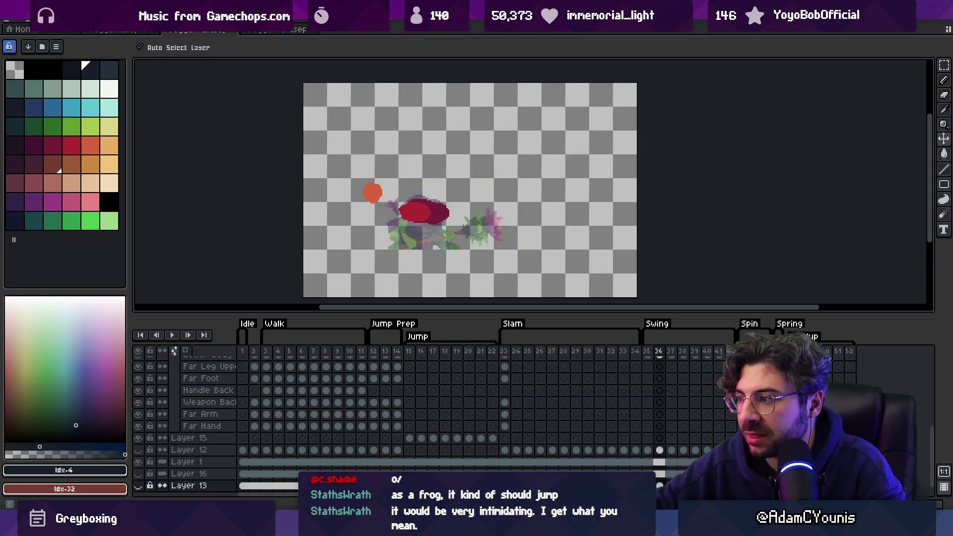
left_click(707, 352)
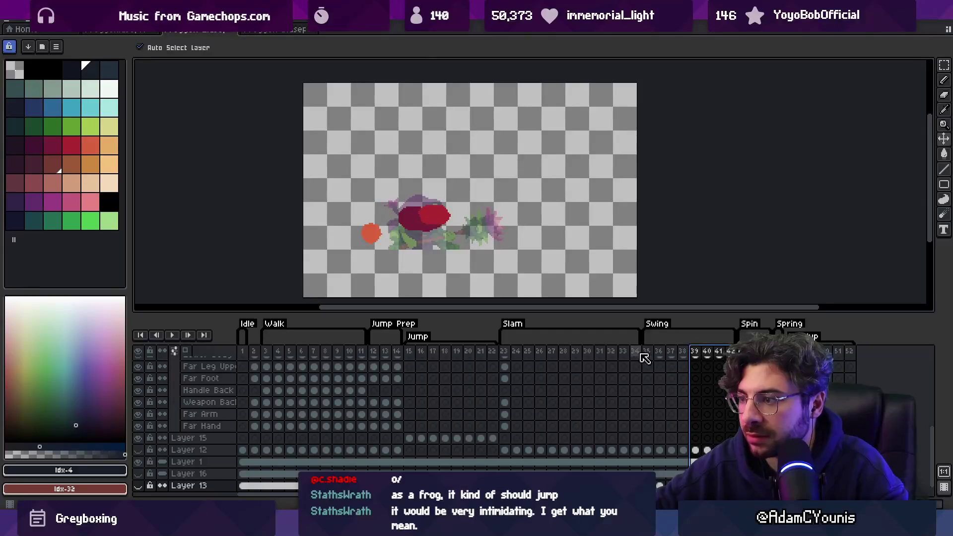
left_click(838, 354)
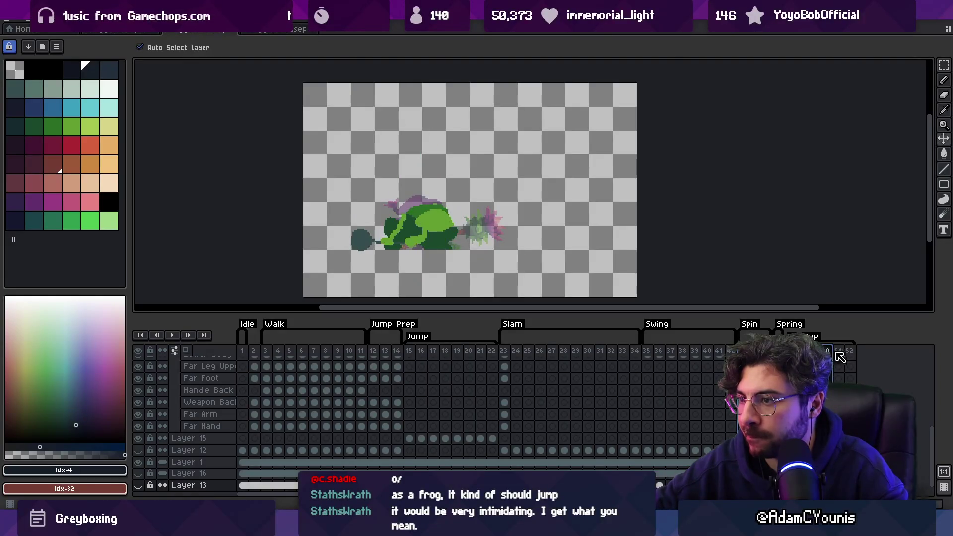
key("alt+Tab")
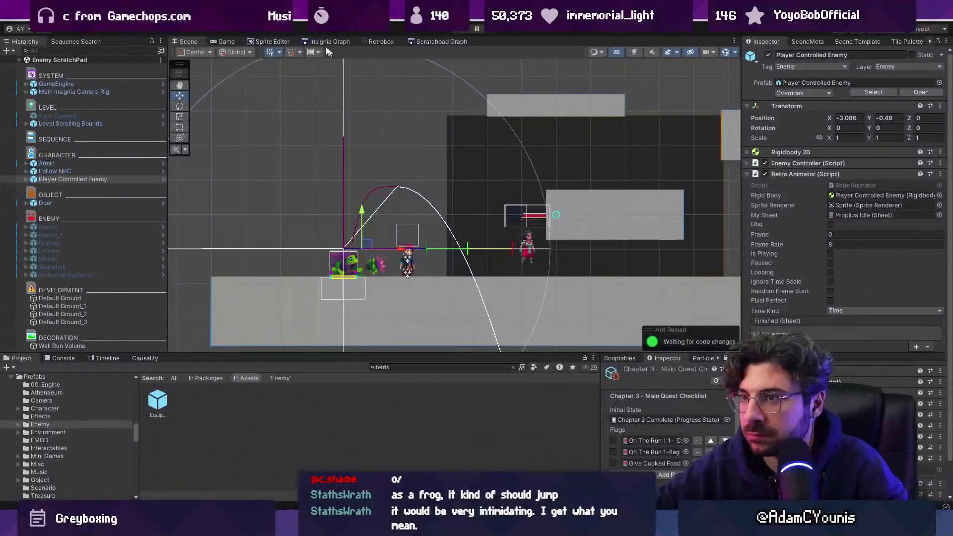
Load Cheverwood Canopy West from the Insignia Graph and play-test it against the frog
left_click(330, 42)
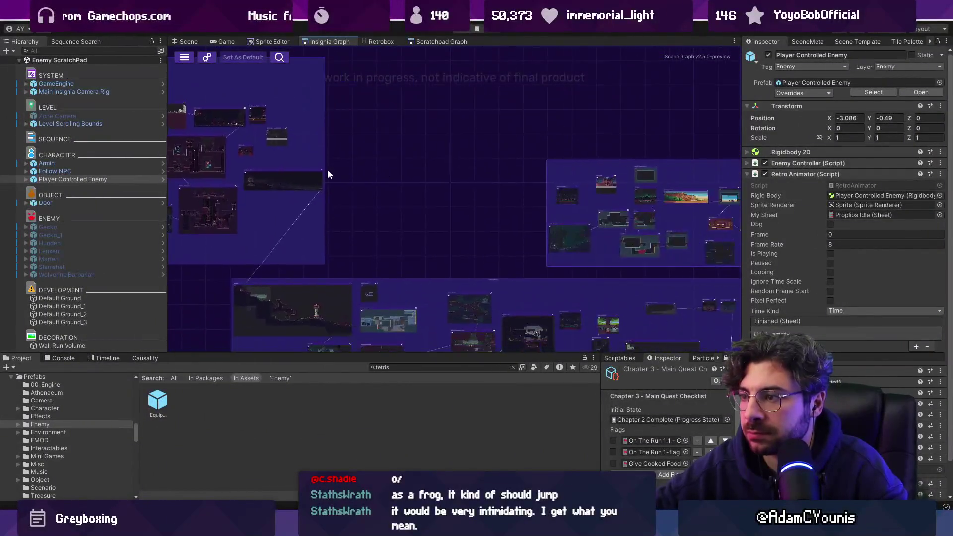
double_click(373, 193)
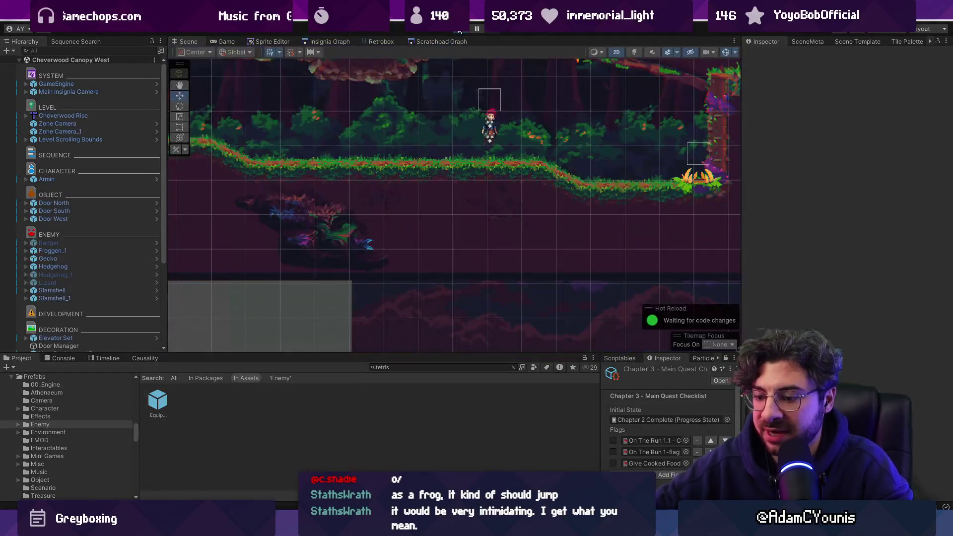
left_click(459, 29)
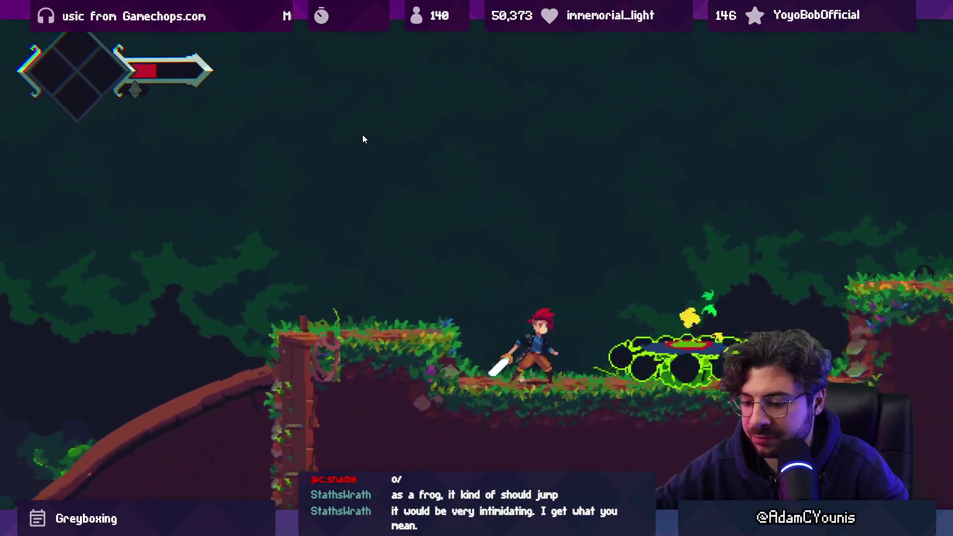
key("ctrl+shift+F7")
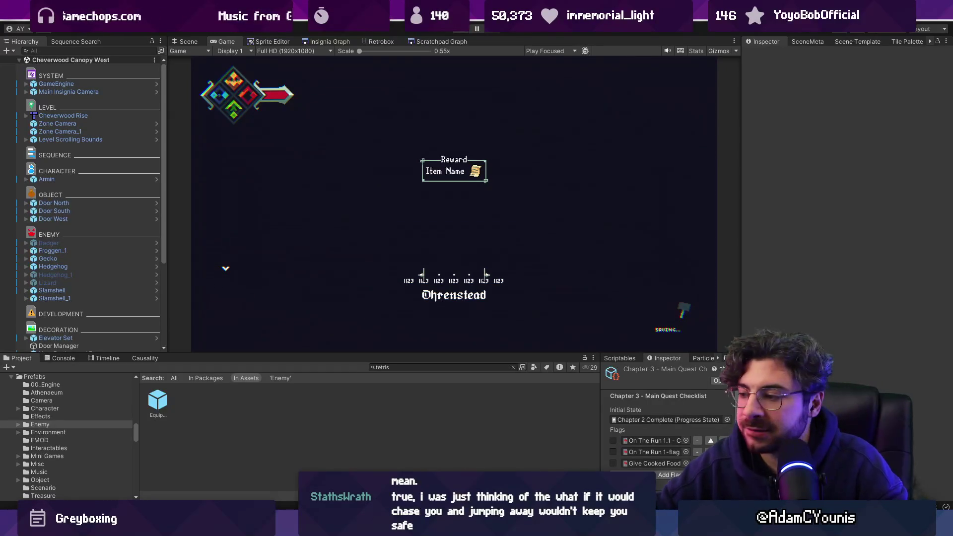
key("alt+Tab")
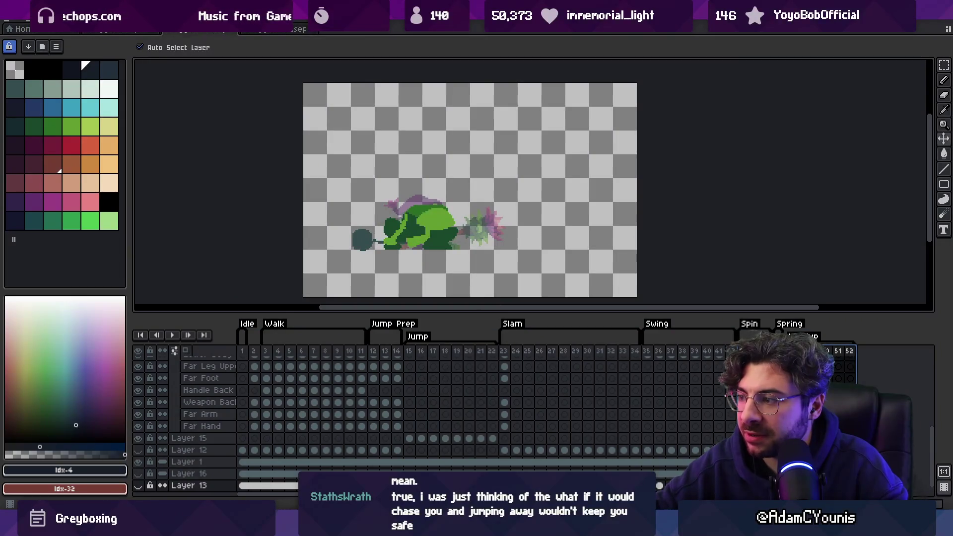
Add a new animation tag named Thrust on frame 53
mouse_move(705, 348)
left_mouse_down()
mouse_move(489, 341)
mouse_move(844, 356)
left_mouse_up()
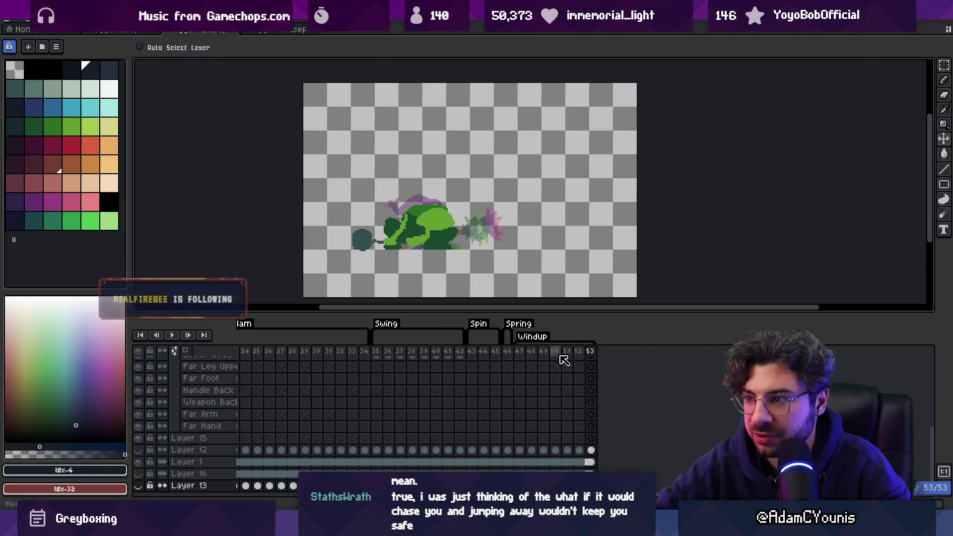
right_click(591, 351)
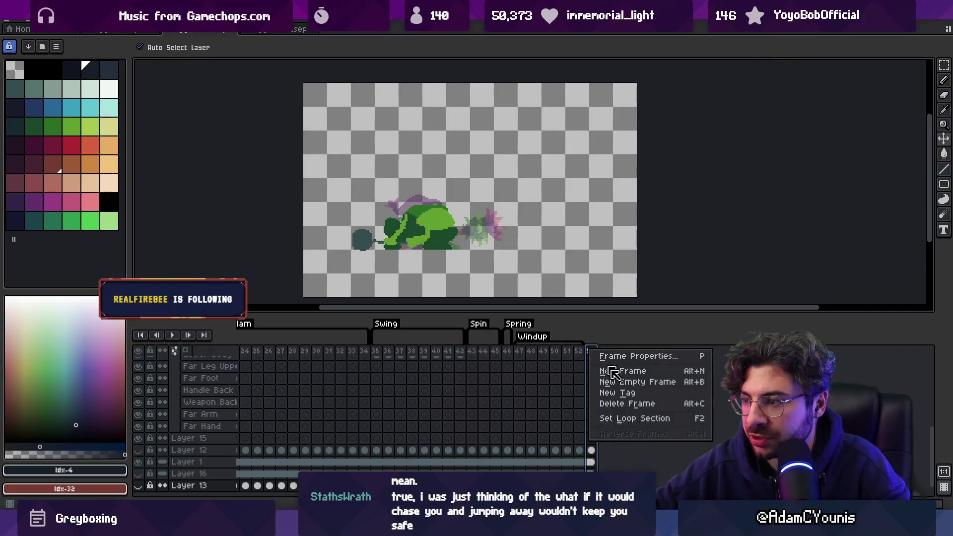
left_click(619, 393)
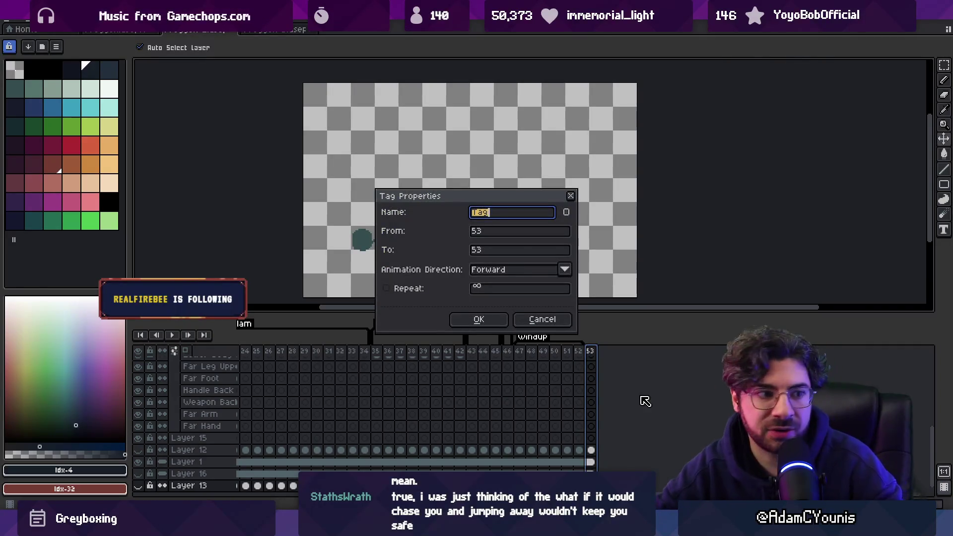
type("Thrtustust")
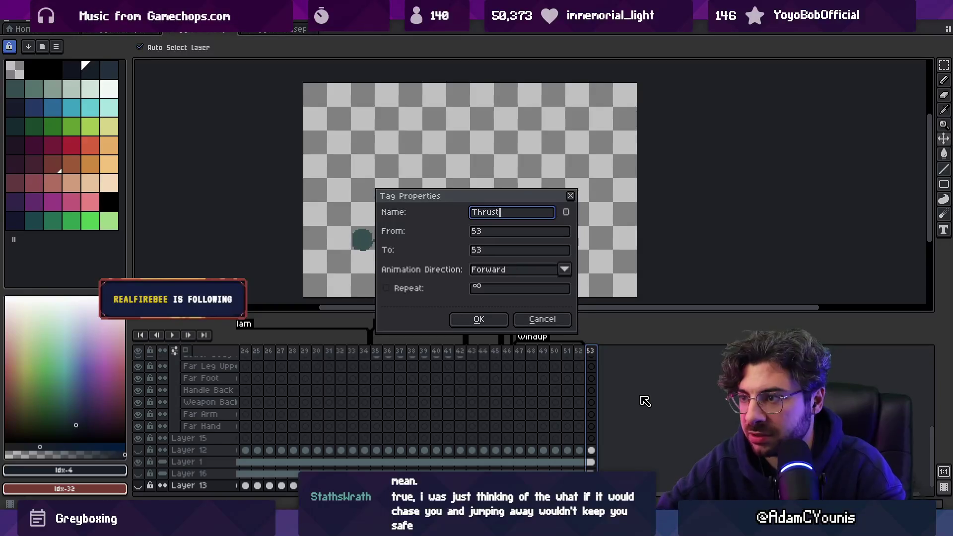
key("Return")
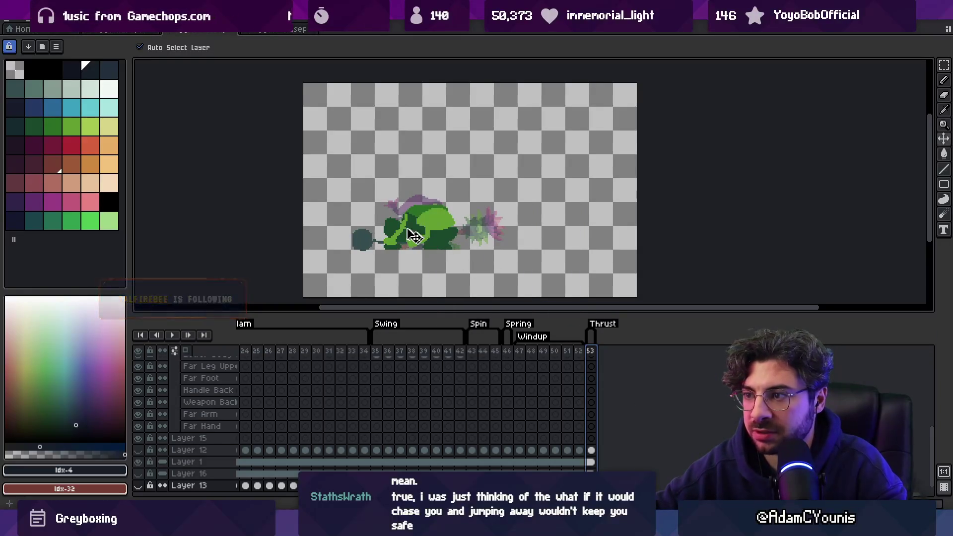
left_click(372, 238)
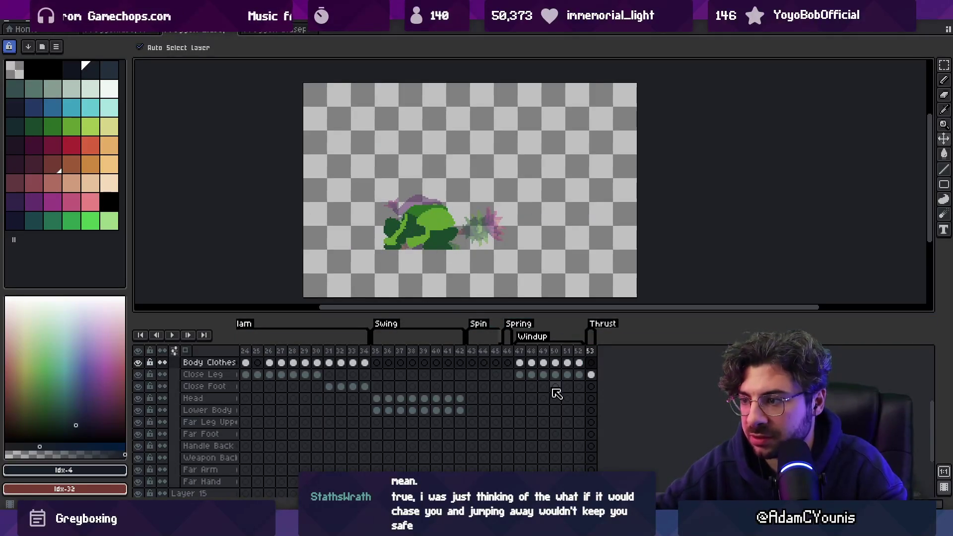
scroll(555, 392, "up", 4)
left_click_drag(591, 410, 591, 469)
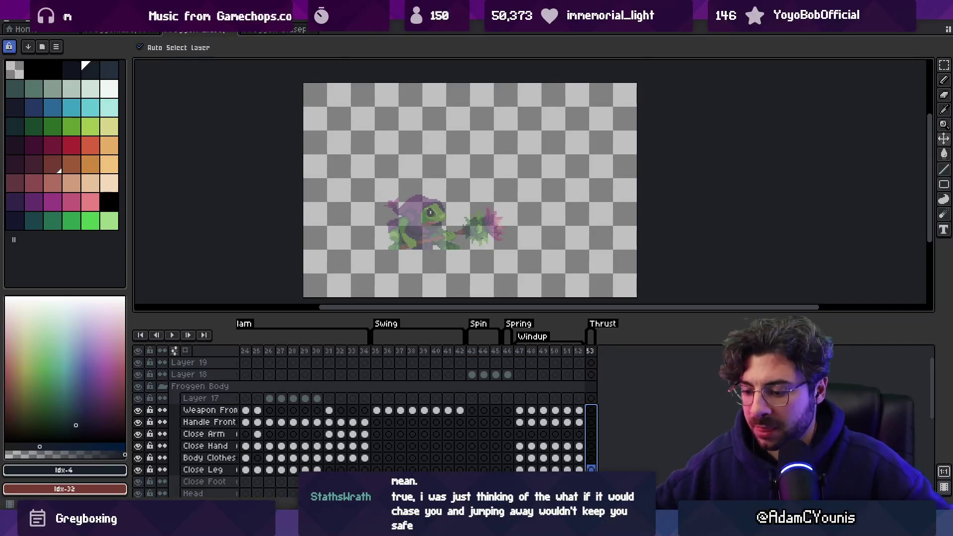
left_click_drag(445, 230, 415, 224)
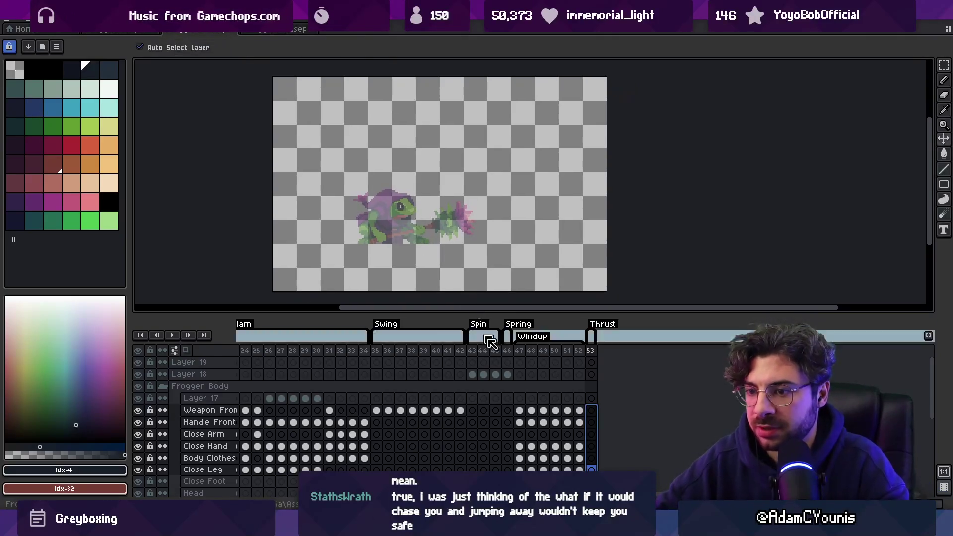
left_click(287, 445)
scroll(358, 407, "down", 3)
scroll(366, 398, "down", 2)
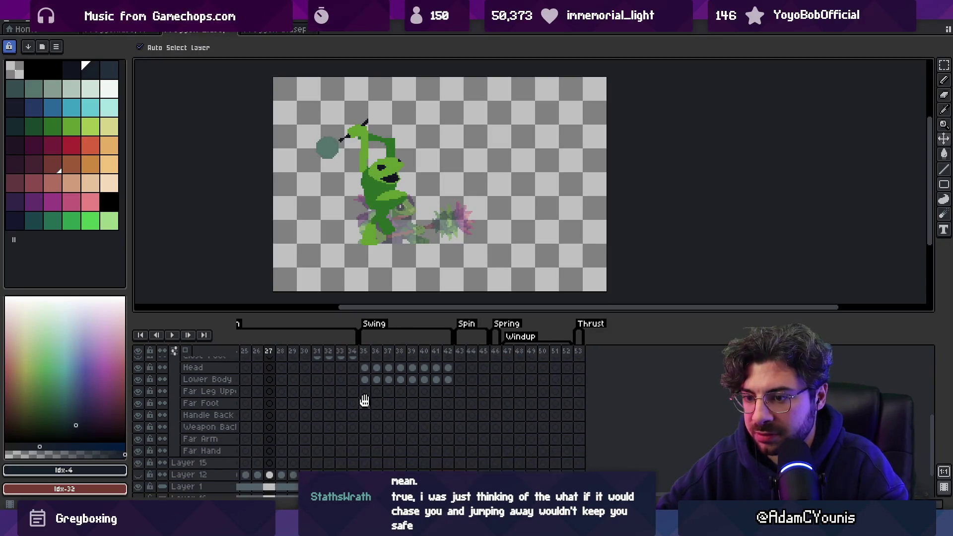
left_click(579, 455)
scroll(415, 204, "up", 1)
key("b")
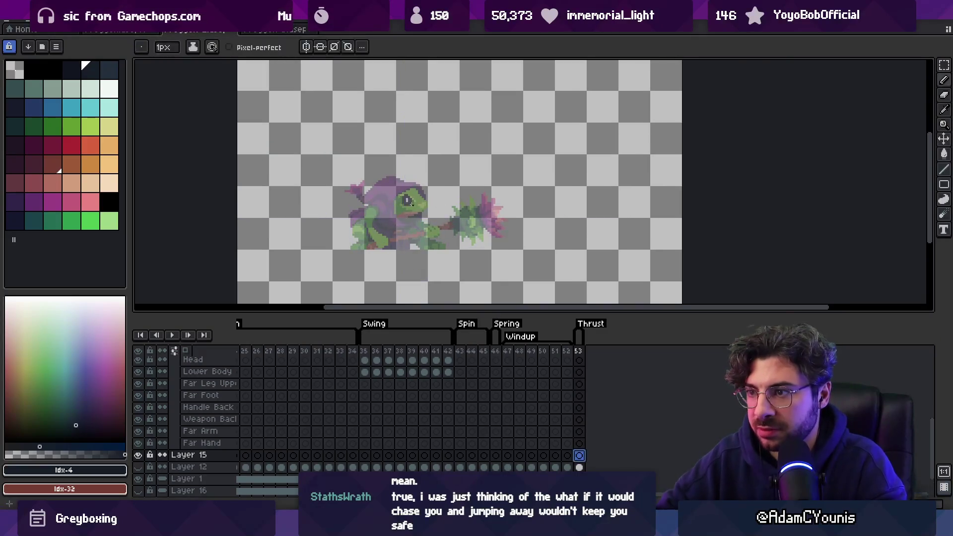
left_click_drag(436, 204, 395, 223)
key("ctrl+z")
scroll(402, 174, "down", 1)
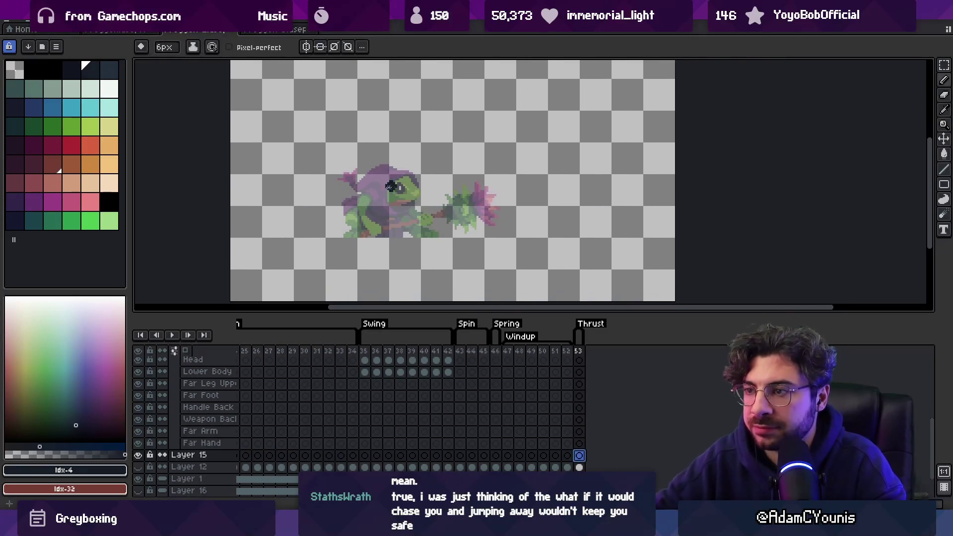
key("v")
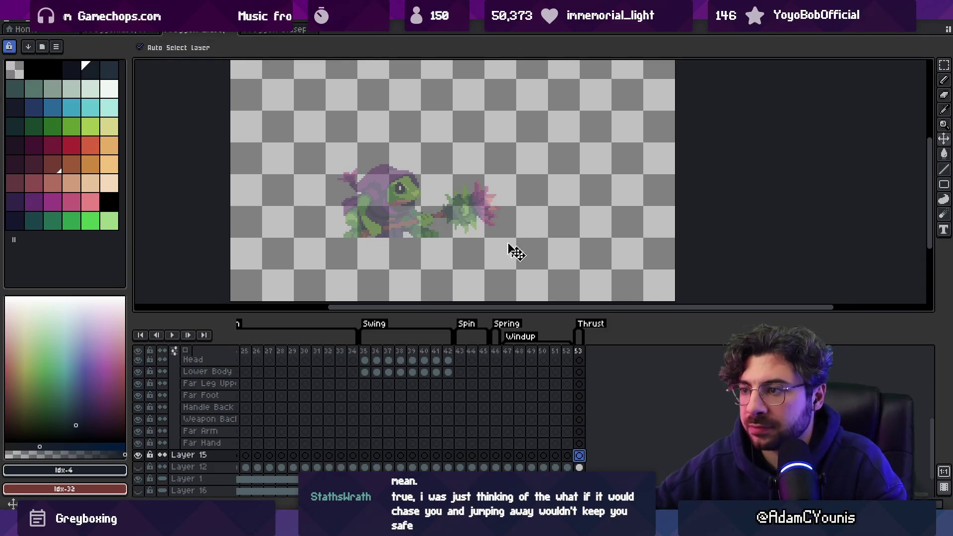
left_click(457, 218)
scroll(339, 382, "left", 5)
scroll(377, 372, "up", 3)
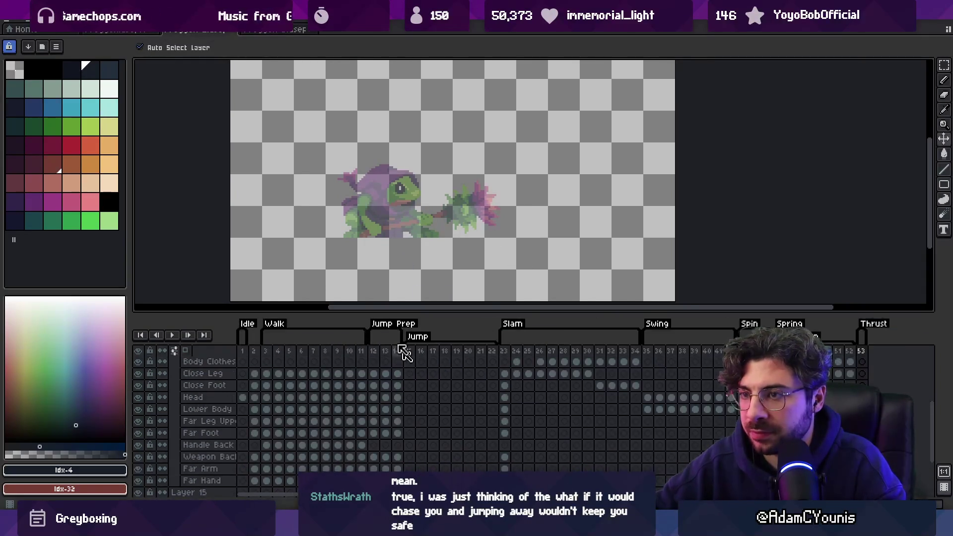
left_click(259, 30)
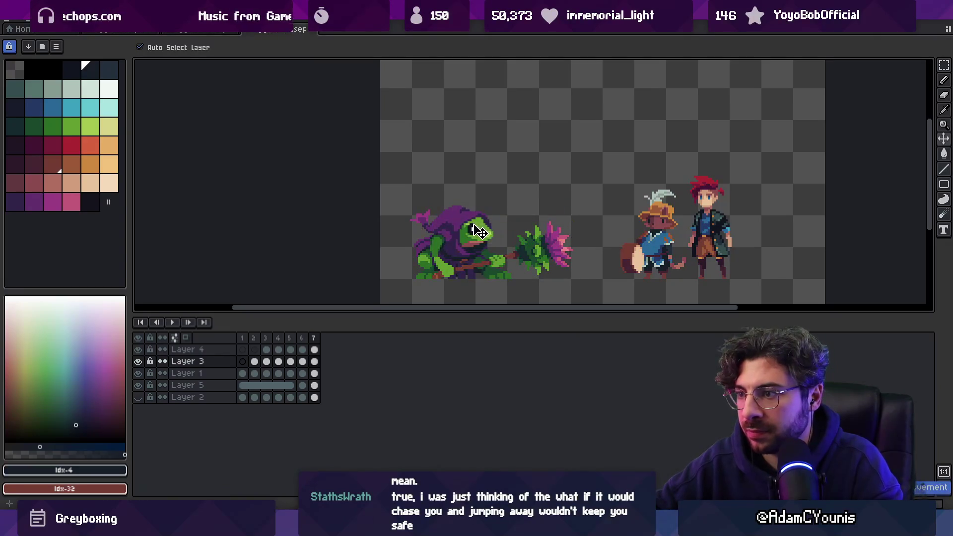
left_click(525, 269)
key("m")
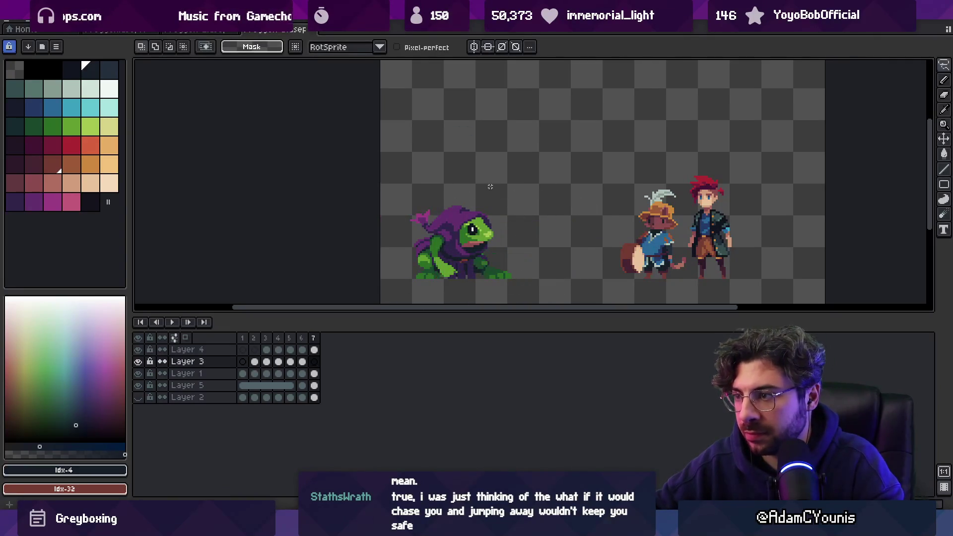
left_click(196, 30)
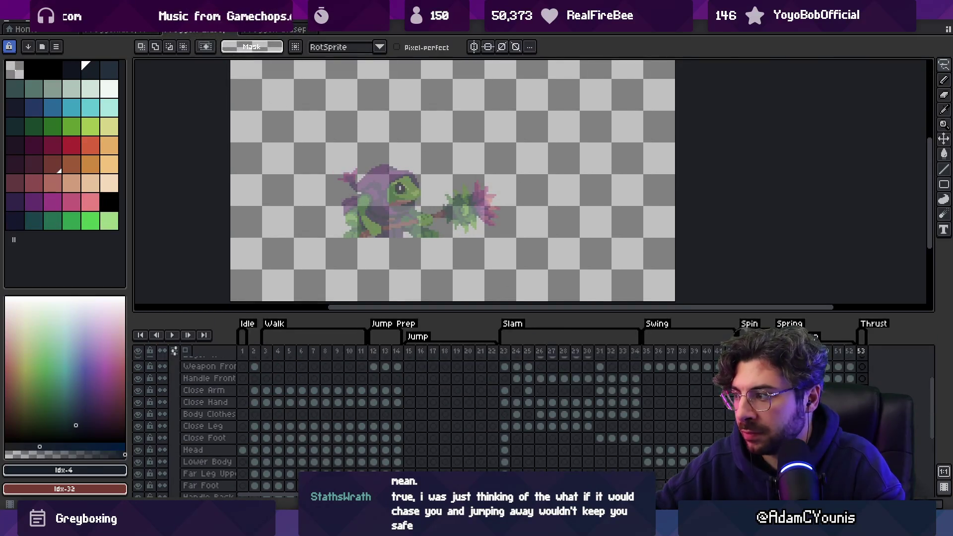
left_click(208, 410)
key("v")
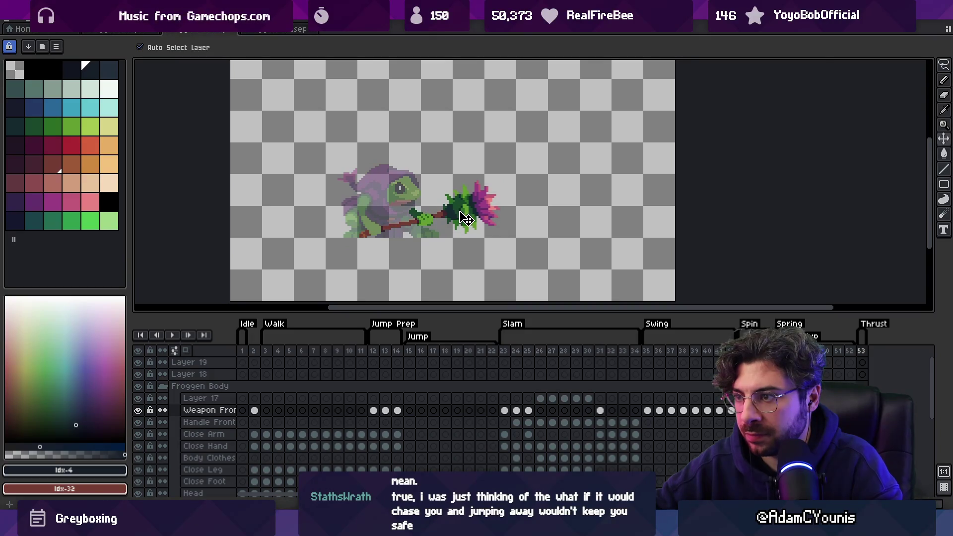
scroll(370, 227, "up", 1)
key("b")
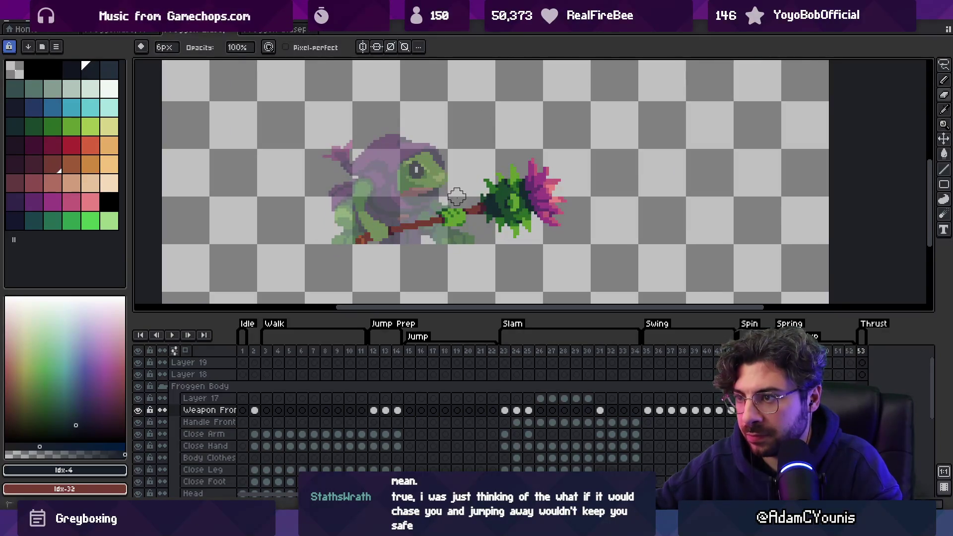
scroll(432, 209, "down", 3)
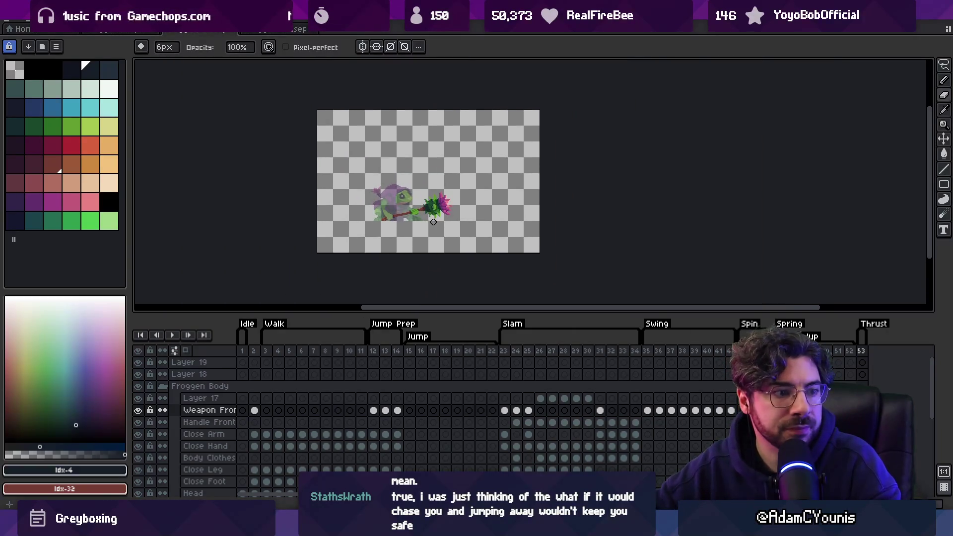
key("v")
scroll(439, 215, "up", 3)
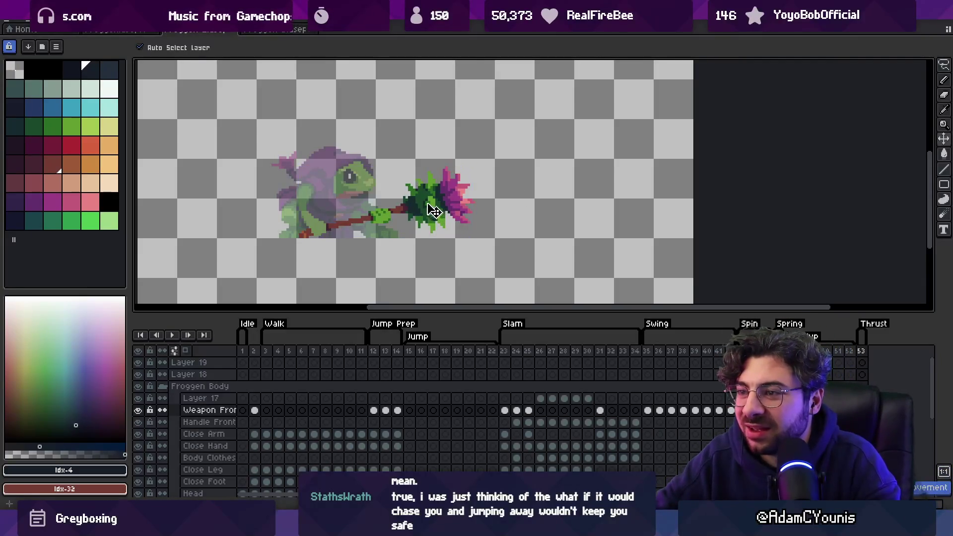
key("m")
Add frame 54 and rotate the lassoed flower-mace about 12 degrees to lie level
left_click_drag(363, 157, 388, 149)
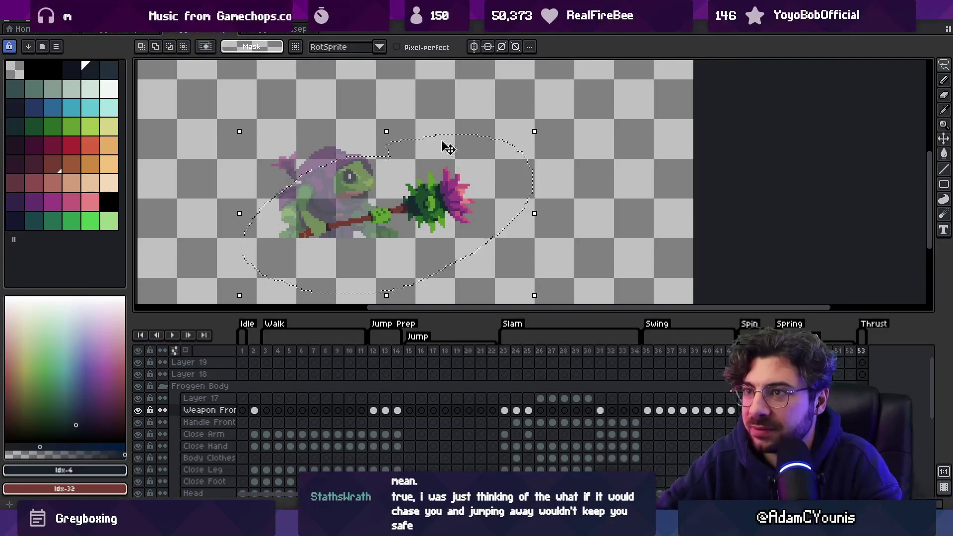
left_click(497, 169)
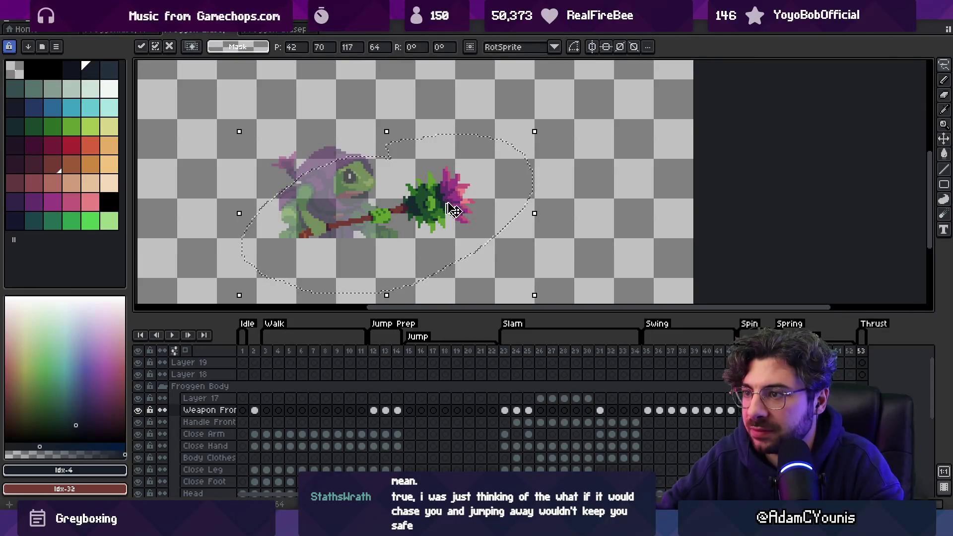
key("ctrl+d")
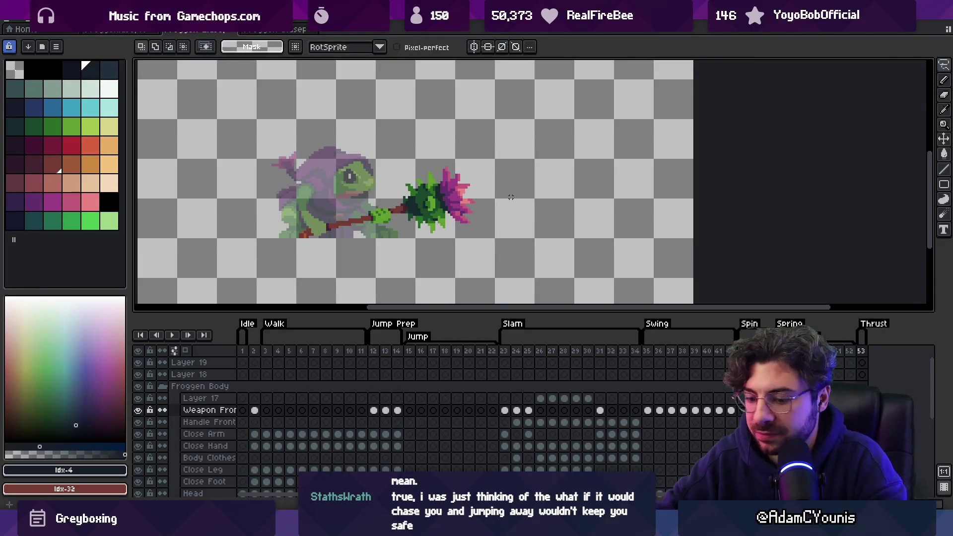
key("alt+n")
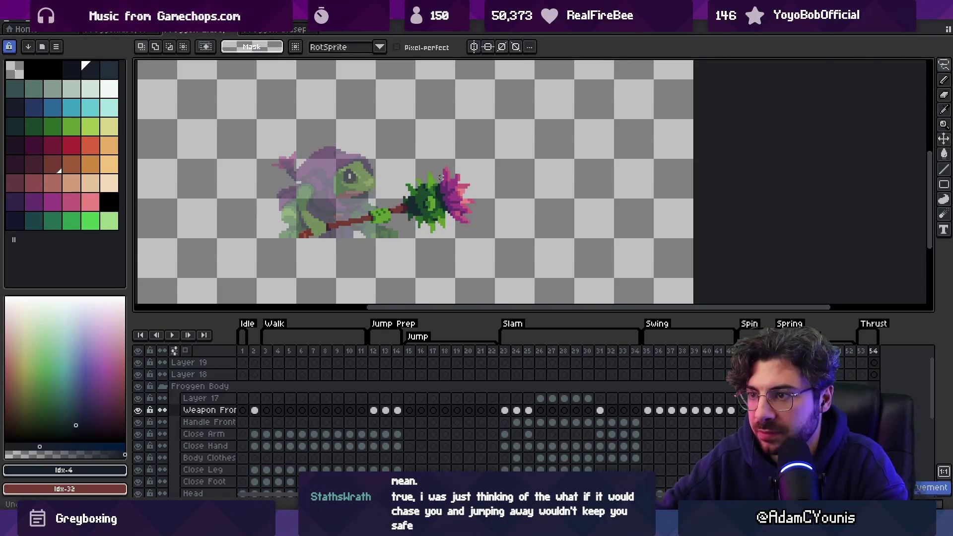
mouse_move(400, 149)
left_mouse_down()
mouse_move(501, 234)
mouse_move(477, 149)
left_mouse_up()
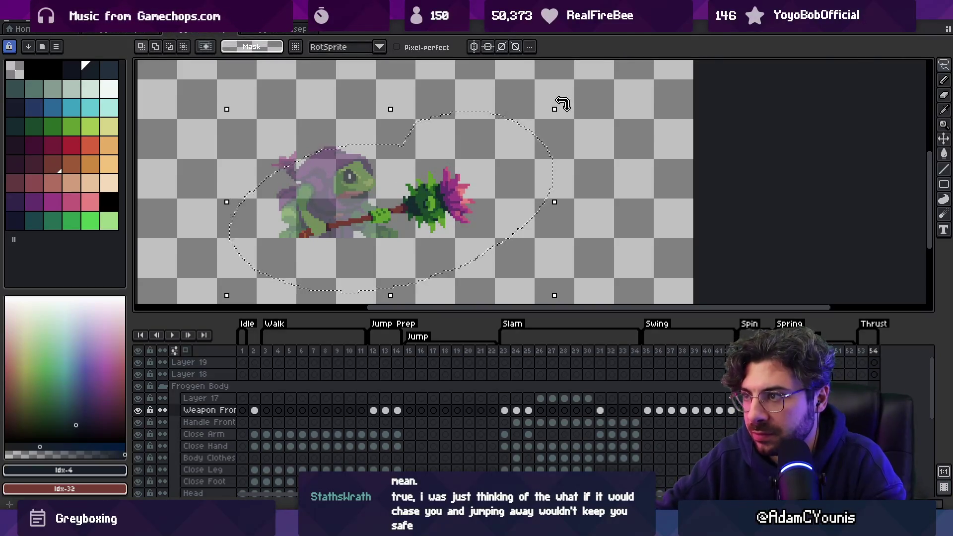
key("ctrl+t")
left_click_drag(584, 131, 588, 149)
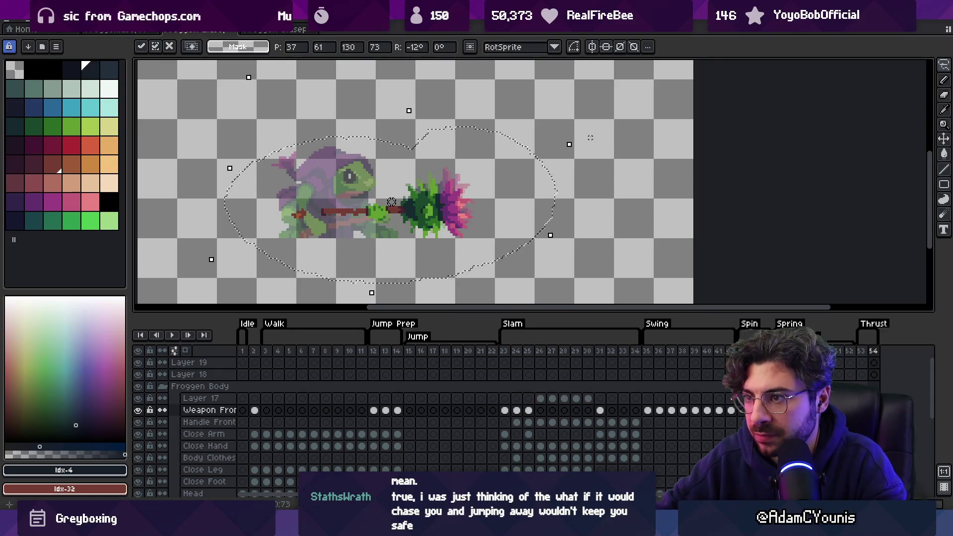
Zoom into the mace handle and sample the handle's red and the hand's orange-brown
key("z")
left_click(383, 246)
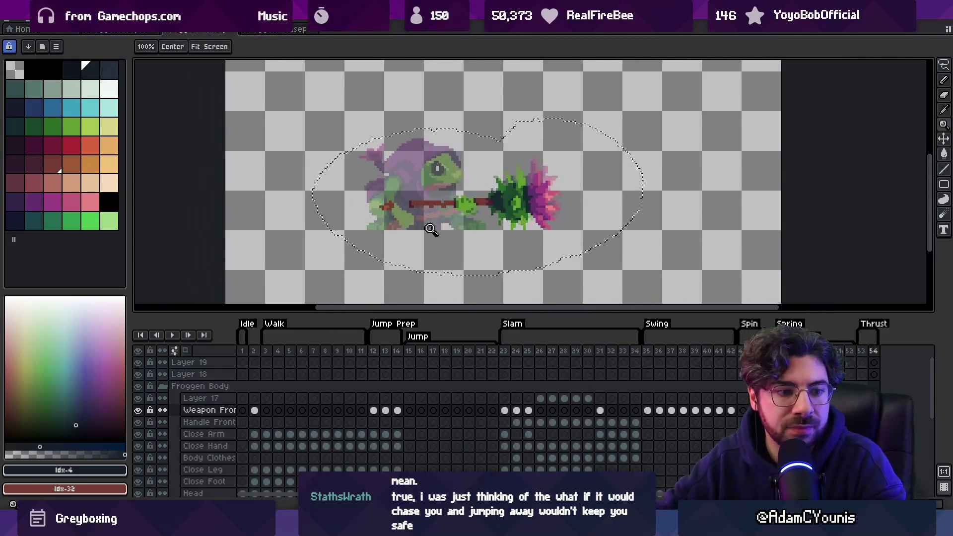
left_click(438, 228)
key("ctrl+d")
key("b")
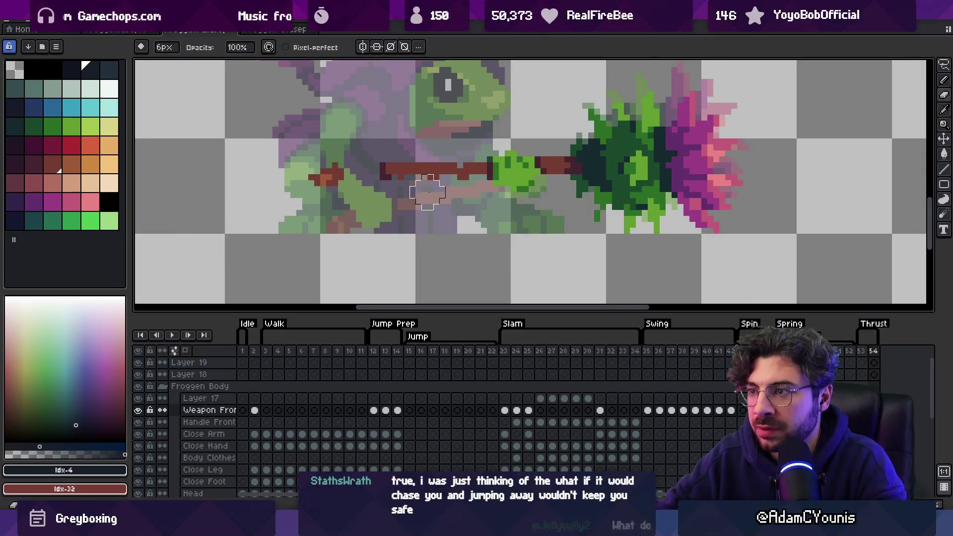
left_click(459, 169, "alt")
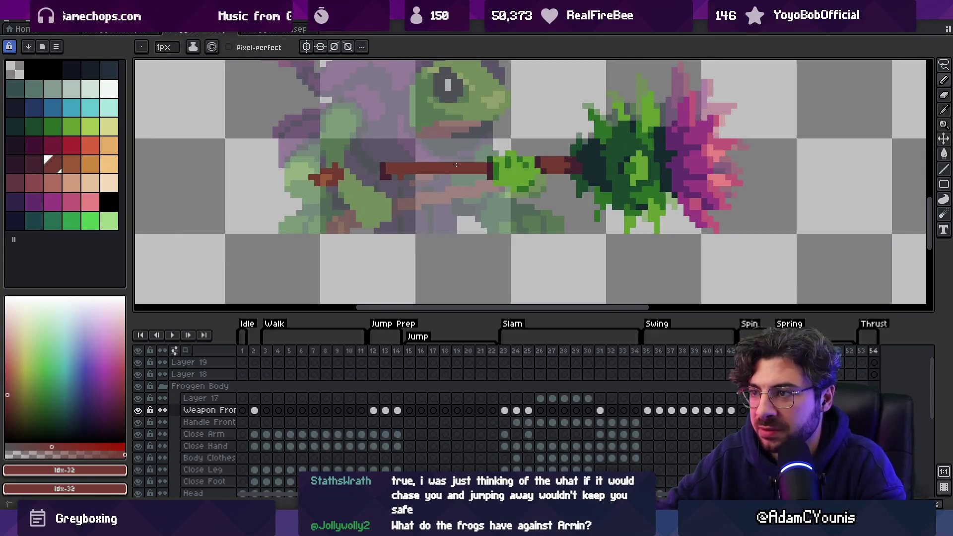
key("q")
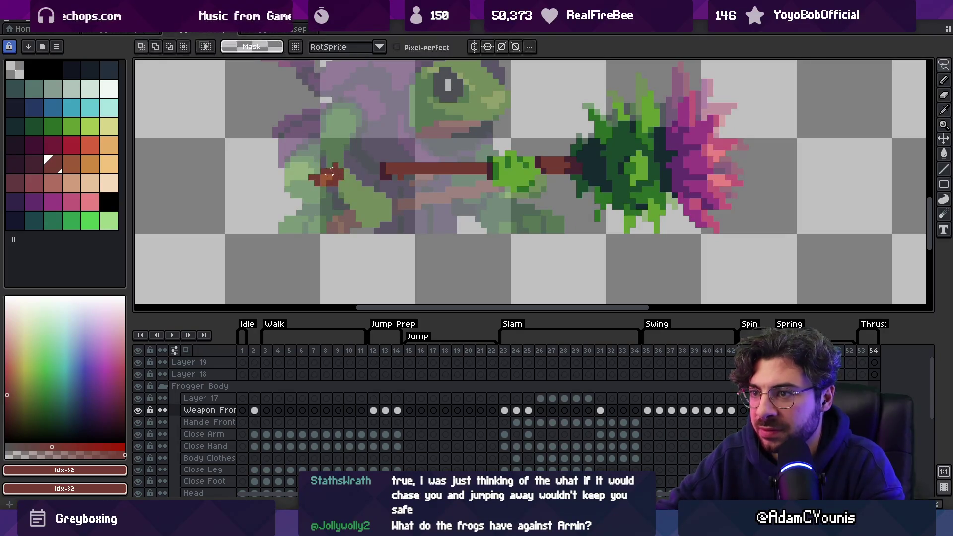
key("b")
left_click(324, 176, "alt")
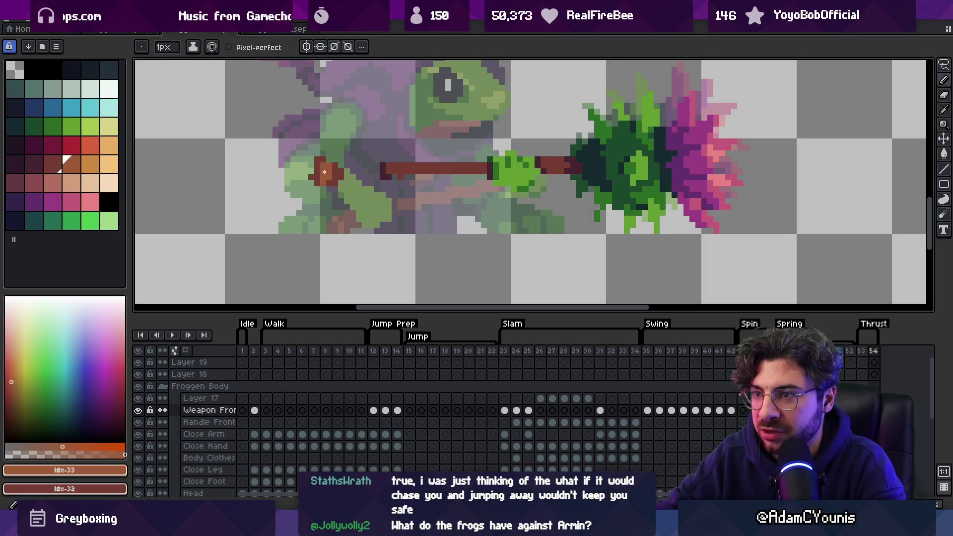
left_click(323, 177, "alt")
Touch up the handle's butt end with the Eraser and zoom back out to frame 54
key("e")
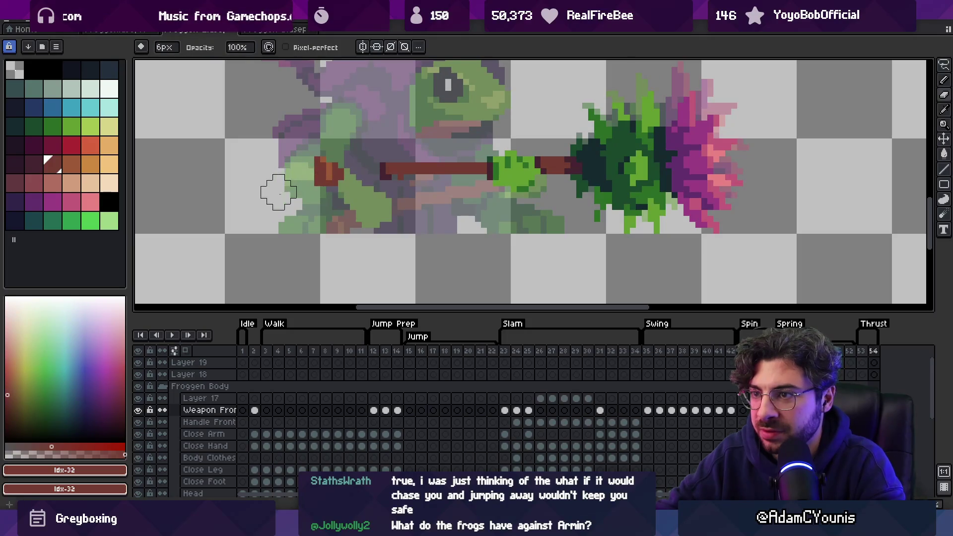
scroll(379, 192, "down", 4)
scroll(454, 207, "up", 3)
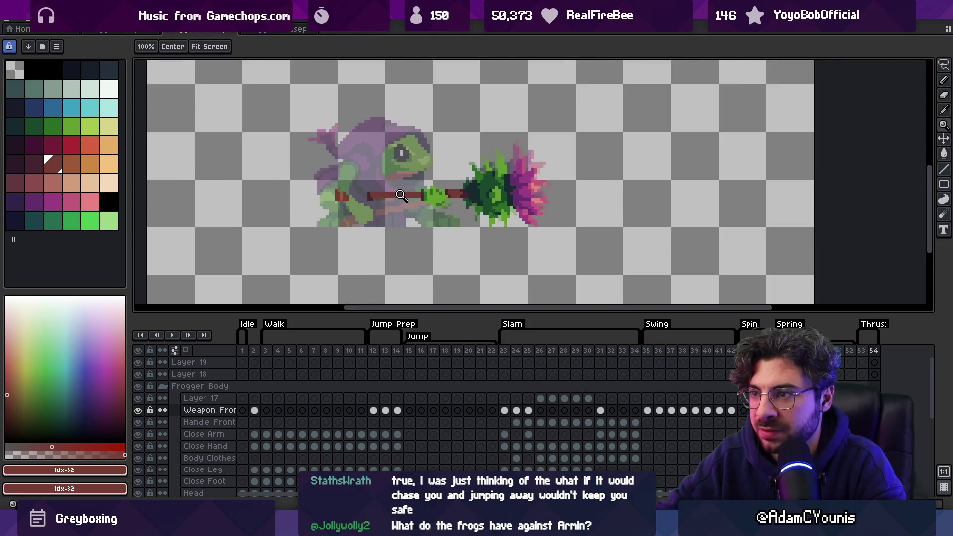
key("z")
scroll(607, 219, "down", 2)
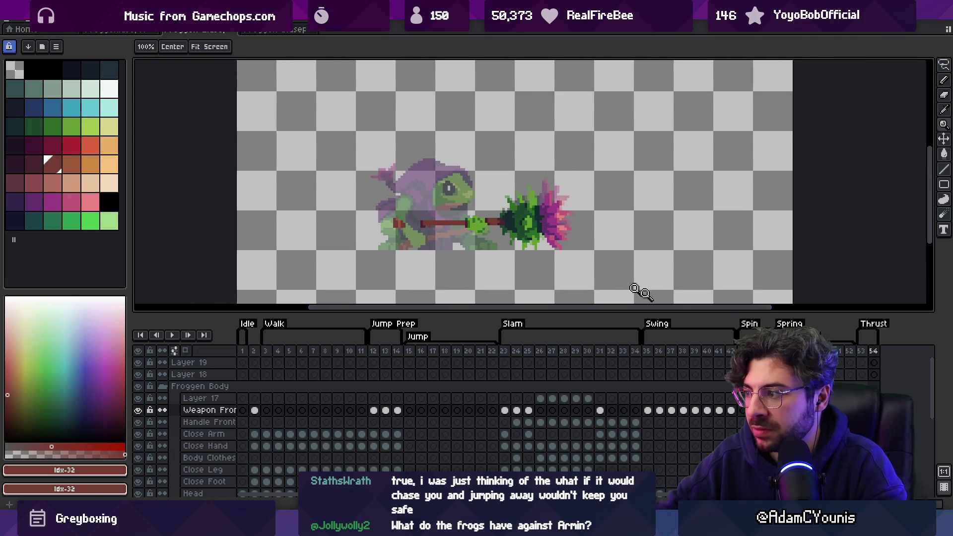
left_click(873, 351)
Pull the mace back left on frame 54, then add frame 55 with it raised up-right
key("v")
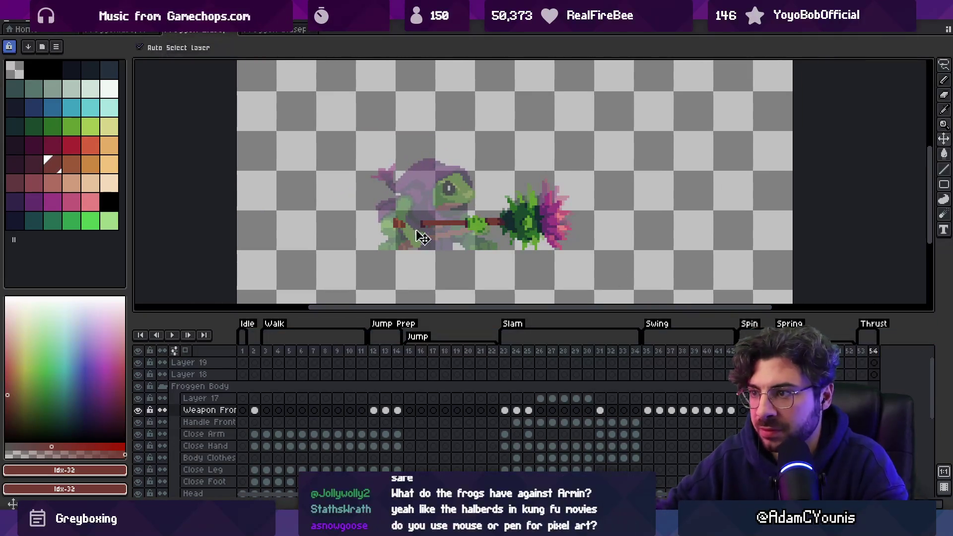
mouse_move(521, 224)
left_mouse_down()
mouse_move(455, 238)
mouse_move(476, 230)
left_mouse_up()
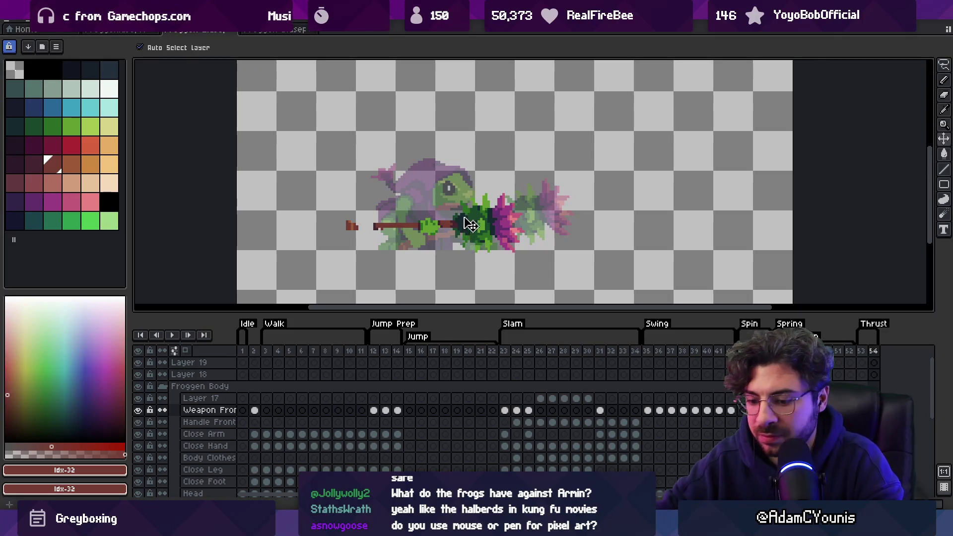
key("alt+n")
mouse_move(474, 221)
left_mouse_down()
mouse_move(601, 204)
mouse_move(615, 209)
mouse_move(610, 220)
left_mouse_up()
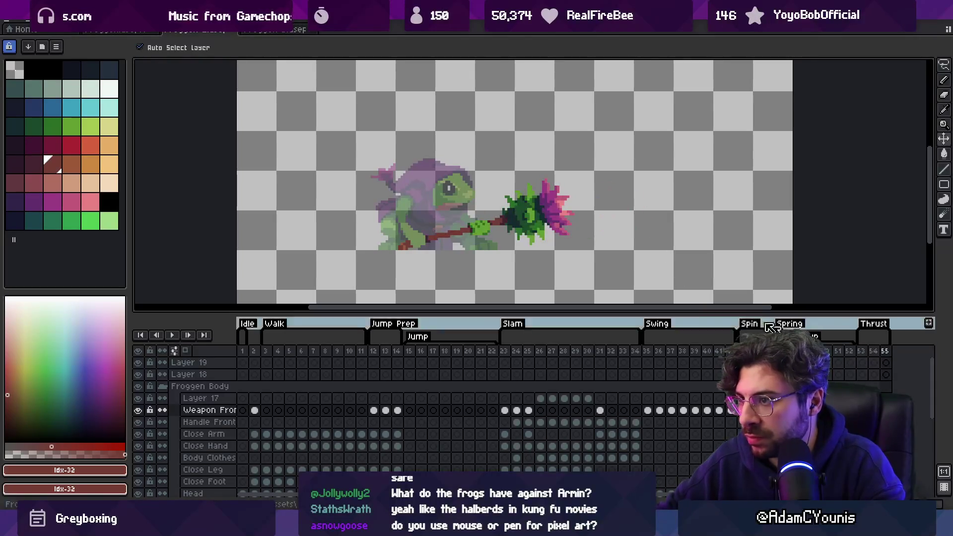
left_click_drag(614, 213, 594, 199)
Preview Thrust frames 53–55 and compare the poses on frames 53 and 54
left_click_drag(863, 350, 905, 349)
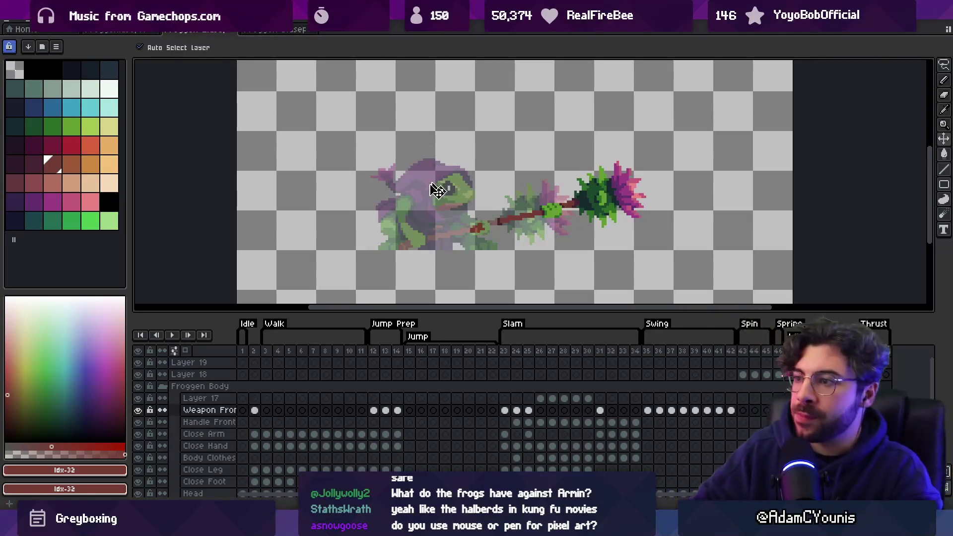
left_click_drag(863, 355, 874, 355)
key("space")
scroll(503, 226, "up", 1)
Repaint the flower head on frame 54 with dark purple and pink-magenta sampled from it
left_click(501, 215, "alt")
key("b")
left_click_drag(489, 228, 469, 245)
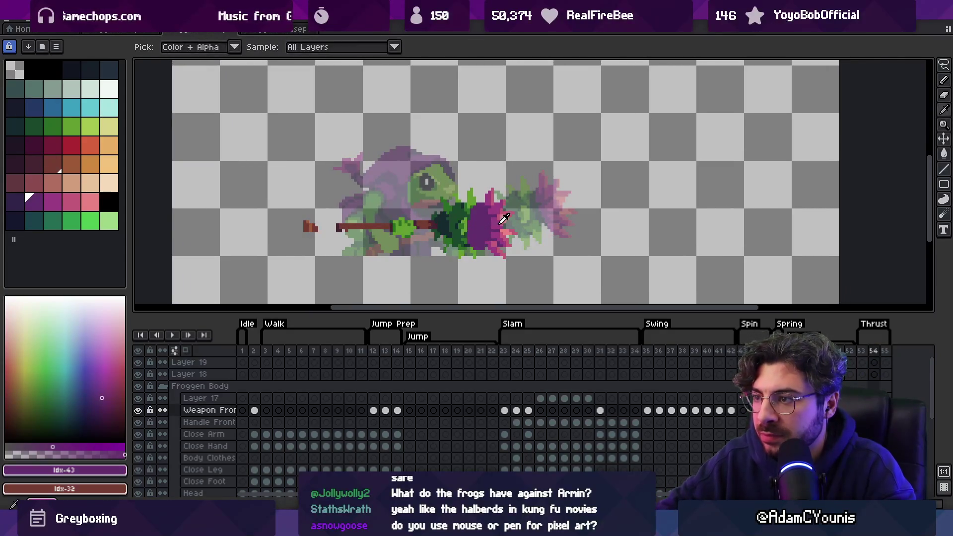
left_click(478, 212, "alt")
left_click_drag(475, 206, 465, 242)
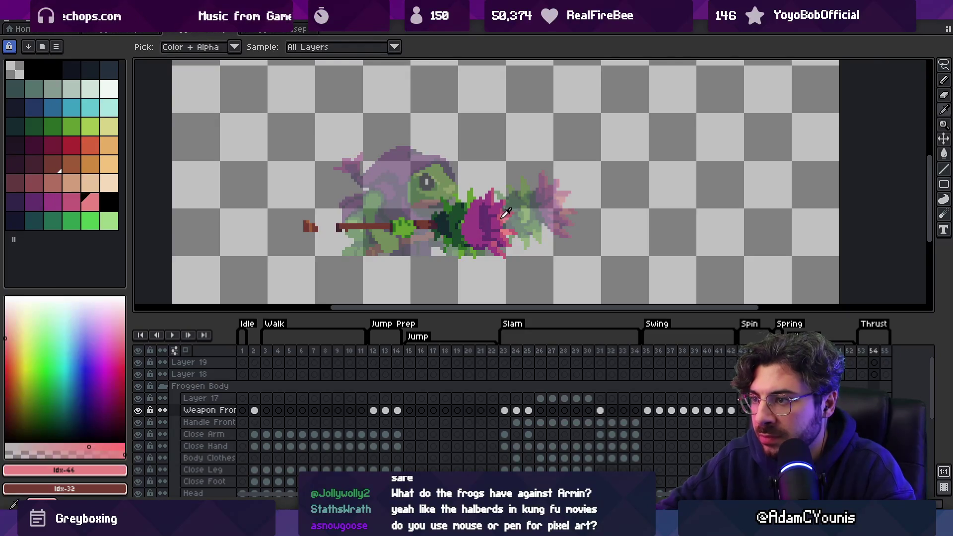
left_click(472, 236, "alt")
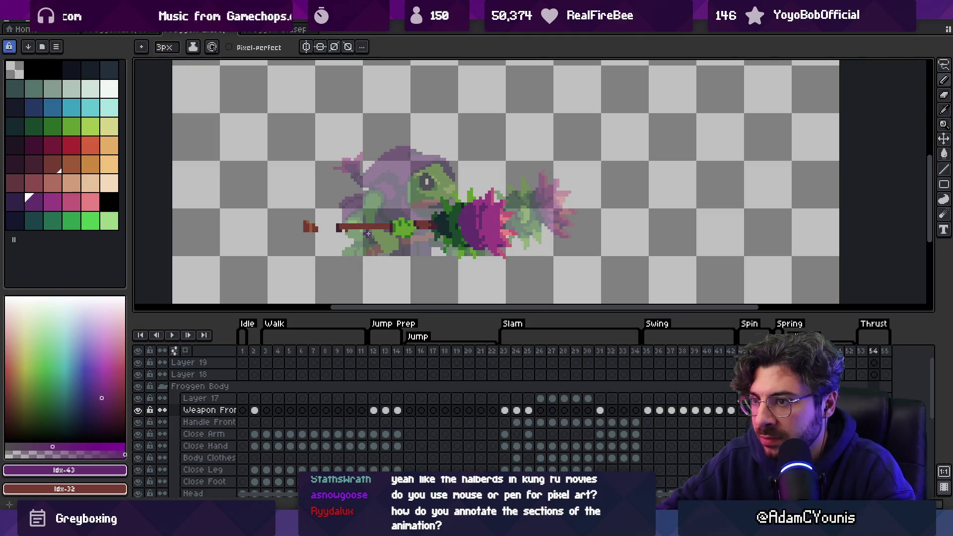
left_click(481, 214, "alt")
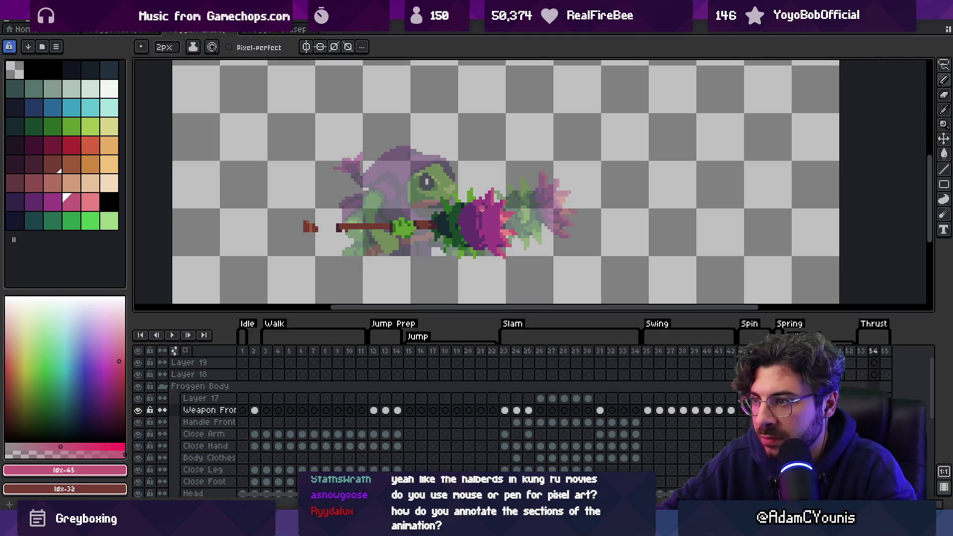
left_click(480, 232, "alt")
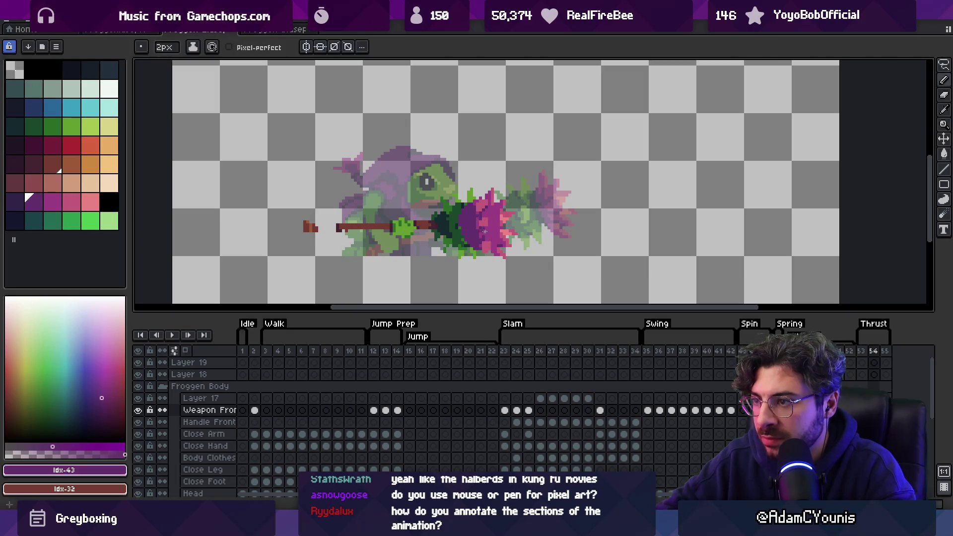
left_click(475, 219, "alt")
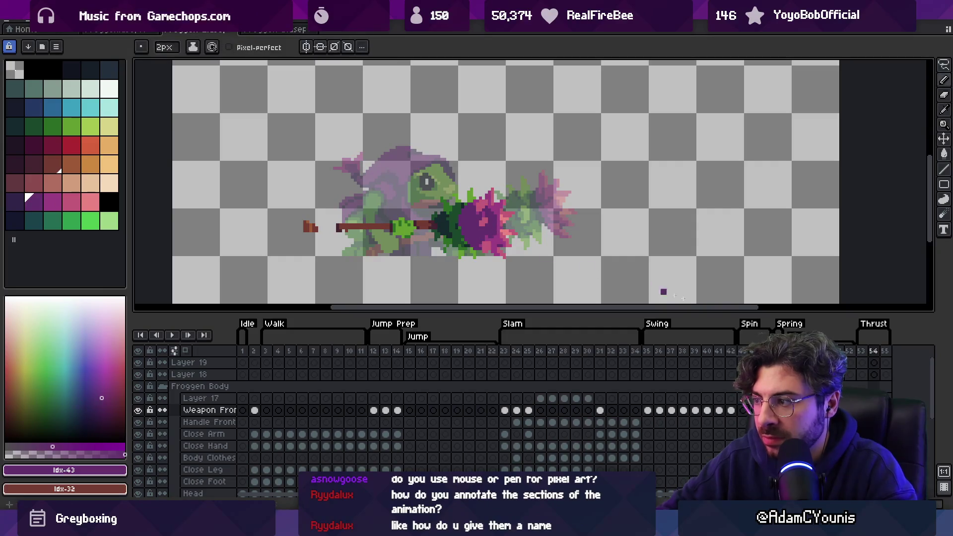
Compare the flower across frames 53, 54 and 55, then sample its magenta on frame 54
left_click(863, 352)
left_click(878, 352)
left_click(885, 352)
left_click(874, 352)
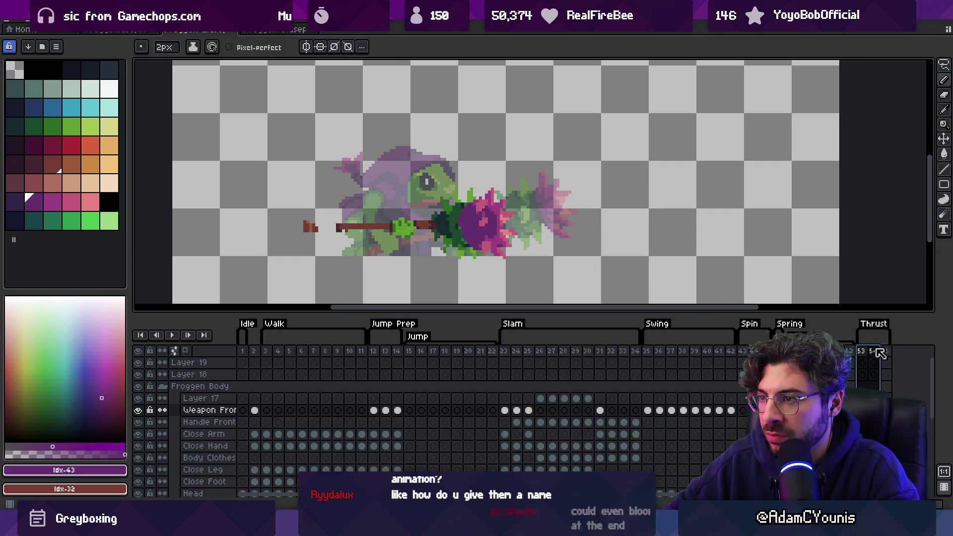
left_click(490, 214)
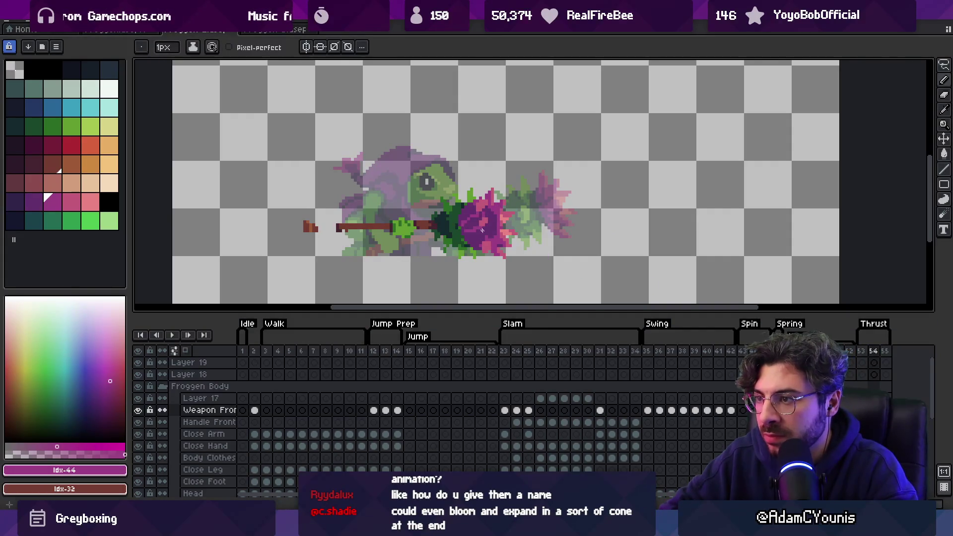
Zoom in on the flower head and touch up its purple, pink and magenta pixels
key("z")
right_click(481, 229)
left_click(483, 230)
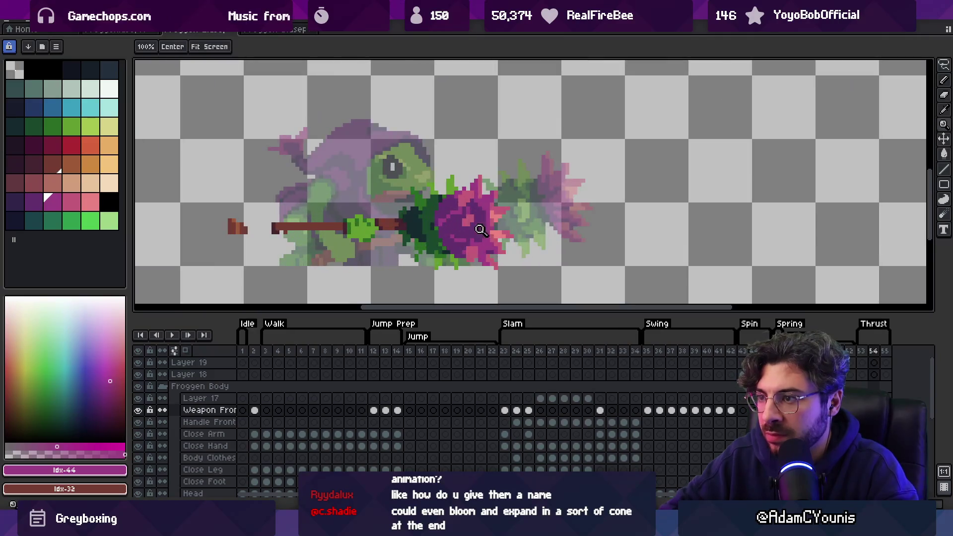
key("b")
left_click(468, 227, "alt")
left_click(463, 221, "alt")
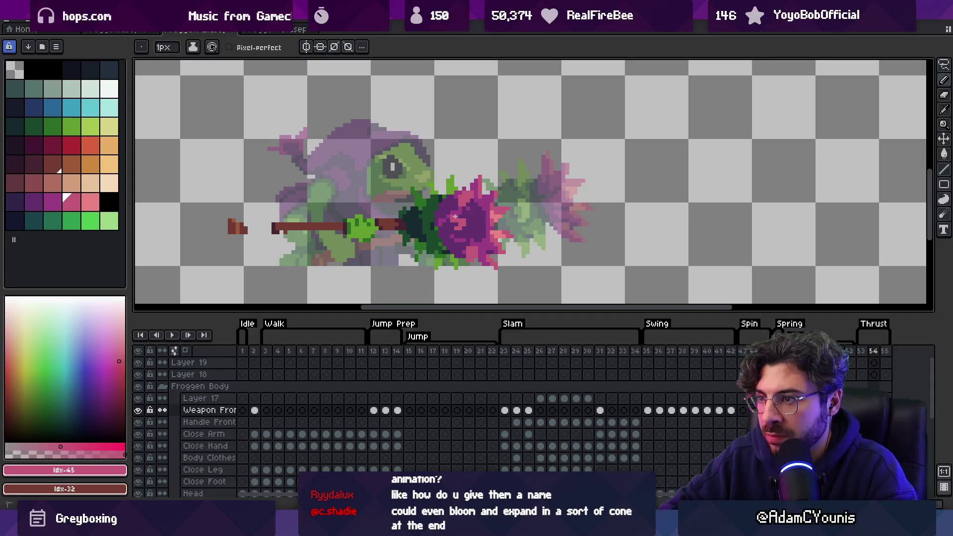
key("alt")
left_click(456, 234, "alt")
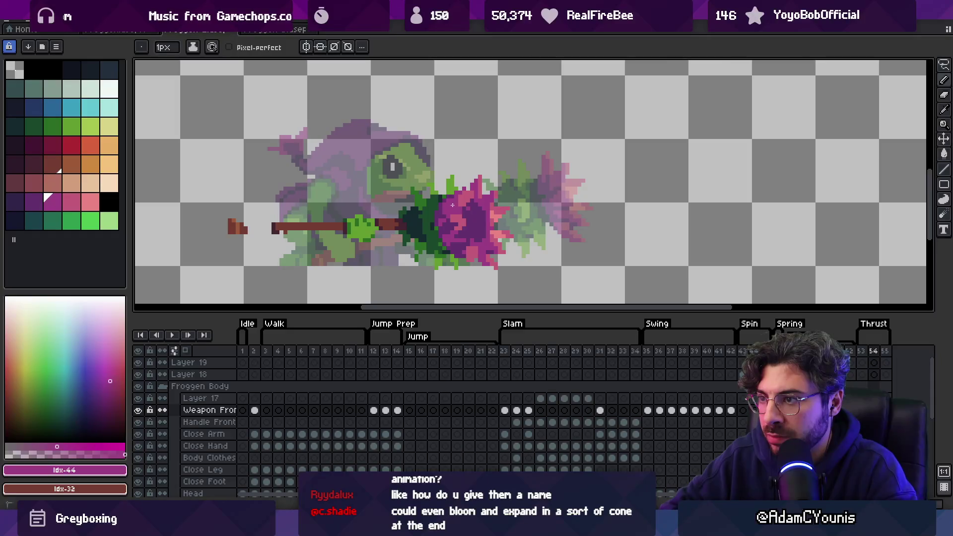
left_click(456, 219, "alt")
left_click(462, 217, "alt")
left_click(462, 217, "alt")
Touch up the frog's hand pixels with light and dark greens sampled from it
key("z")
scroll(482, 190, "down", 4)
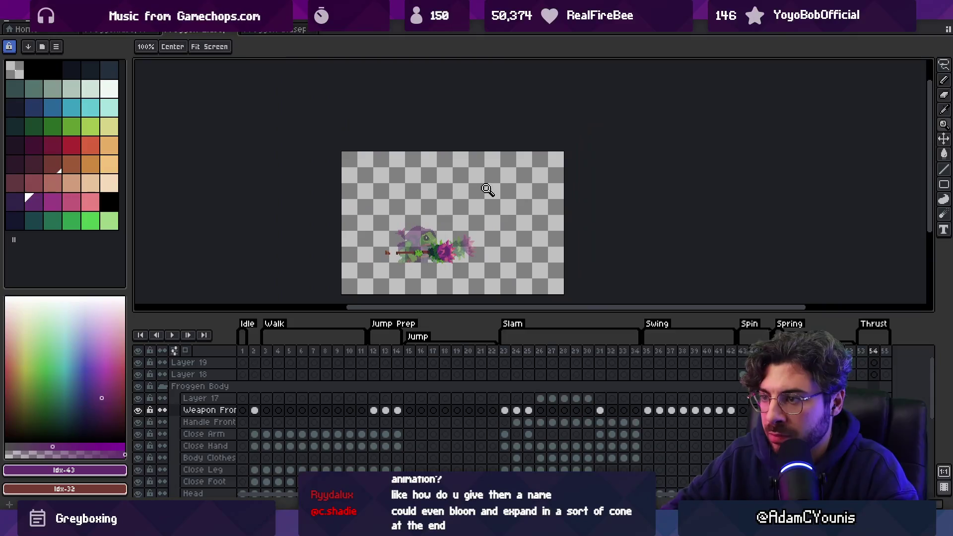
scroll(538, 259, "up", 4)
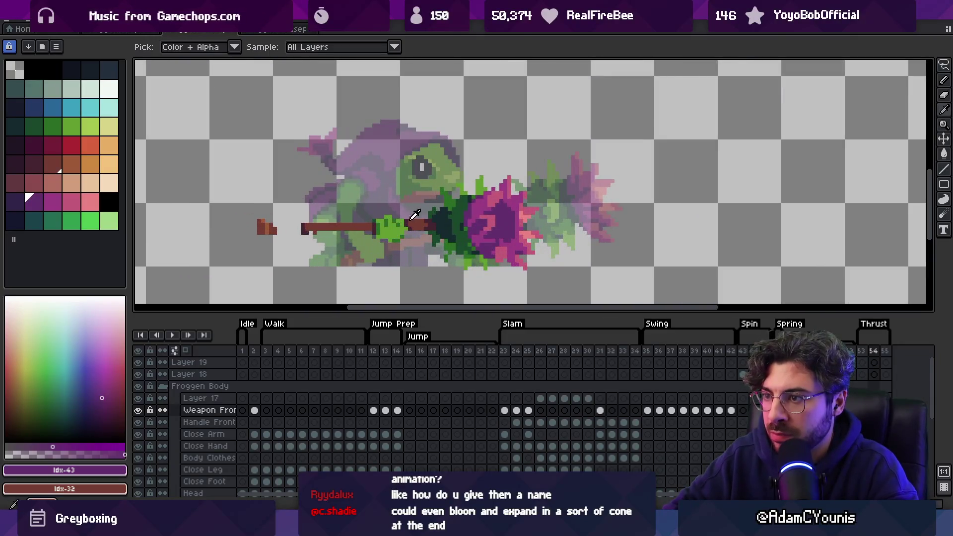
left_click(412, 220, "alt")
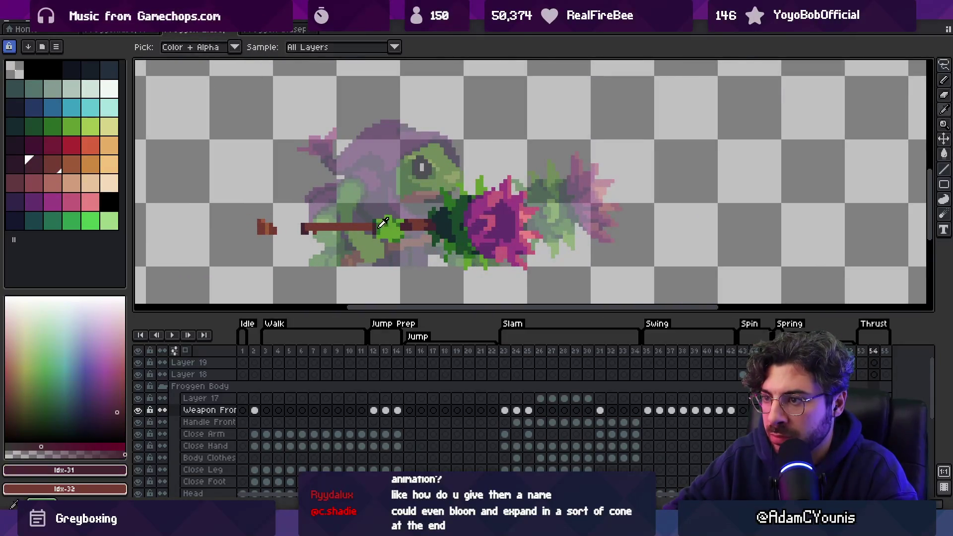
left_click(377, 223, "alt")
key("alt")
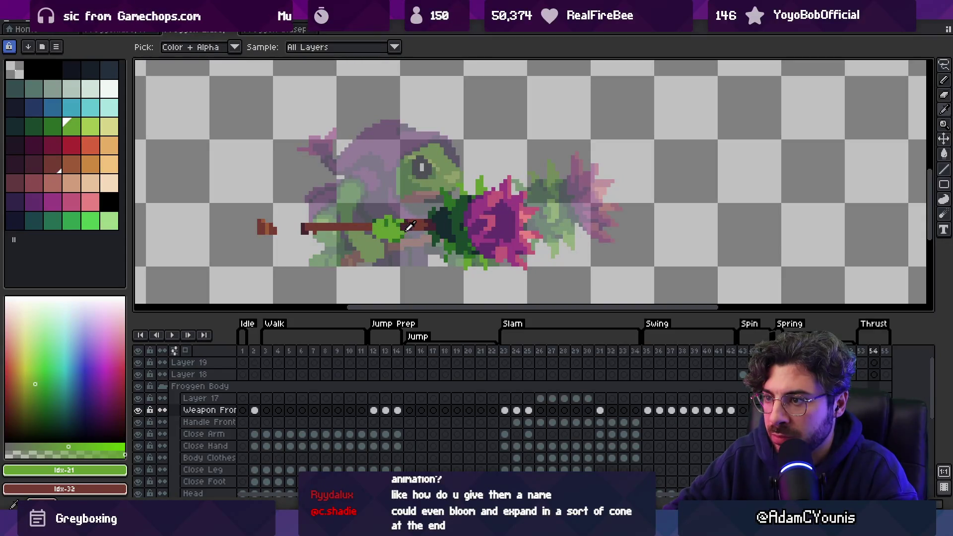
left_click(406, 231, "alt")
left_click(404, 233, "alt")
left_click(402, 234, "alt")
left_click(397, 238, "alt")
key("alt")
key("alt")
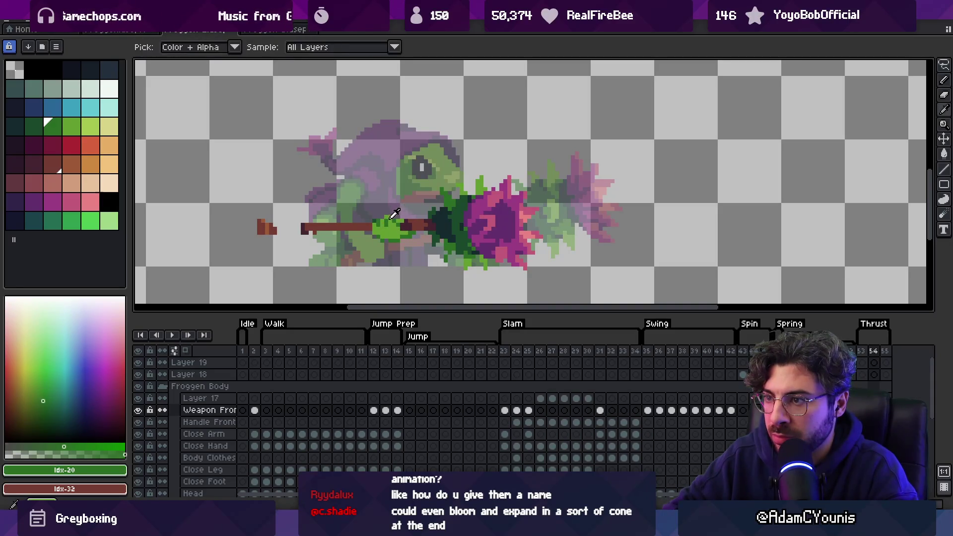
left_click(398, 216, "alt")
key("alt")
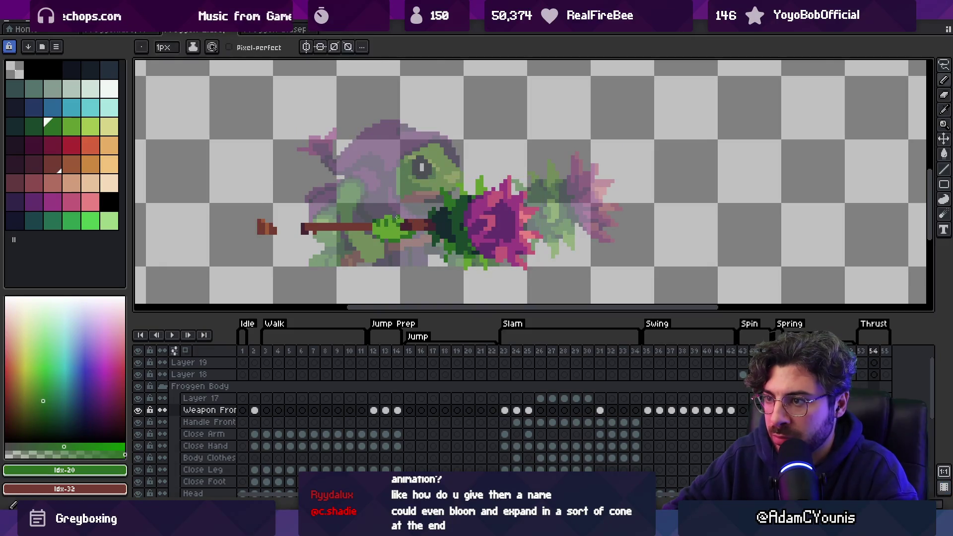
key("alt")
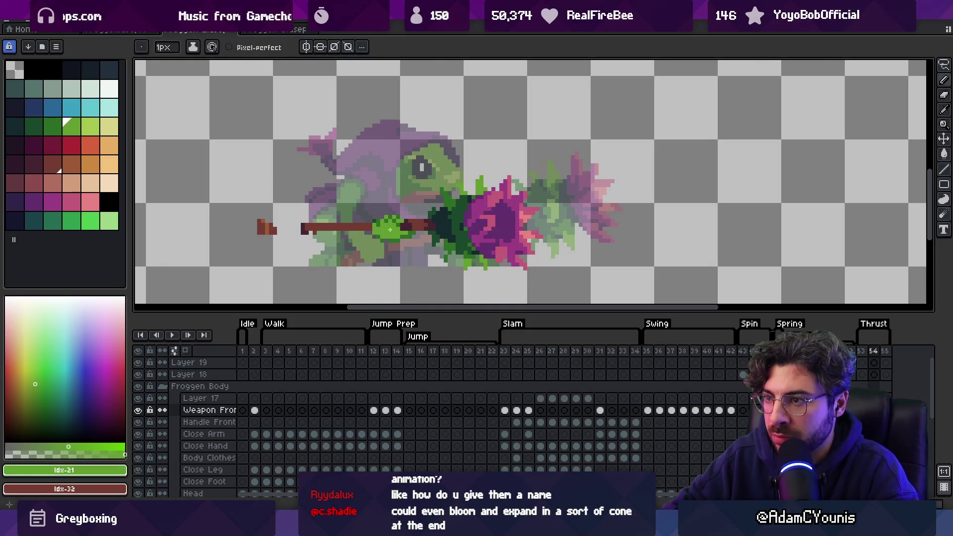
left_click(377, 228, "alt")
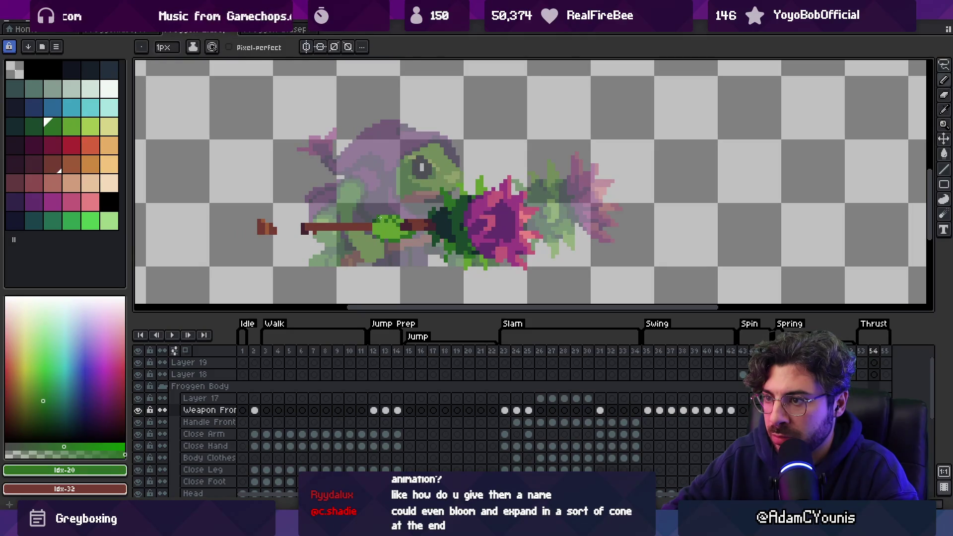
Refine the green grip pixels with lighter and darker greens, then zoom out to the whole sprite
key("z")
scroll(397, 218, "down", 3)
scroll(428, 215, "up", 5)
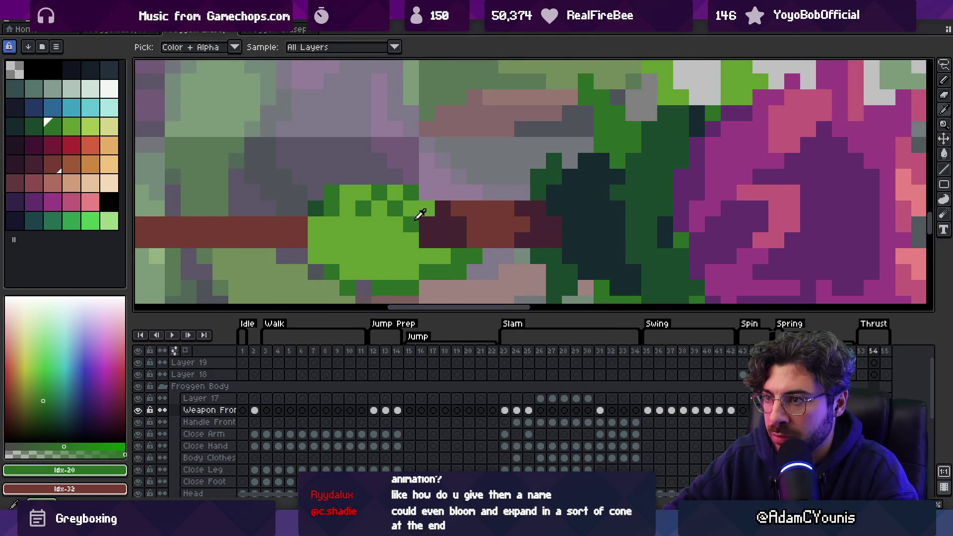
left_click(437, 208, "alt")
left_click(403, 190, "alt")
key("b")
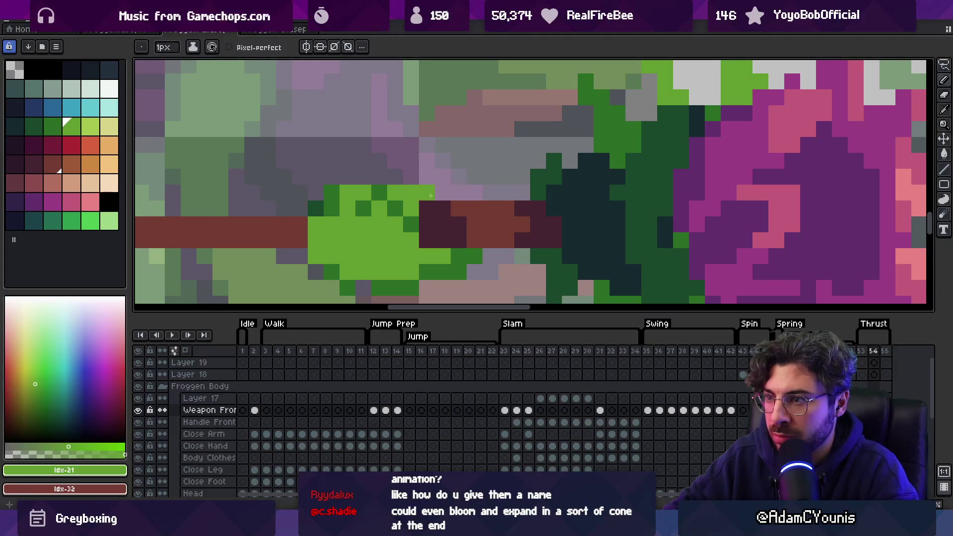
left_click(430, 197, "alt")
left_click(411, 187, "alt")
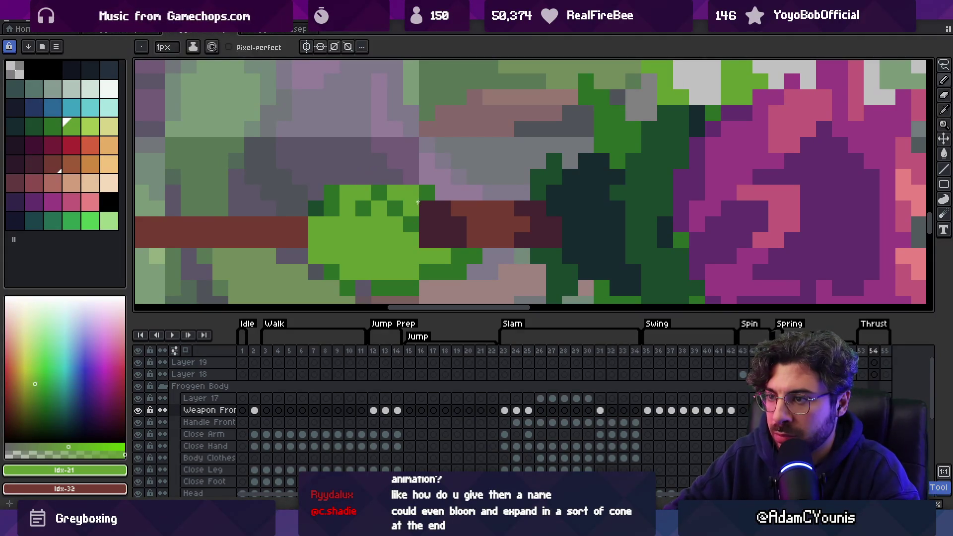
scroll(418, 201, "down", 5)
scroll(422, 209, "up", 3)
scroll(433, 224, "down", 2)
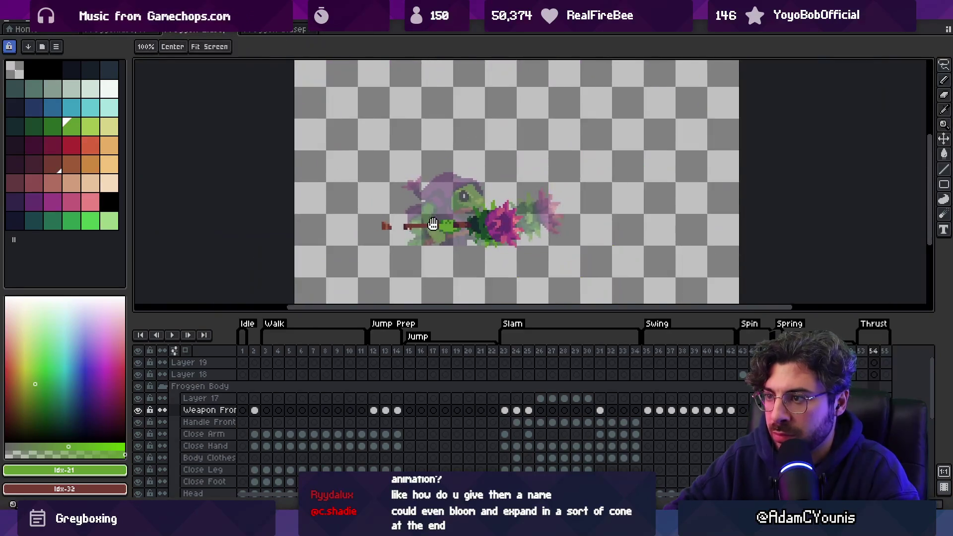
scroll(433, 224, "up", 3)
left_click(436, 211, "alt")
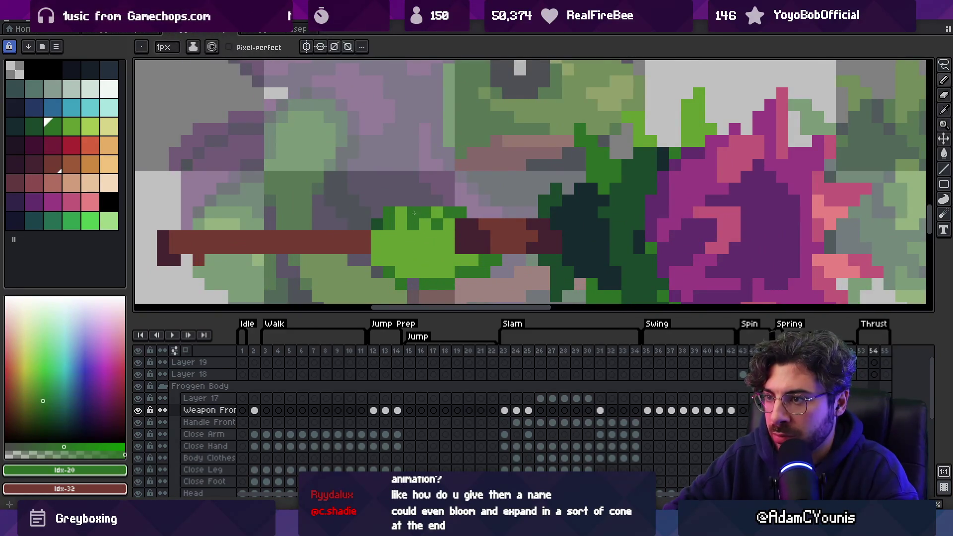
left_click(416, 221, "alt")
scroll(437, 223, "down", 4)
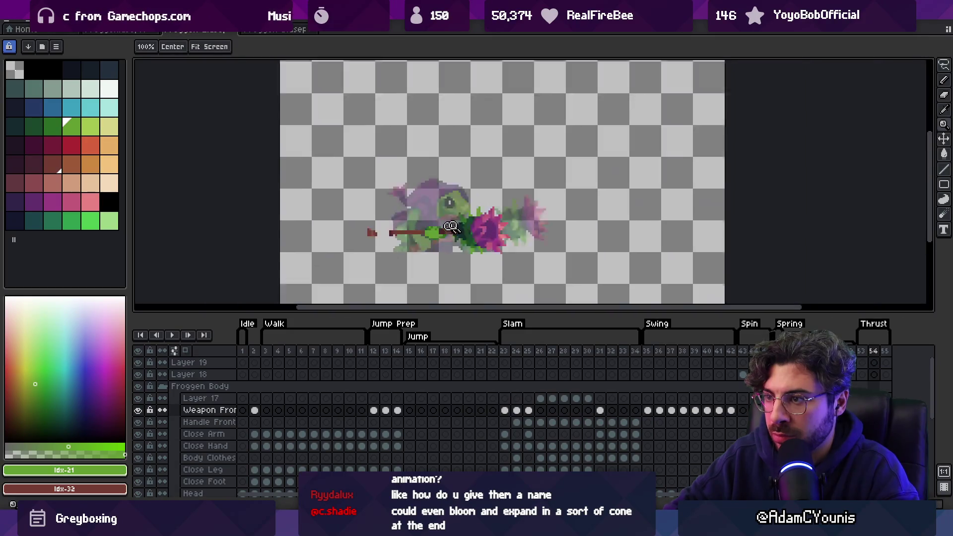
scroll(442, 228, "up", 4)
scroll(431, 217, "down", 4)
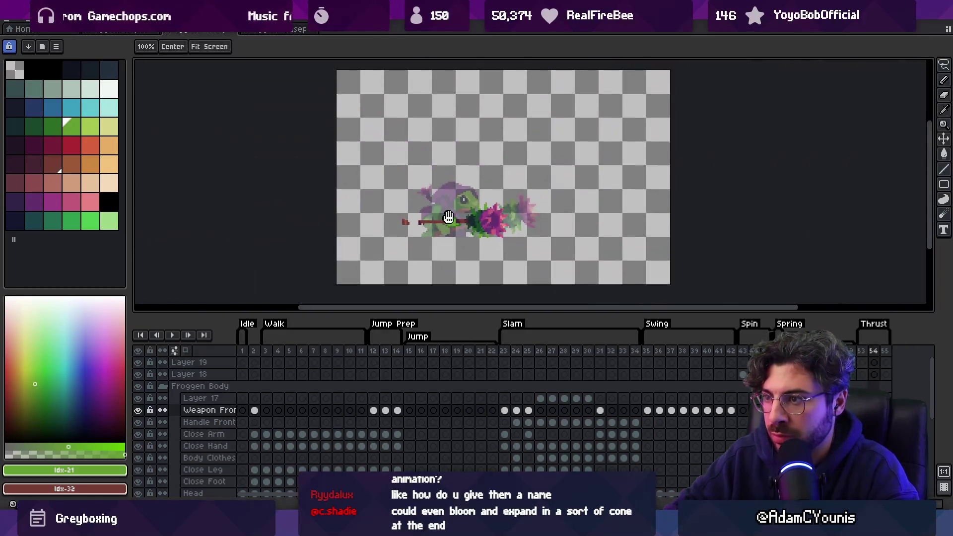
scroll(463, 233, "up", 1)
left_click(862, 351)
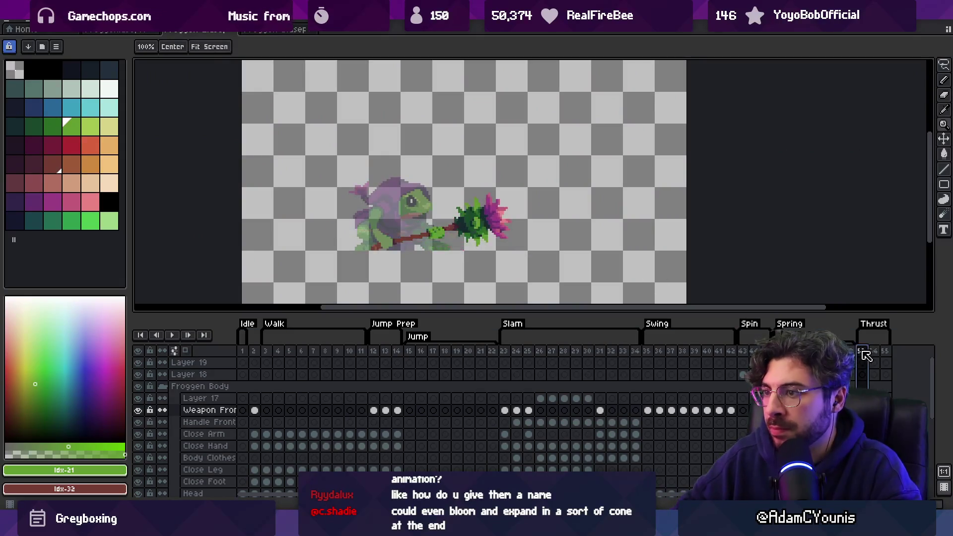
Nudge the flower-mace slightly left and down on frames 53–55, then select frames 26–32
left_click_drag(867, 355, 885, 353)
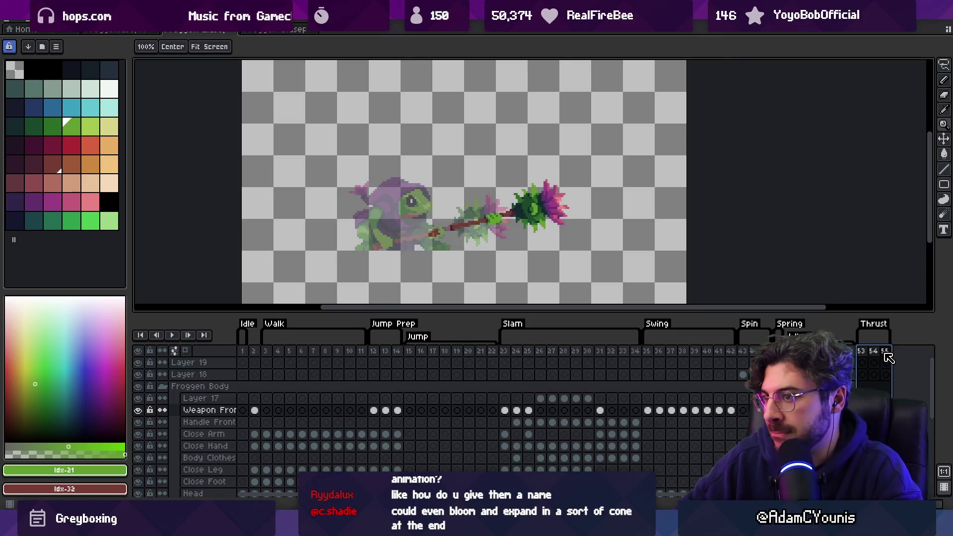
left_click(518, 216)
key("m")
mouse_move(327, 281)
left_mouse_down()
mouse_move(643, 154)
mouse_move(655, 162)
left_mouse_up()
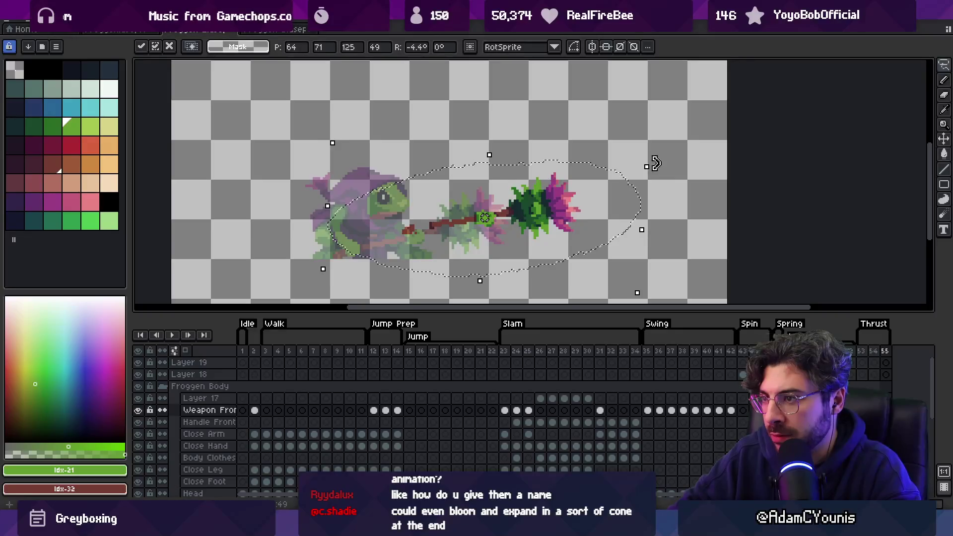
mouse_move(555, 212)
left_mouse_down()
mouse_move(536, 211)
mouse_move(550, 214)
left_mouse_up()
key("ctrl+d")
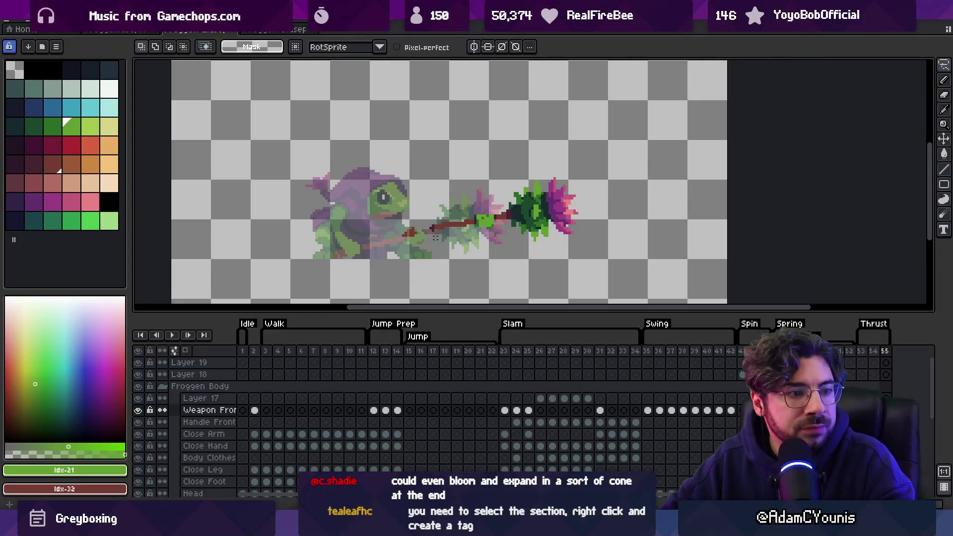
left_click_drag(540, 351, 611, 351)
right_click(600, 356)
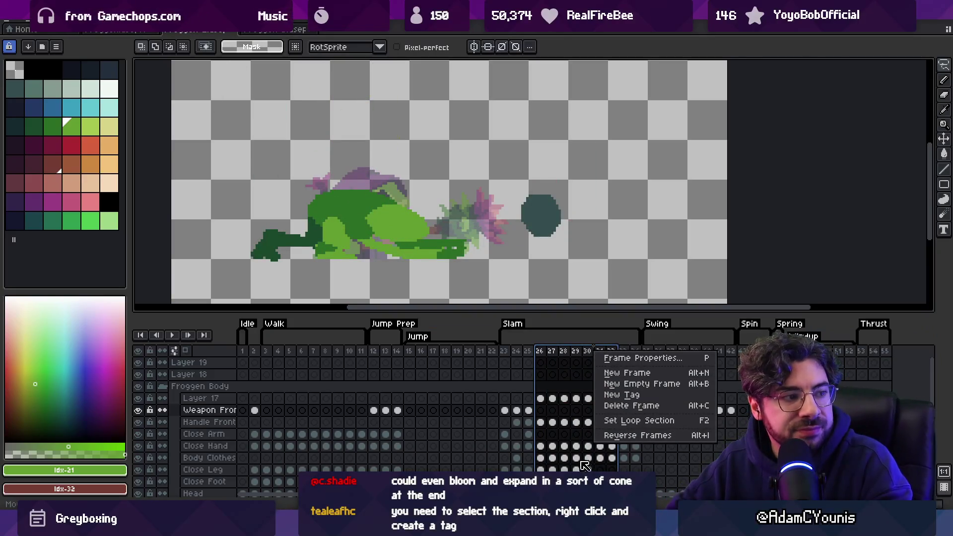
Check the frame options for frames 27–32 without changes, then return to Thrust frame 55
left_click(539, 386)
left_click_drag(552, 351, 611, 351)
right_click(600, 358)
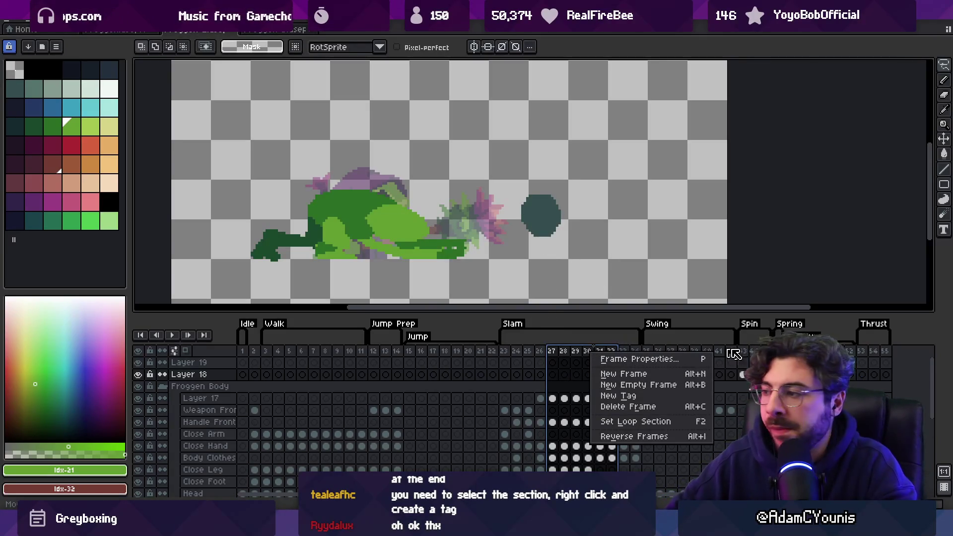
key("Escape")
left_click(875, 353)
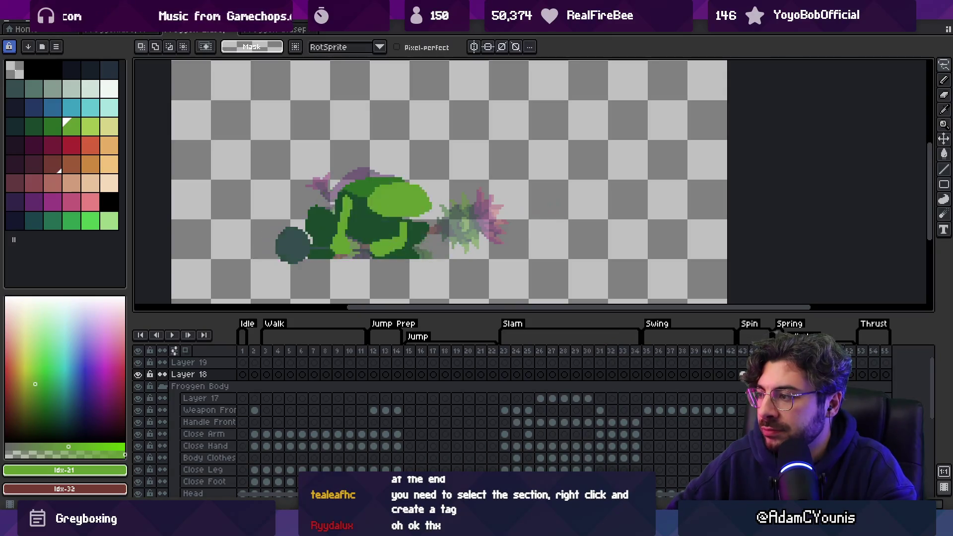
left_click(888, 357)
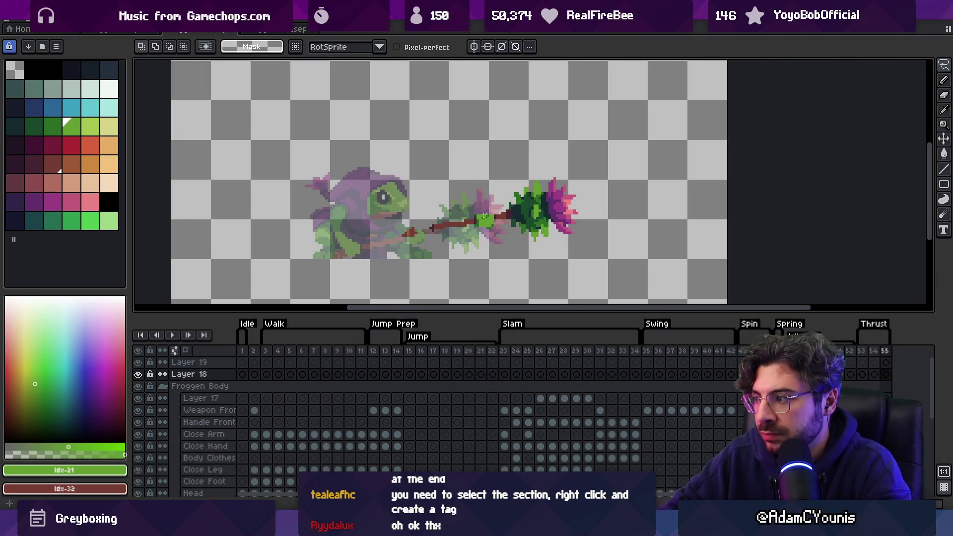
Add frames 56–58, pushing the flower-mace up-right, then pulling it down-left
scroll(497, 387, "right", 8)
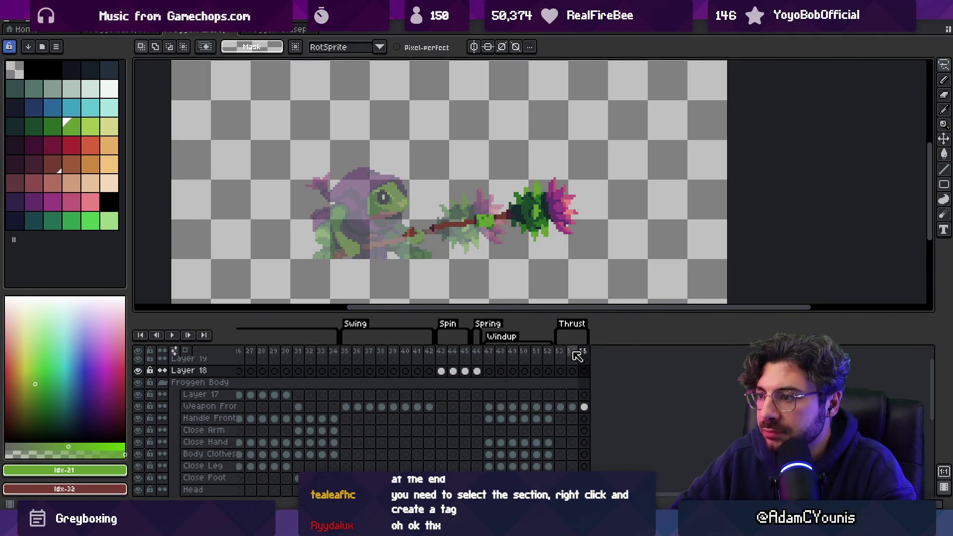
key("alt+n")
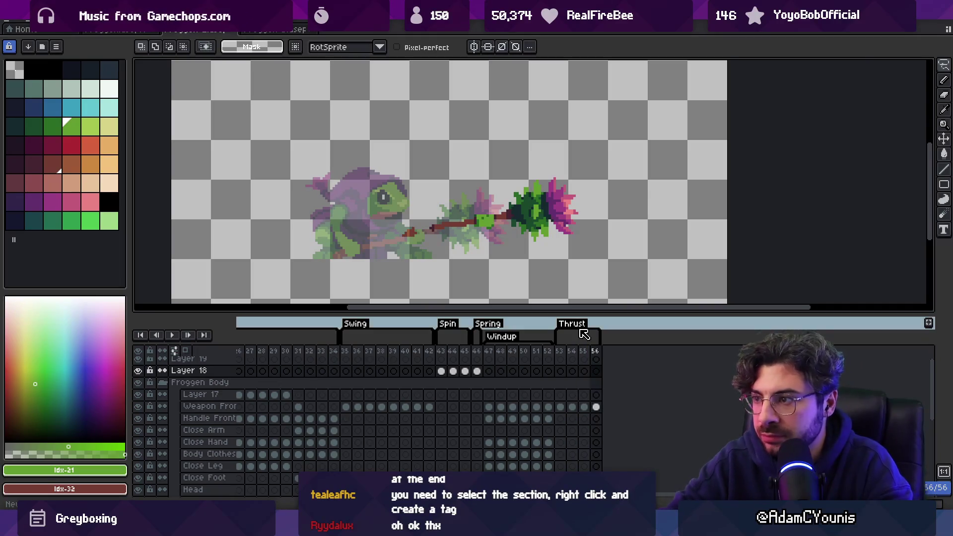
key("v")
left_click_drag(534, 224, 538, 225)
key("alt+n")
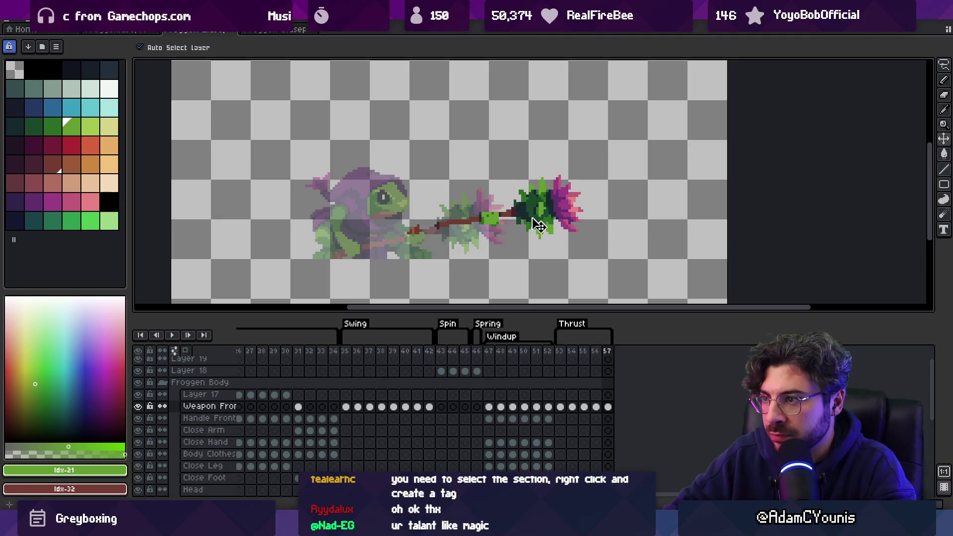
key("i")
key("alt+n")
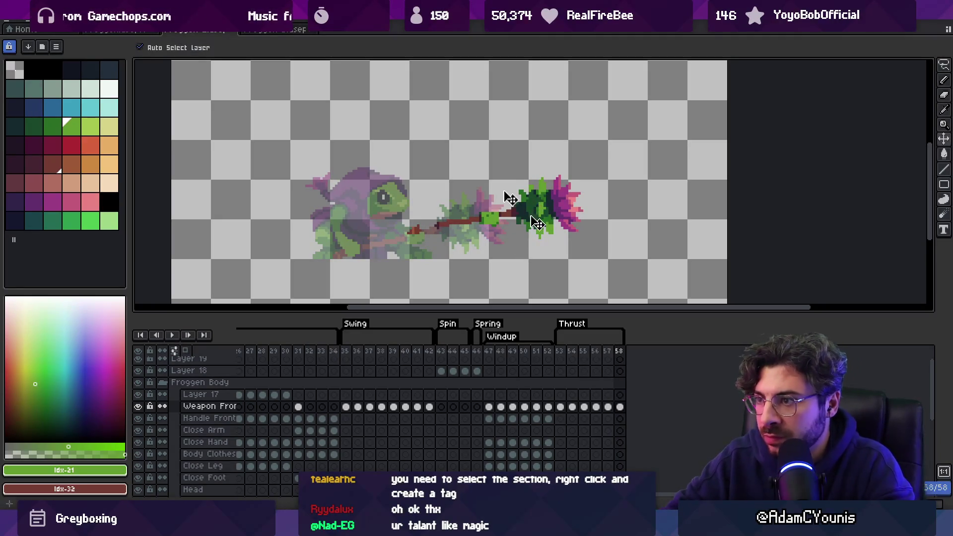
left_click_drag(535, 211, 452, 237)
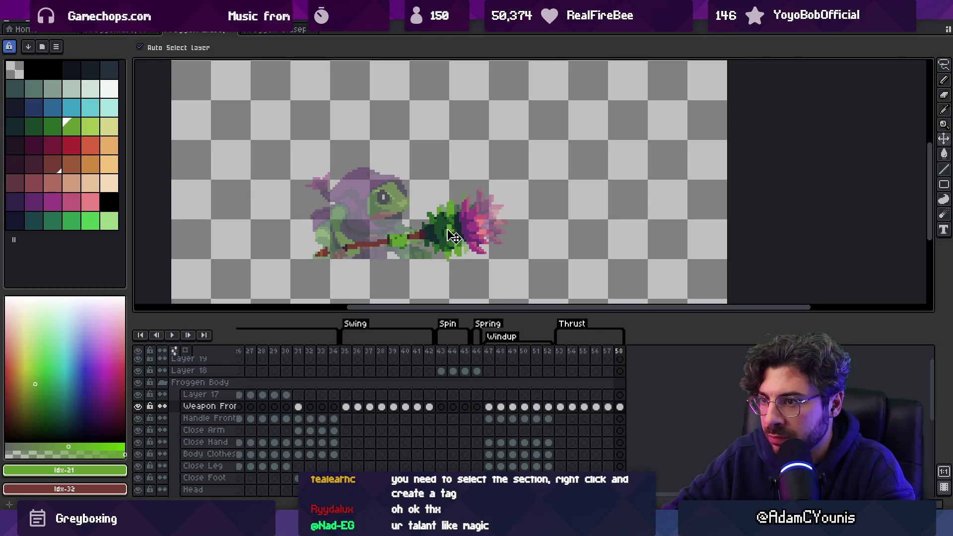
Duplicate frame 53 and move the copy to the end of the Thrust tag
left_click(562, 407)
key("alt+n")
left_click(560, 350)
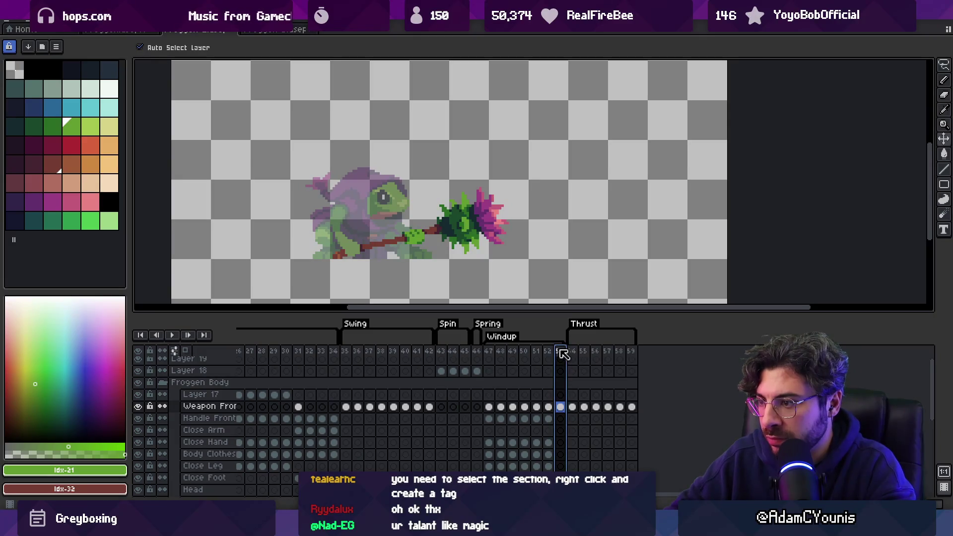
double_click(562, 352)
key("Return")
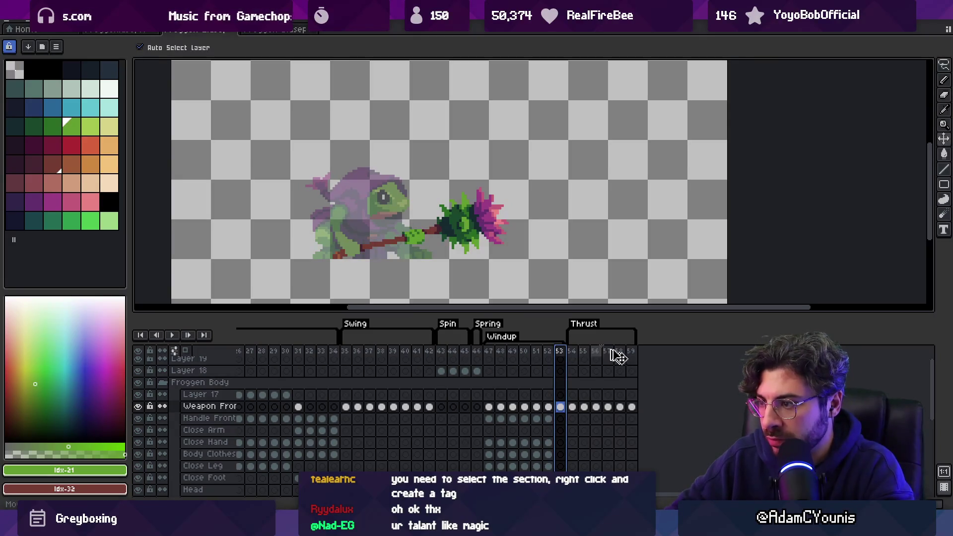
left_click_drag(643, 357, 639, 355)
Play Thrust, then add frames 60 and 61 and replay the animation
left_click(569, 329)
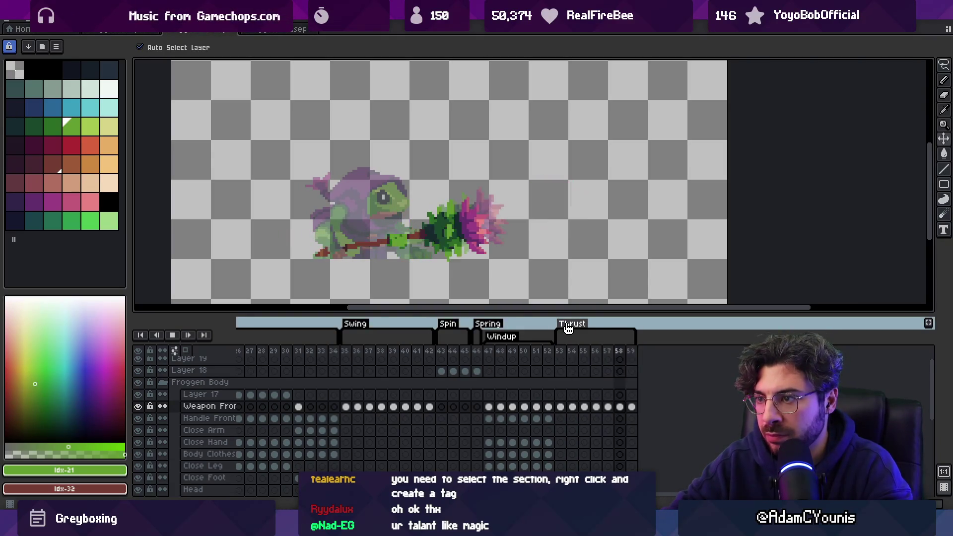
key("Return")
key("alt+n")
key("alt+n")
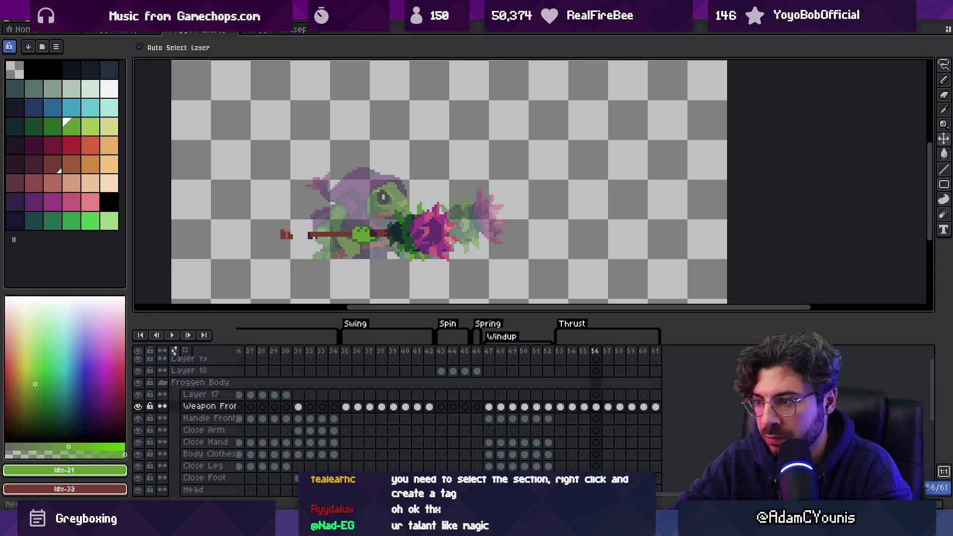
key("Return")
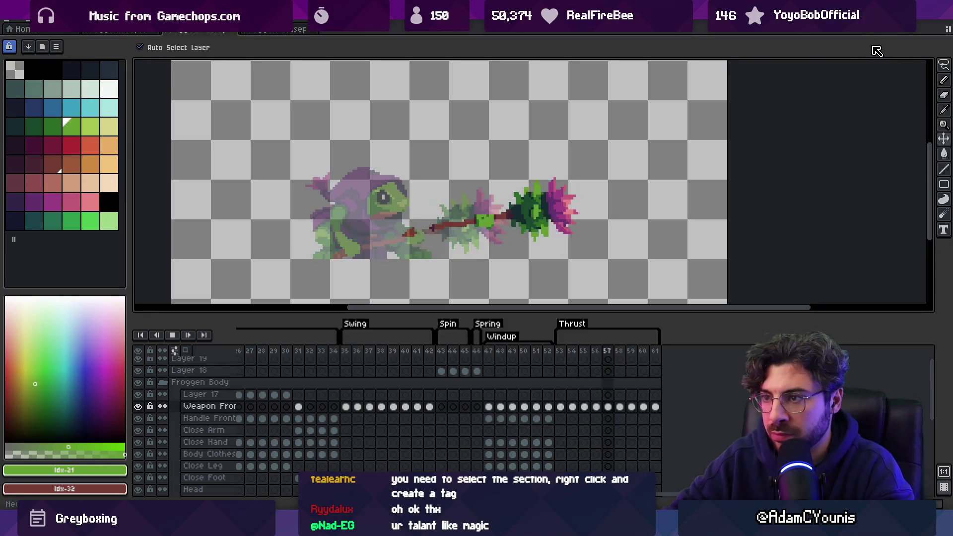
Zoom in and shift the flower-mace about 12 px left on frame 56
key("z")
scroll(477, 172, "down", 2)
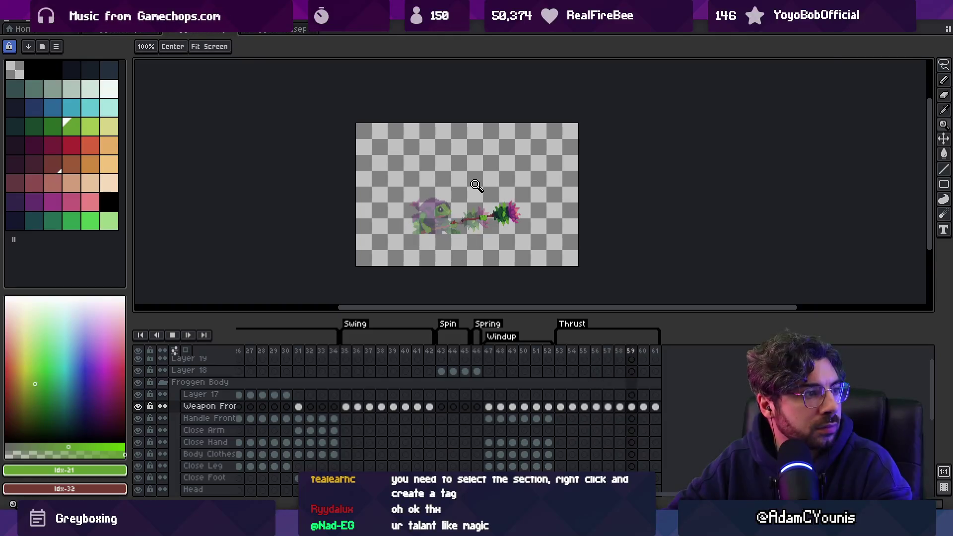
scroll(478, 217, "up", 2)
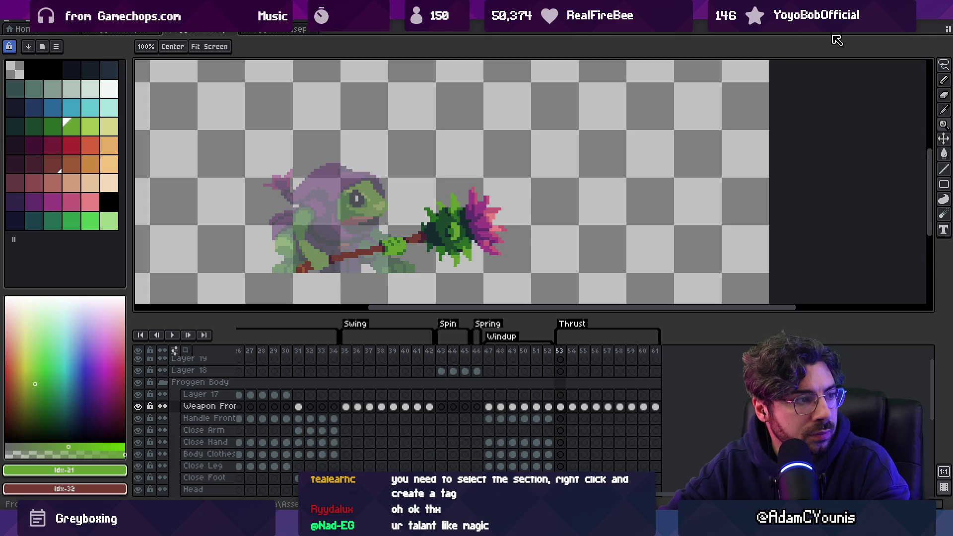
key("v")
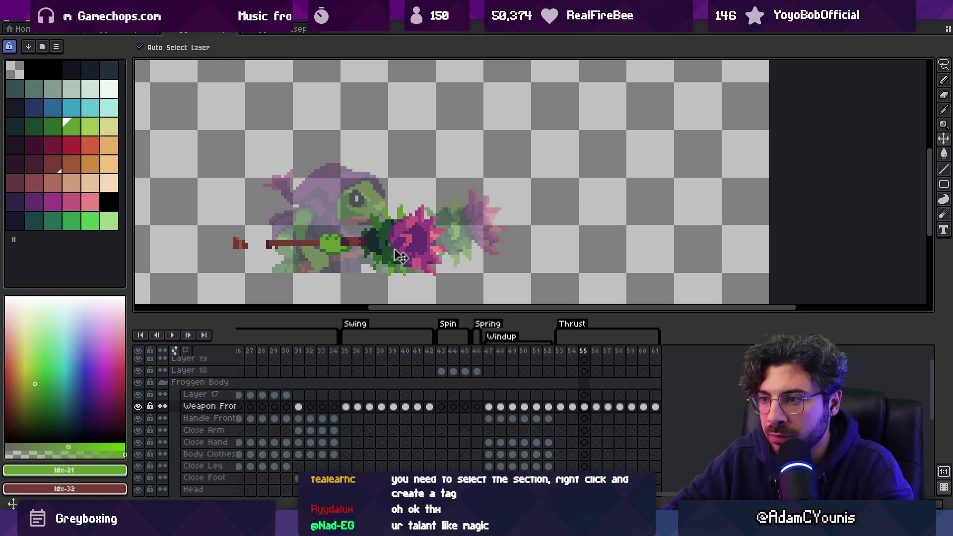
left_click_drag(408, 256, 405, 256)
Compare the Thrust frames, try a 6 px nudge right, then undo it
key("Left")
key("Left")
key("Right")
key("Right")
key("Left")
key("Left")
key("Right")
key("Right")
key("Right")
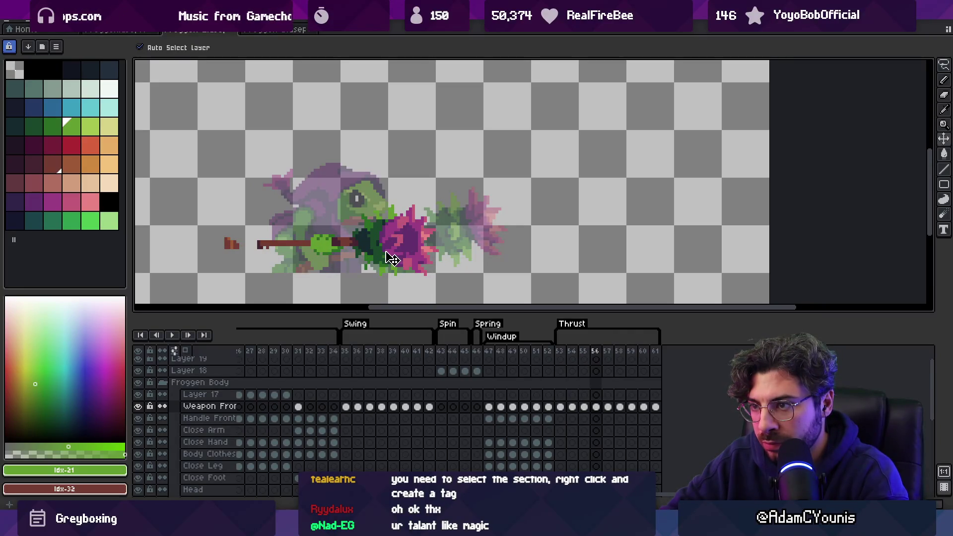
left_click_drag(390, 259, 392, 259)
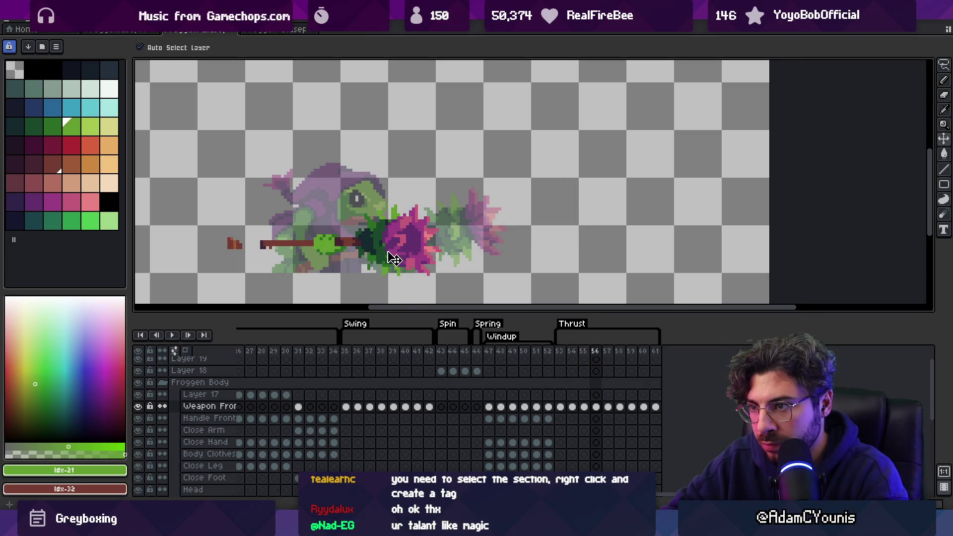
key("ctrl+z")
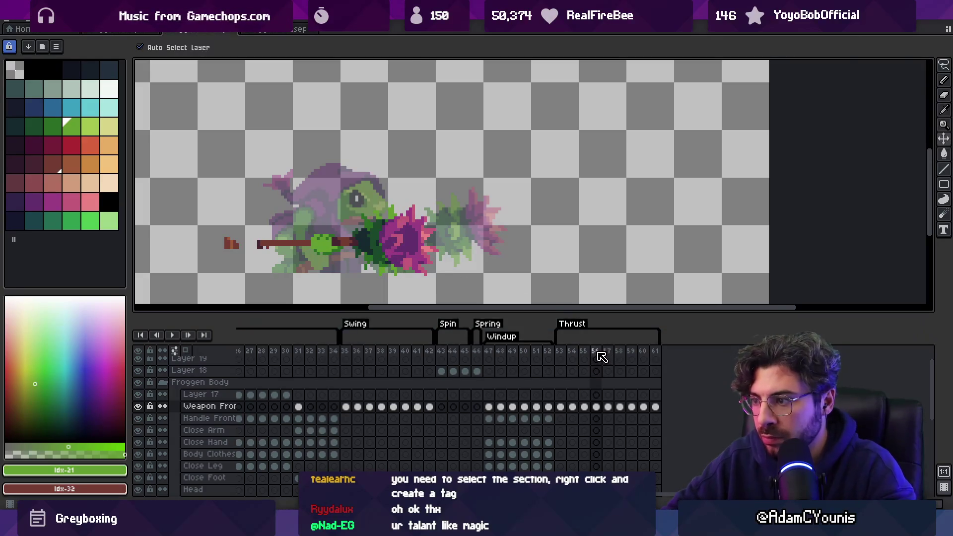
Give frame 56 a longer duration, zoom the canvas out and stop playback
double_click(597, 351)
type("00")
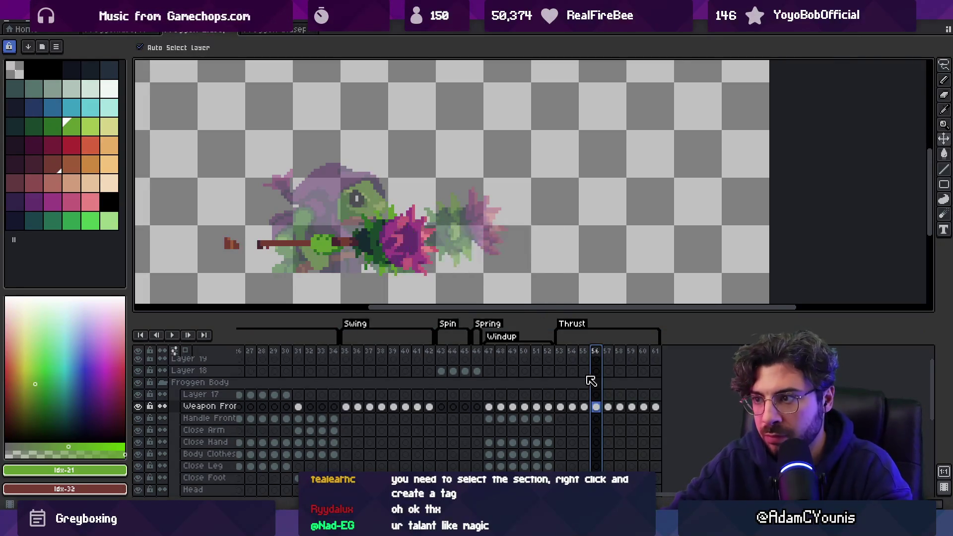
key("Return")
key("Return")
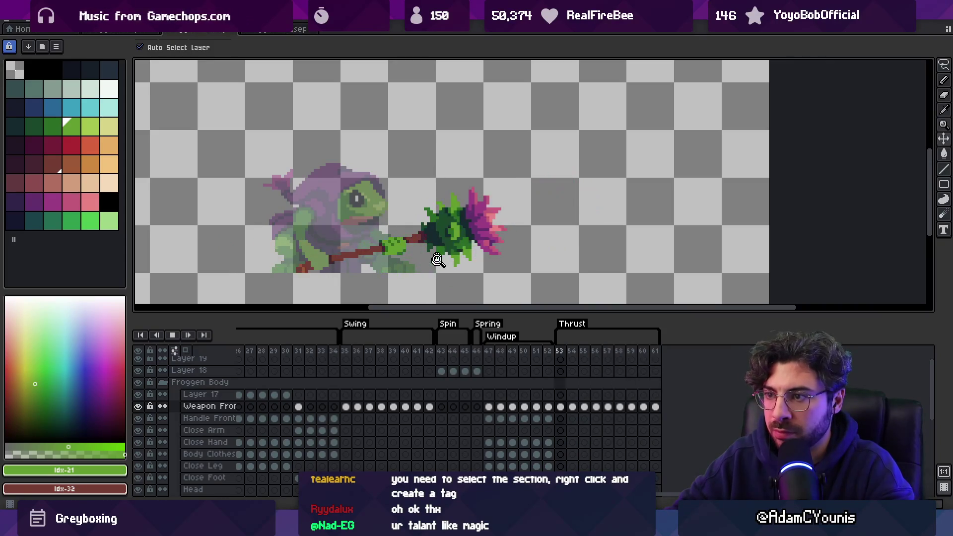
key("z")
right_click(474, 226)
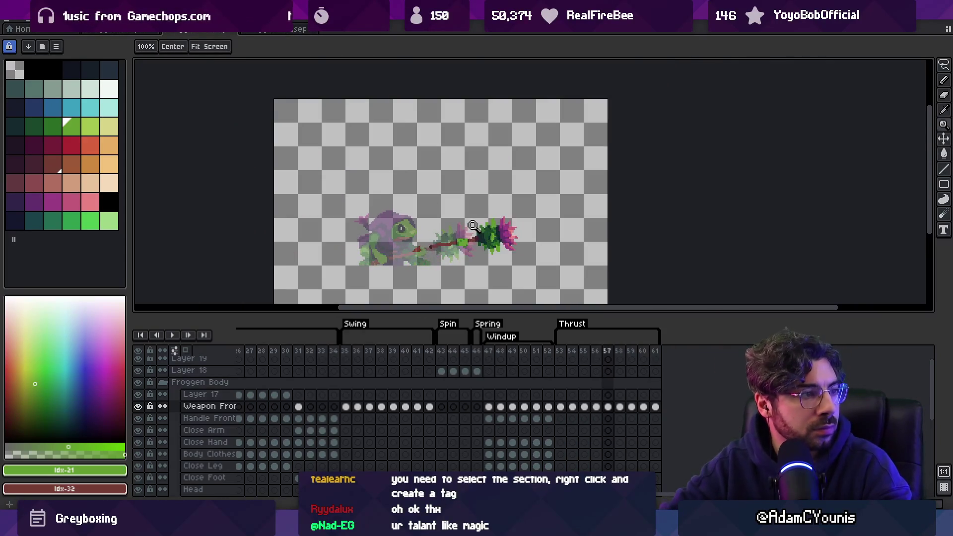
key("Return")
Set frame 58's duration to 30 ms, play the thrust and zoom in
left_click(620, 353)
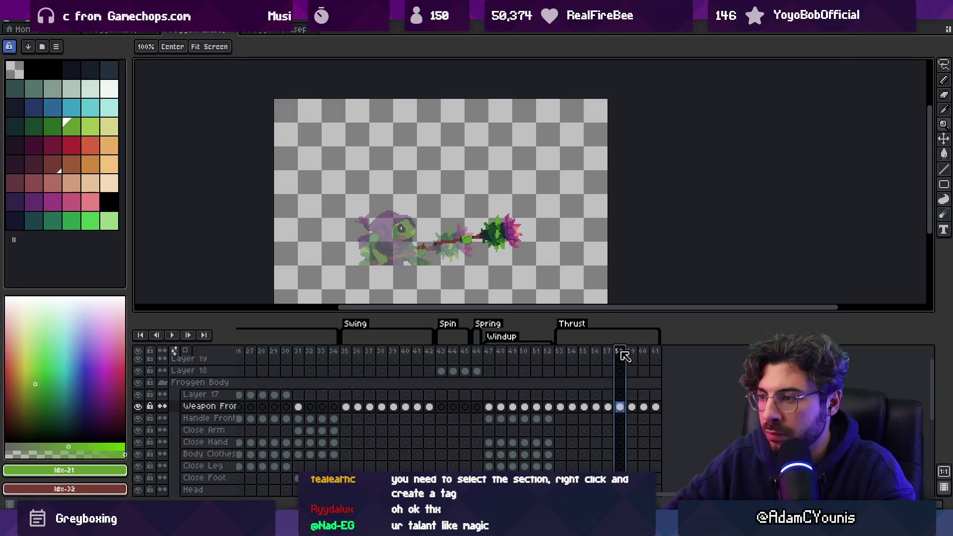
double_click(621, 353)
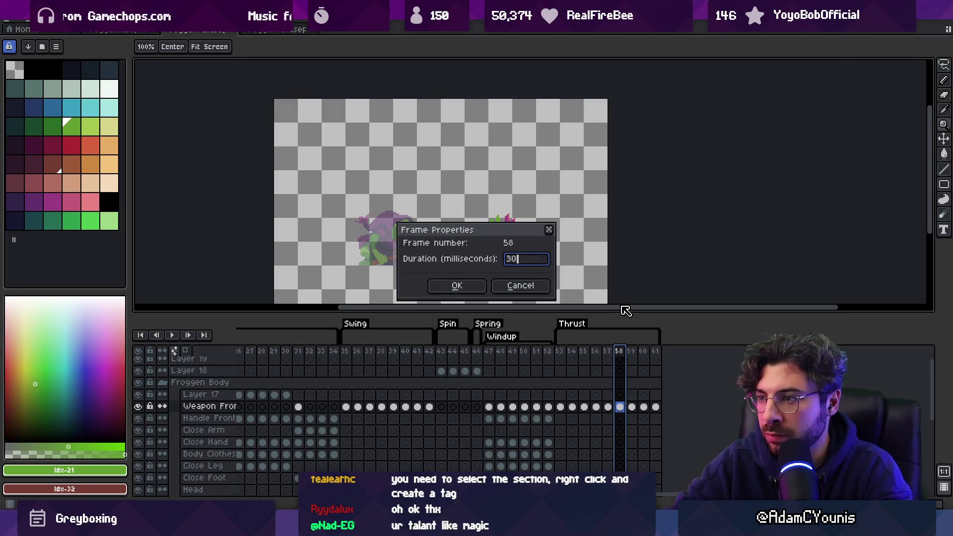
key("Return")
key("Return")
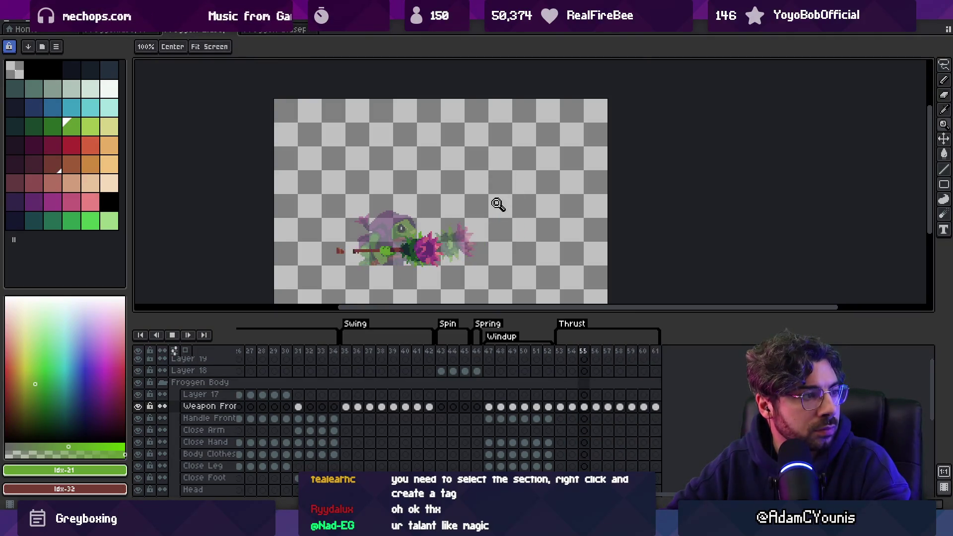
left_click(509, 226)
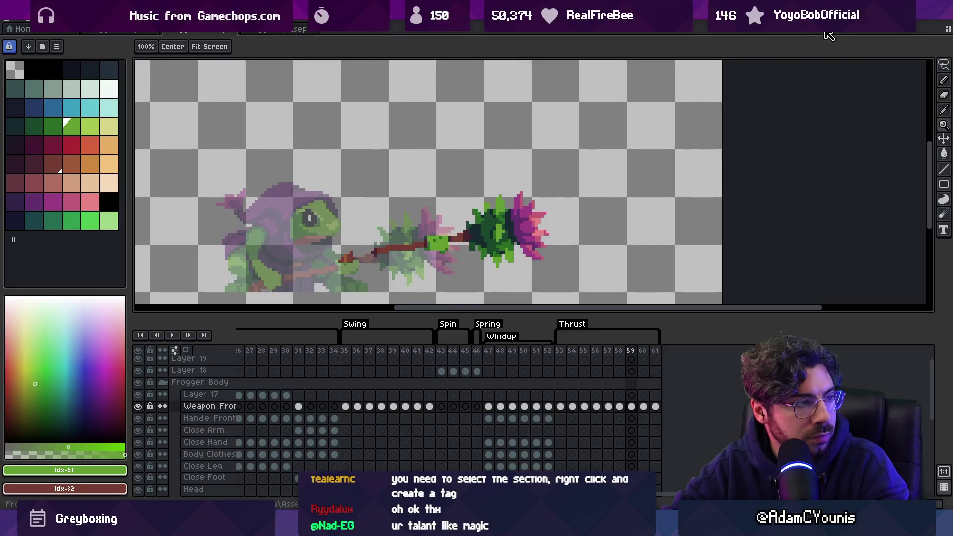
Delete the extra frames 60–61 after Thrust and preview the playback
key("Right")
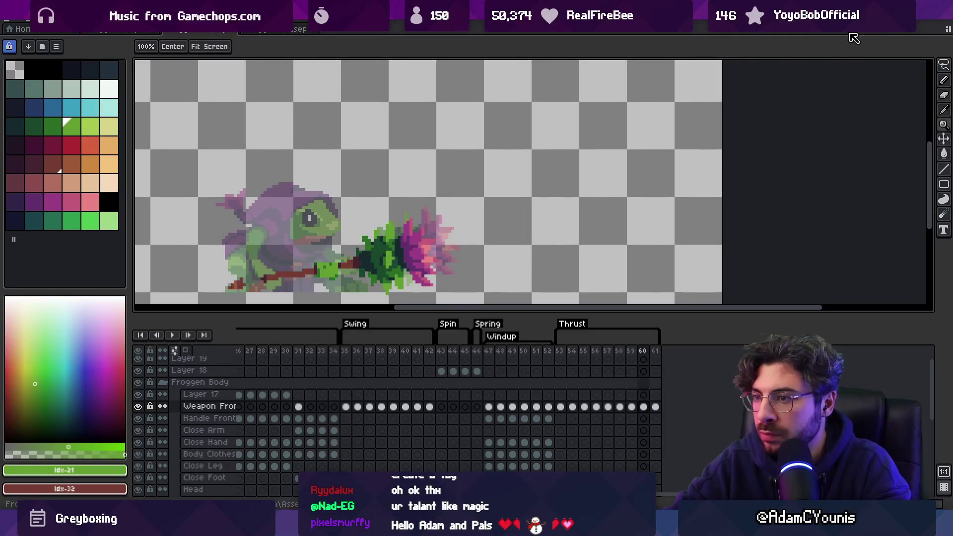
left_click(644, 351)
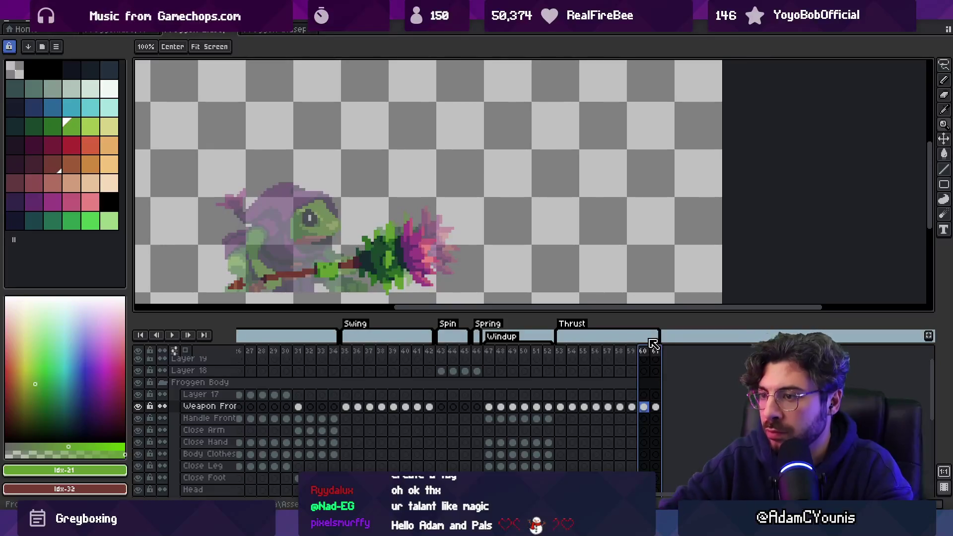
key("Delete")
key("Return")
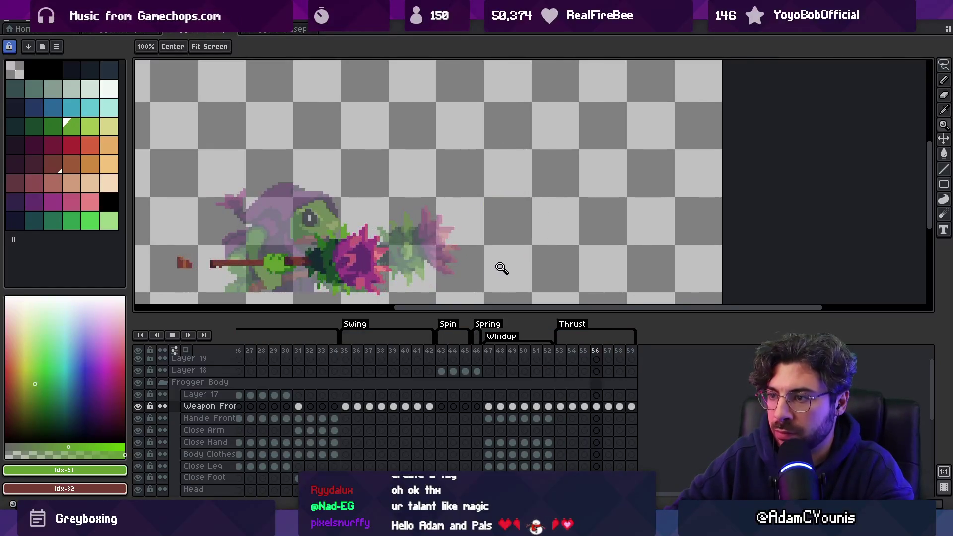
scroll(502, 268, "down", 4)
scroll(500, 279, "up", 2)
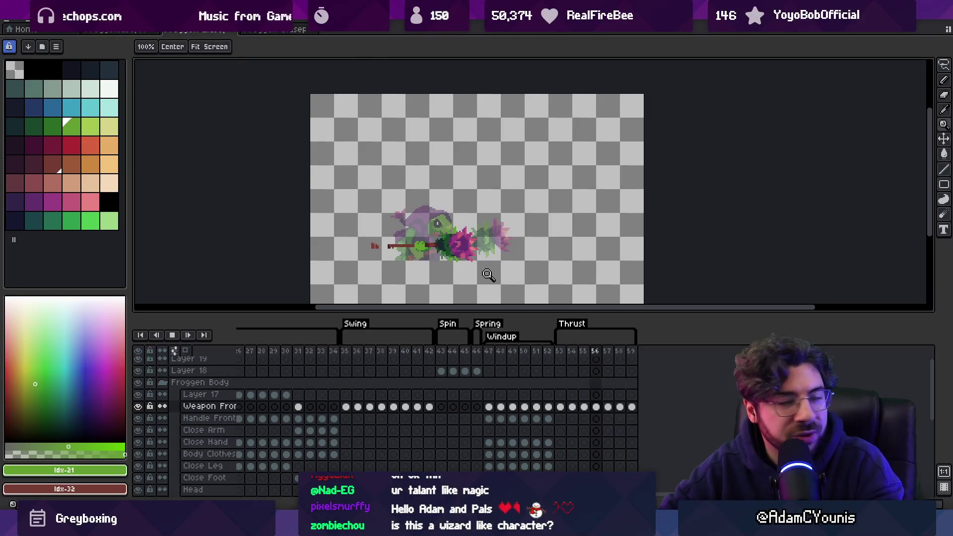
key("Return")
left_click(458, 151)
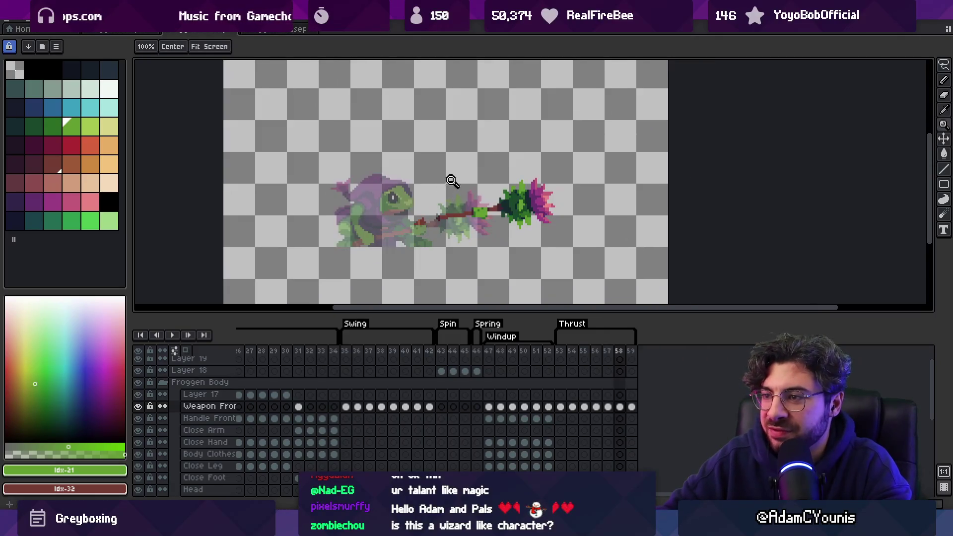
Check the Thrust range by selecting frames 53–58, then 53–59, clearing each
left_click(562, 355)
left_click_drag(562, 354, 627, 350)
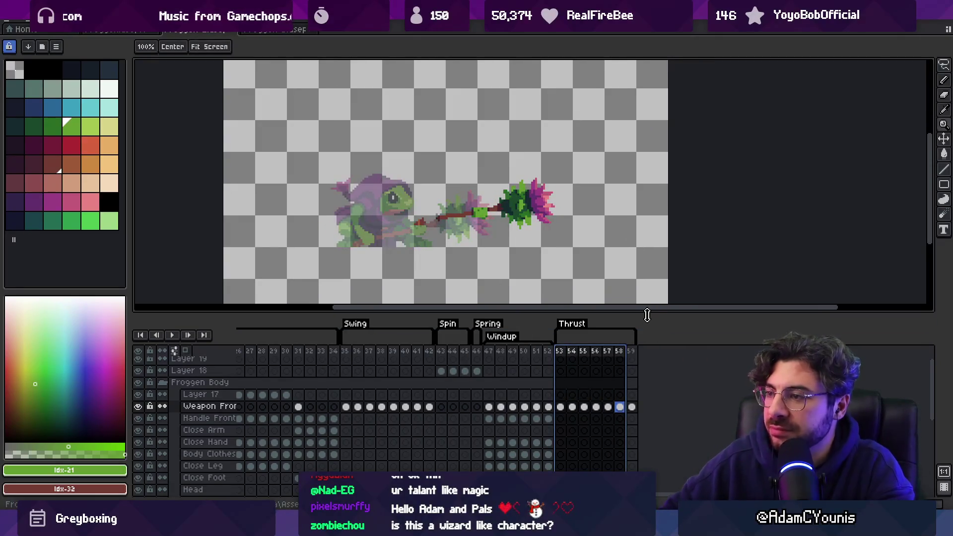
key("Escape")
left_click_drag(563, 356, 635, 356)
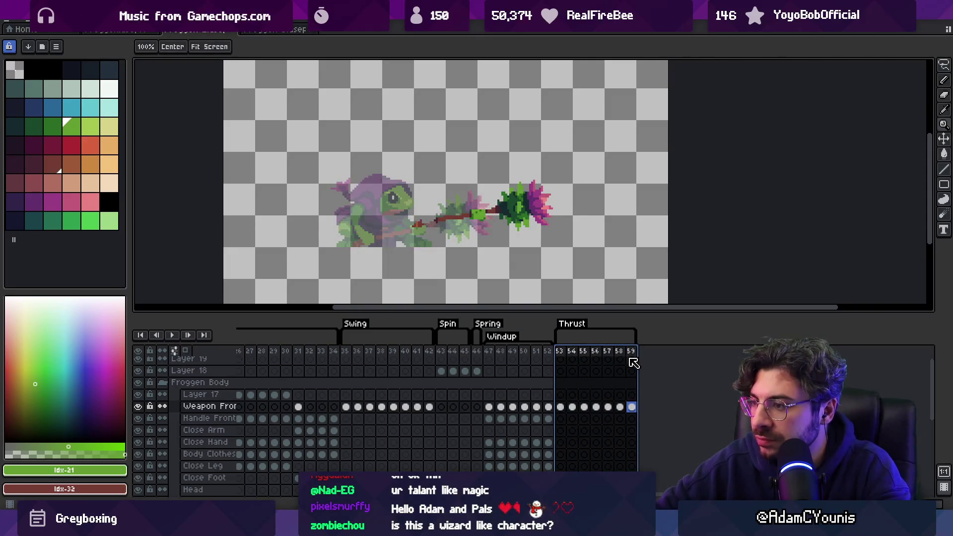
key("Escape")
Duplicate frame 53 and drag the copy to the end as frame 60
left_click(564, 355)
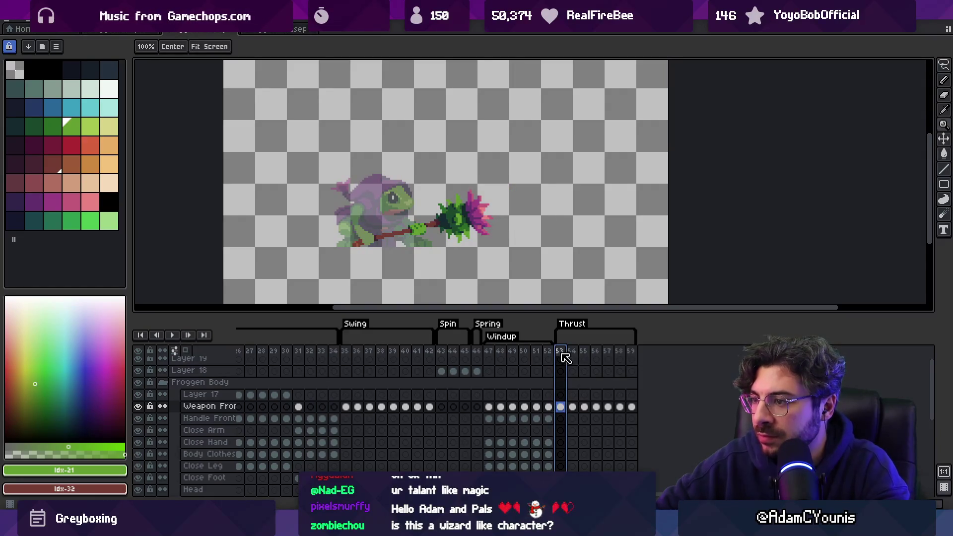
key("alt+n")
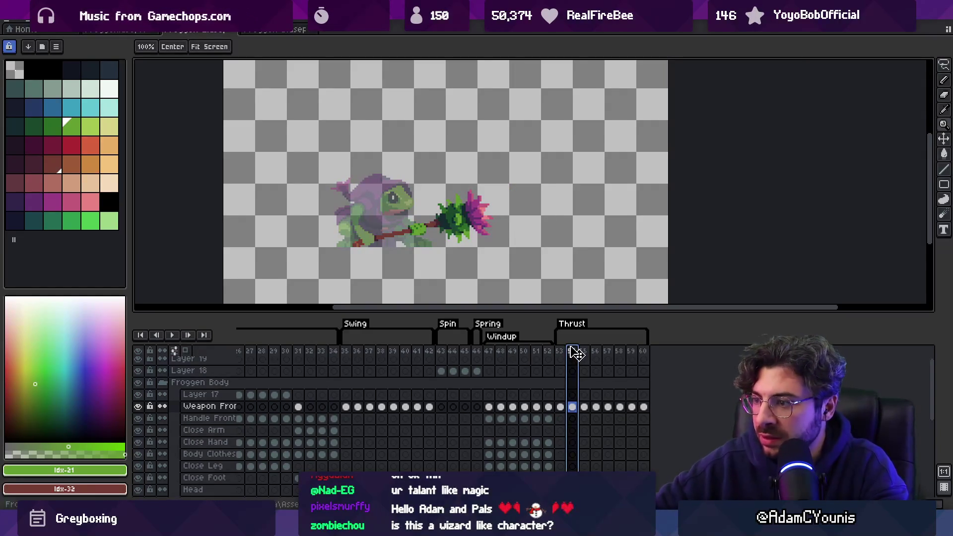
left_click_drag(576, 354, 727, 357)
right_click(648, 354)
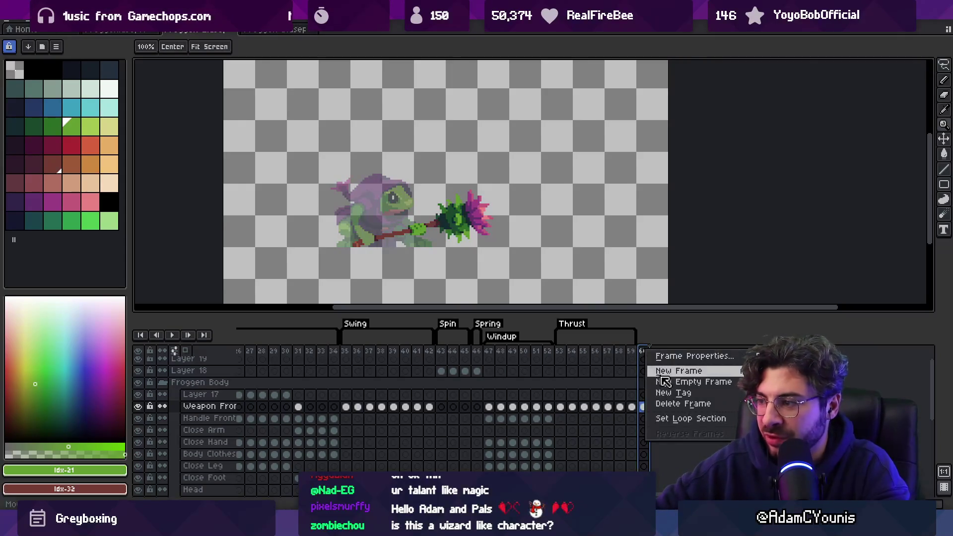
Create a new tag named Swing Up on frame 60, then deselect
left_click(670, 395)
type("Swing Up")
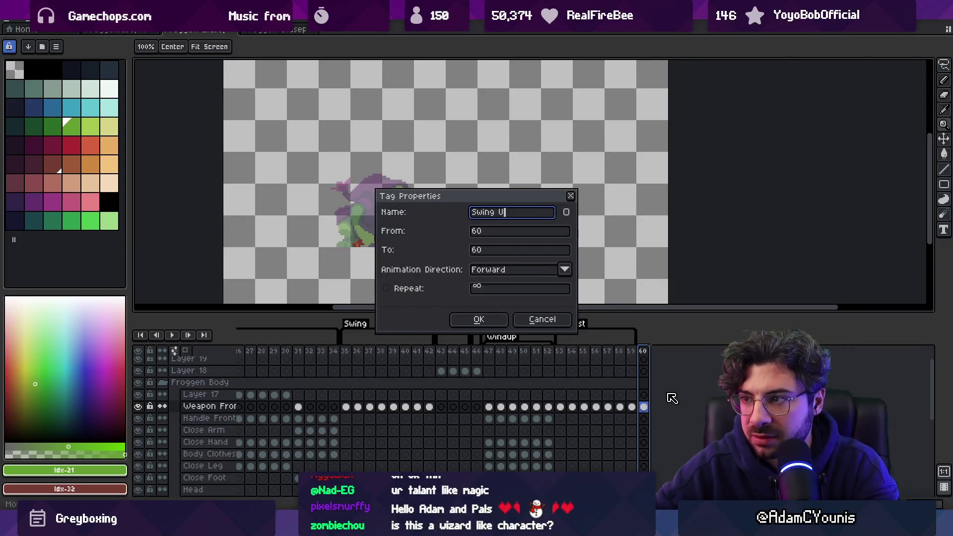
key("Return")
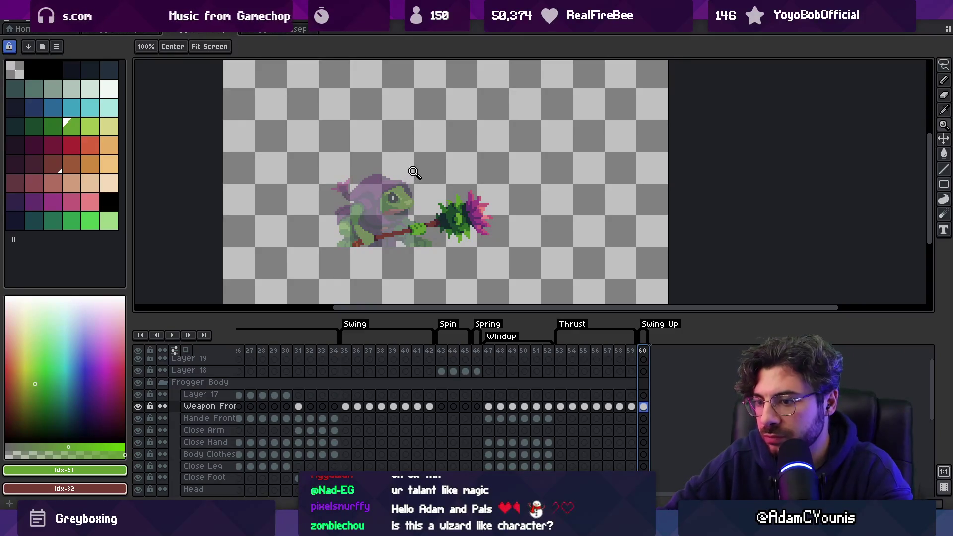
left_click(455, 233)
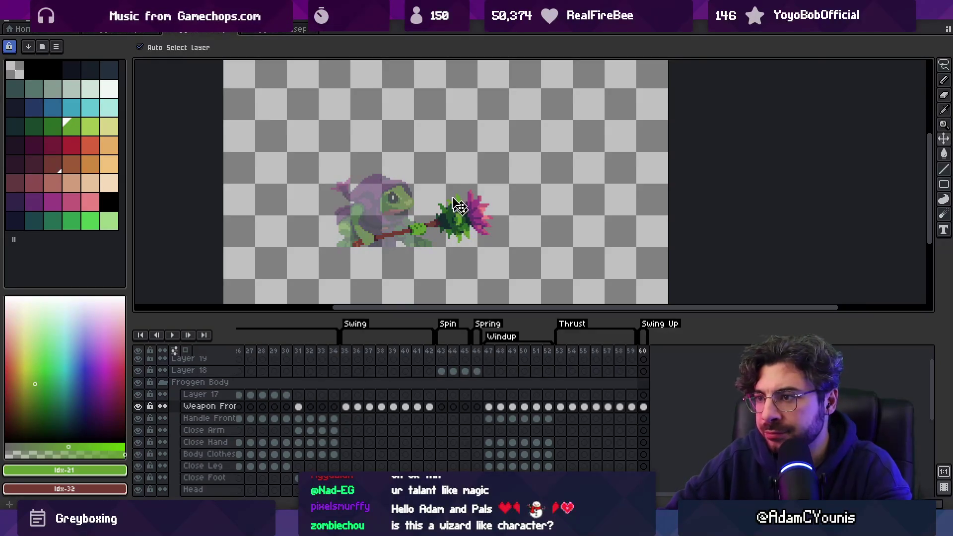
Flip the weapon vertically, move it to the frog's hands, and add frames 61–62
left_click(31, 22)
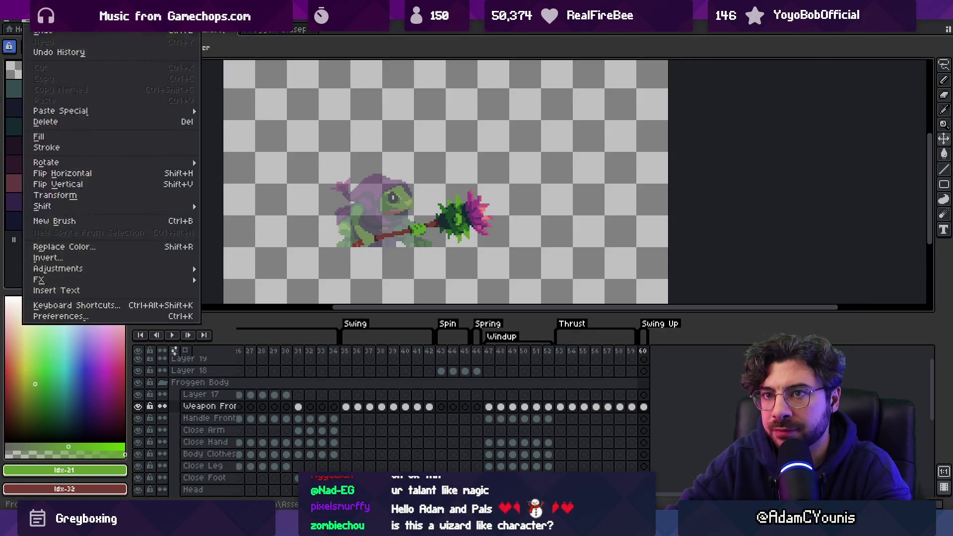
left_click(104, 187)
mouse_move(453, 130)
left_mouse_down()
mouse_move(451, 248)
mouse_move(503, 273)
left_mouse_up()
key("alt+n")
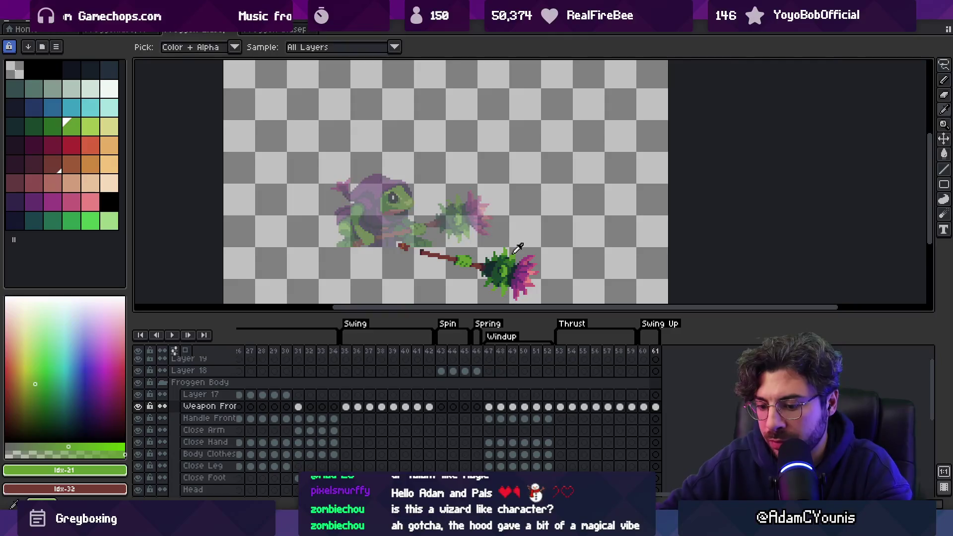
key("alt+n")
left_click_drag(513, 277, 513, 279)
left_click_drag(644, 352, 670, 357)
Set frame 62 to 30 ms, add frame 63 and rotate the weapon slightly
double_click(667, 352)
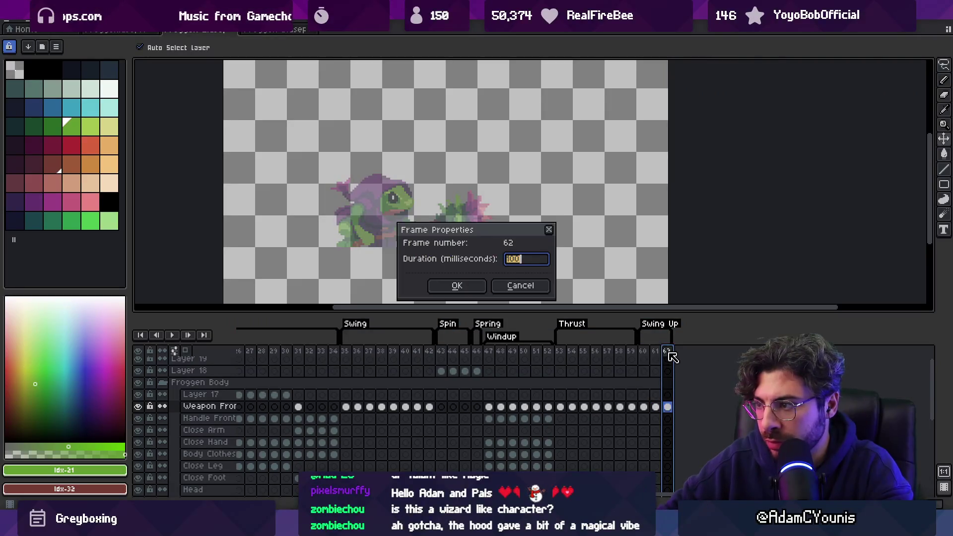
key("Return")
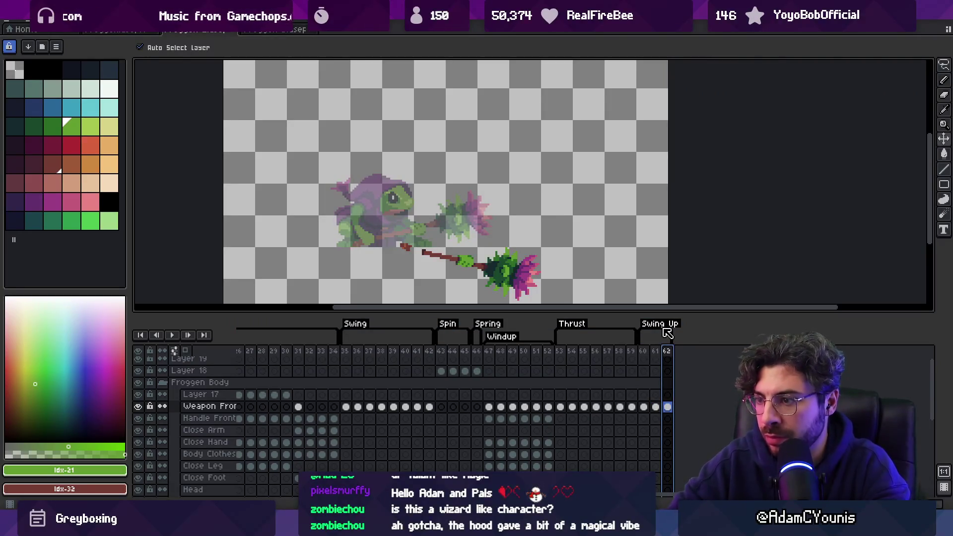
key("alt+n")
key("m")
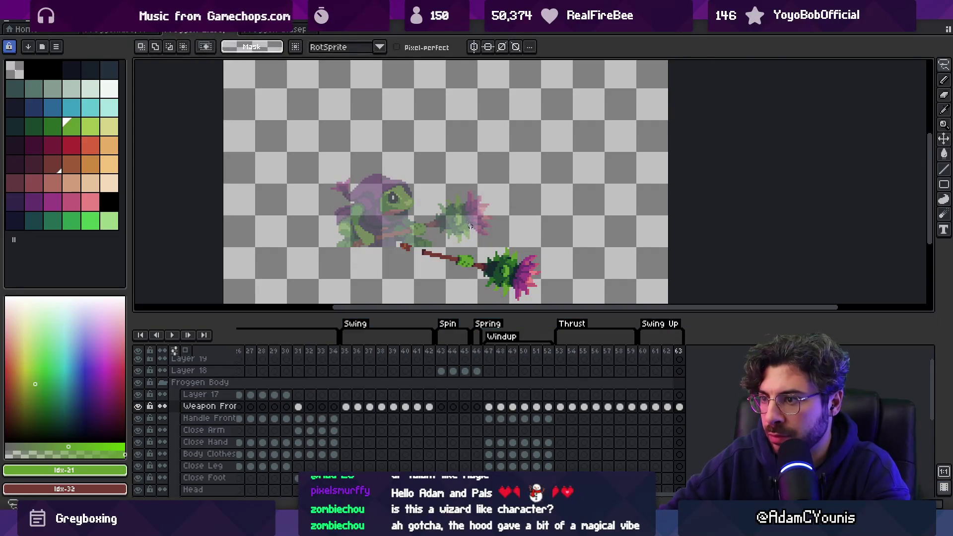
left_click_drag(471, 226, 566, 196)
left_click_drag(537, 129, 512, 188)
mouse_move(358, 208)
left_mouse_down()
mouse_move(589, 149)
mouse_move(608, 130)
left_mouse_up()
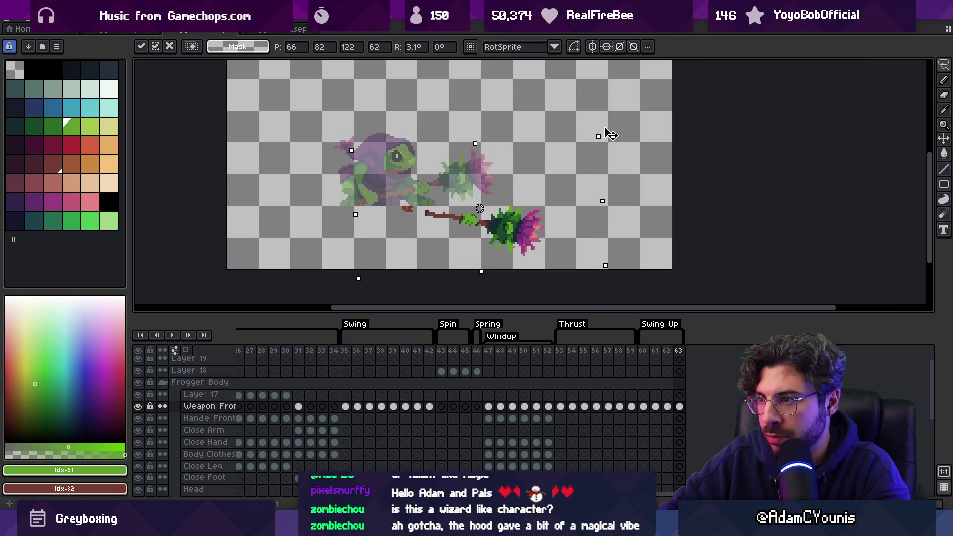
key("ctrl+d")
Nudge the weapon up slightly across frames 60–63
left_click_drag(642, 353, 683, 353)
key("v")
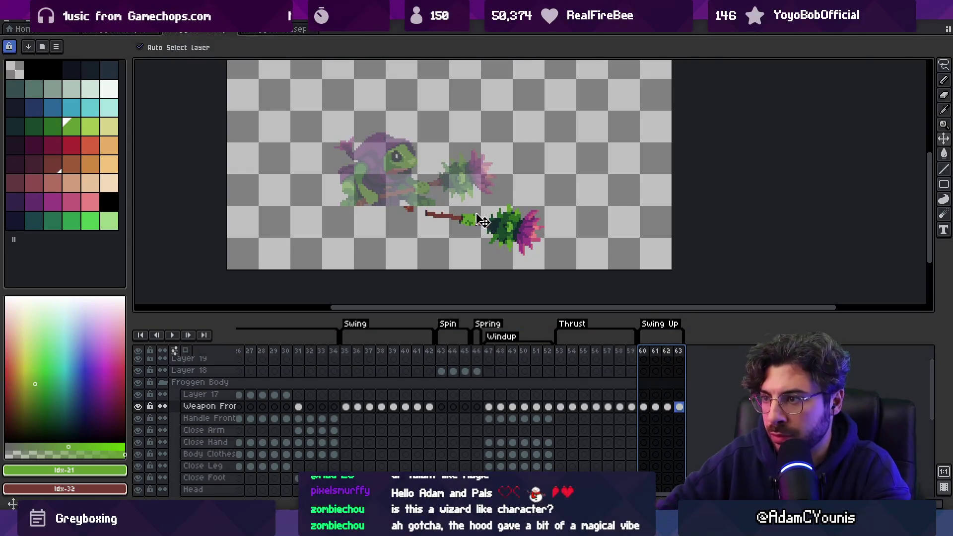
left_click_drag(600, 296, 599, 293)
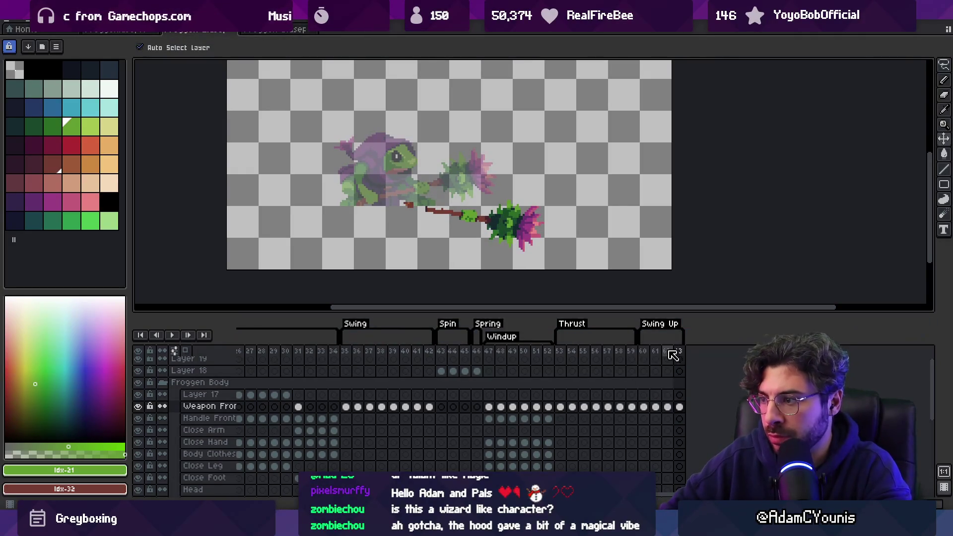
left_click_drag(670, 352, 681, 351)
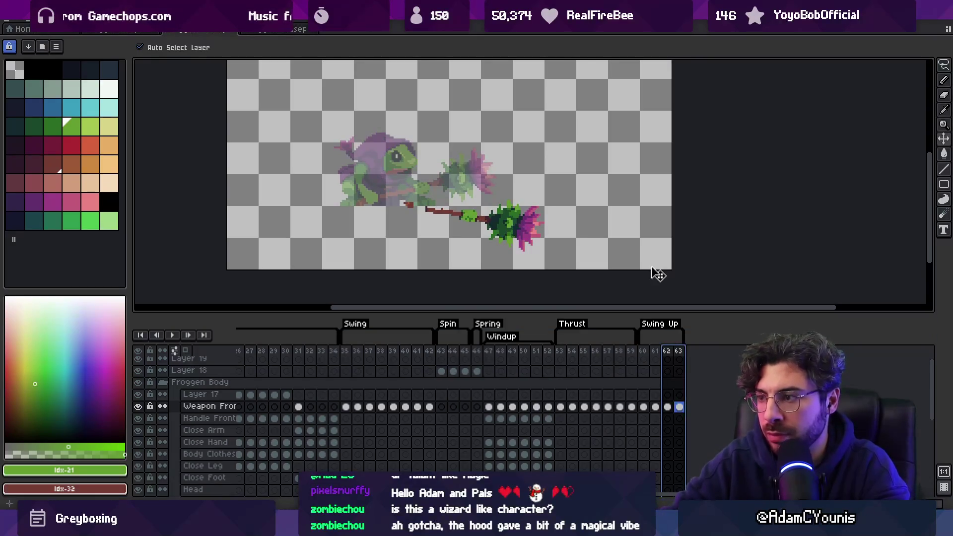
key("Left")
key("Left")
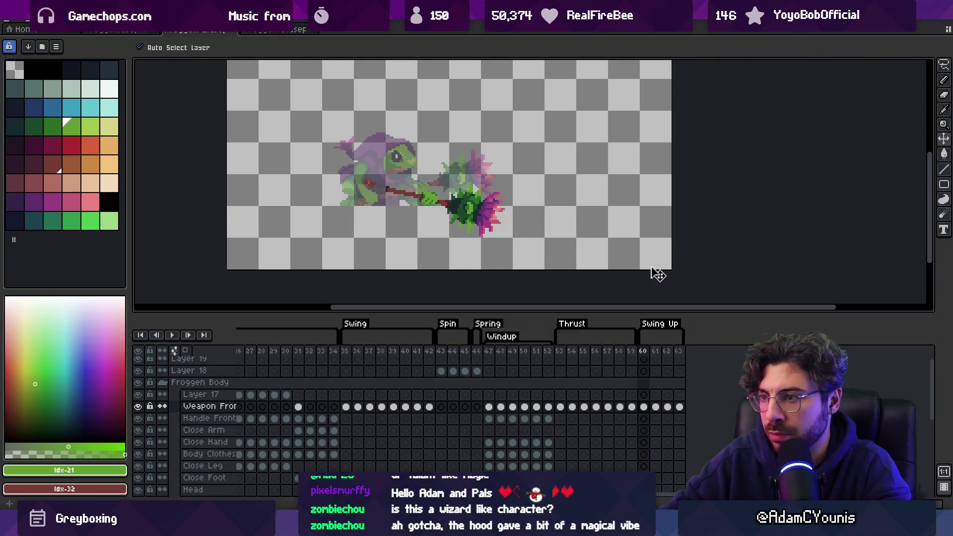
Flip the weapon vertically and move it down to the frog's hand
key("i")
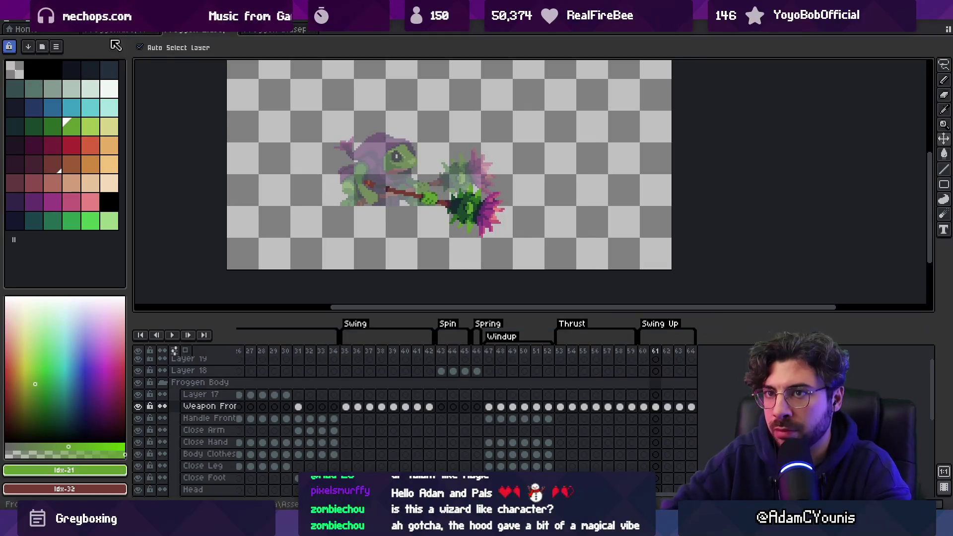
left_click(35, 17)
left_click(58, 185)
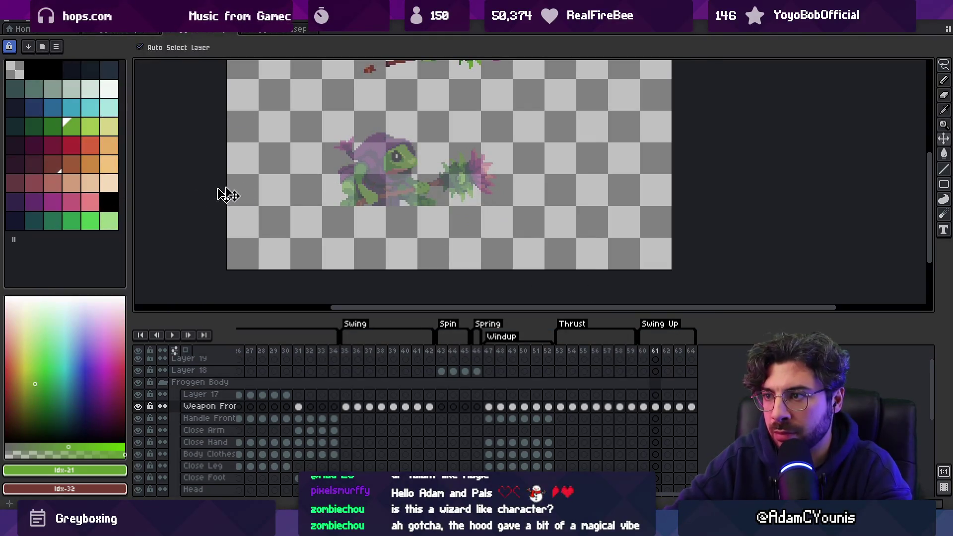
key("v")
left_click_drag(457, 112, 461, 219)
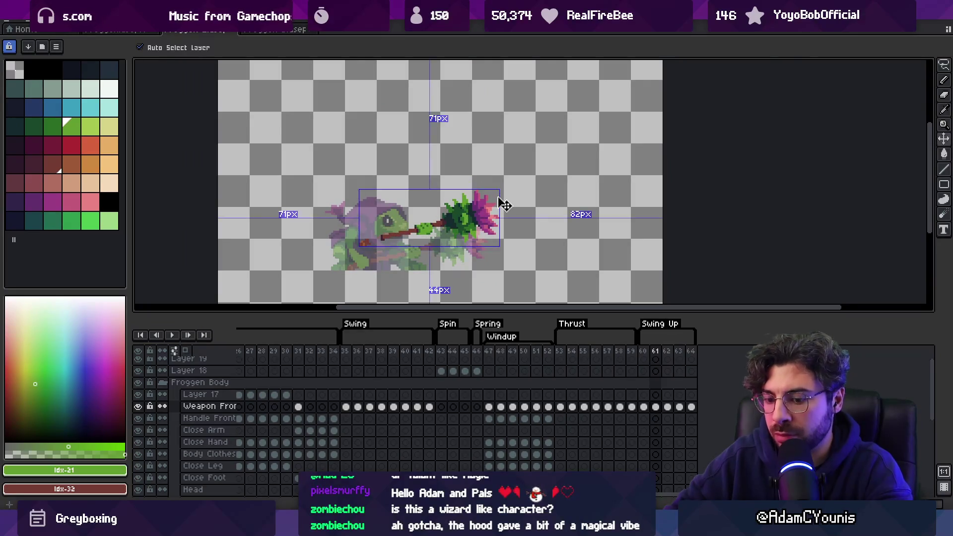
Box-select the weapon and rotate it about 22 degrees upward
key("m")
left_click_drag(355, 170, 528, 279)
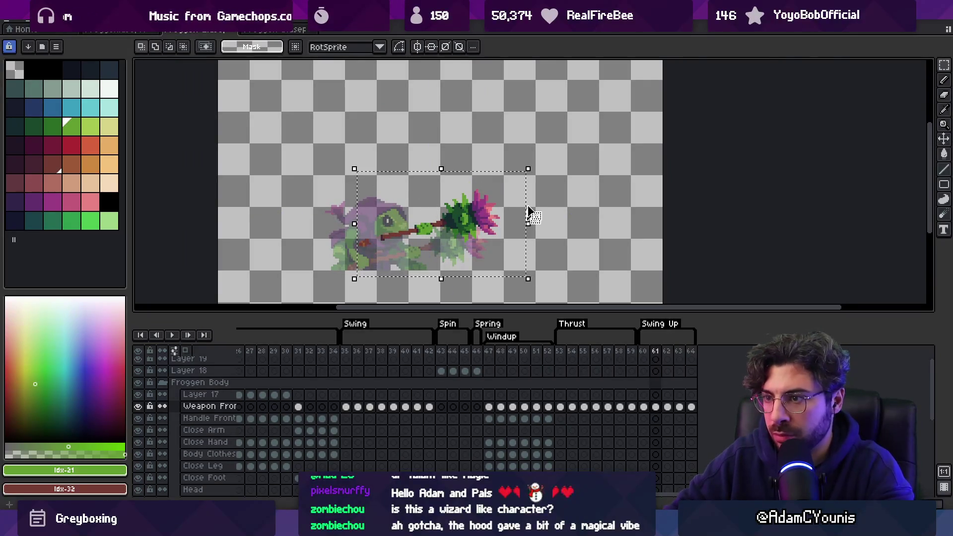
mouse_move(538, 160)
left_mouse_down()
mouse_move(495, 111)
mouse_move(474, 170)
mouse_move(480, 162)
left_mouse_up()
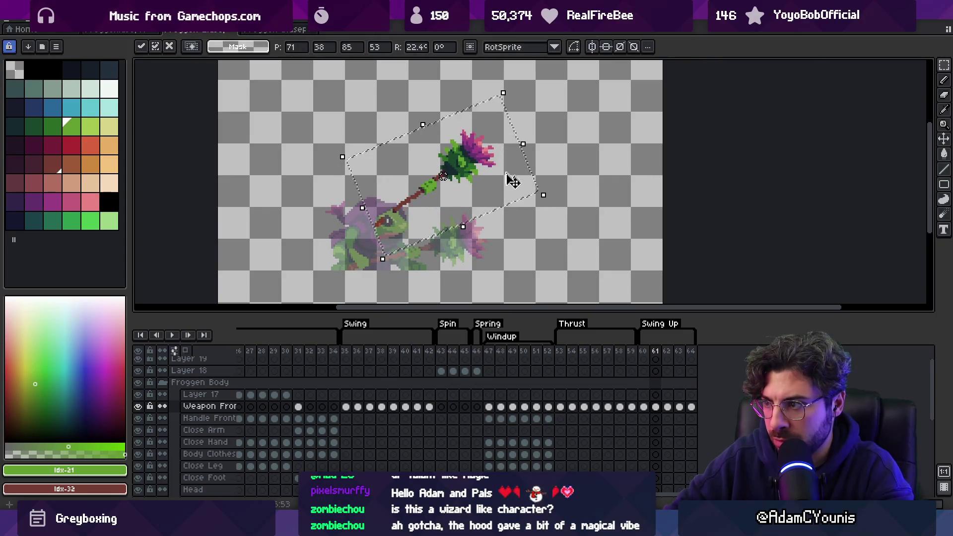
key("Return")
left_click(657, 353)
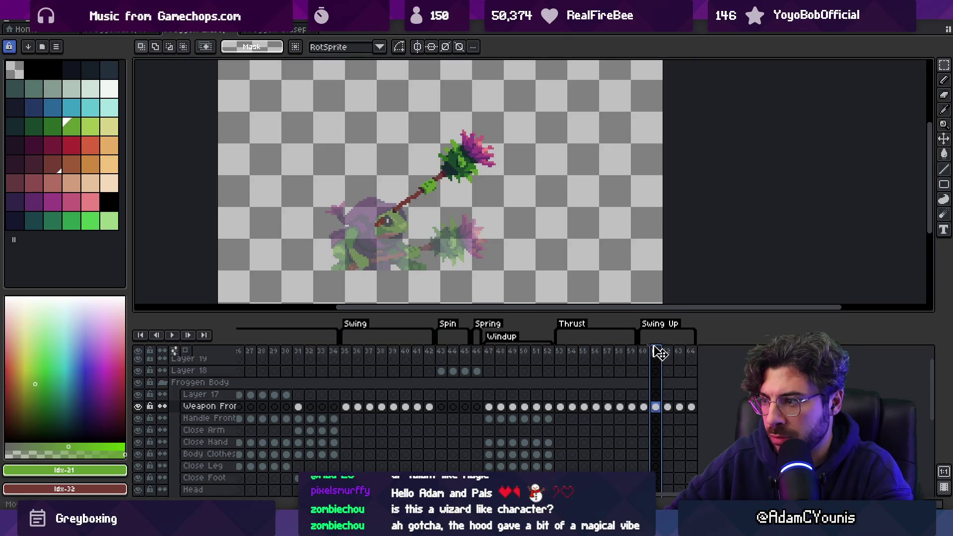
Preview the swing, adjust frame 62's duration, replay, then go to frame 64
key("Return")
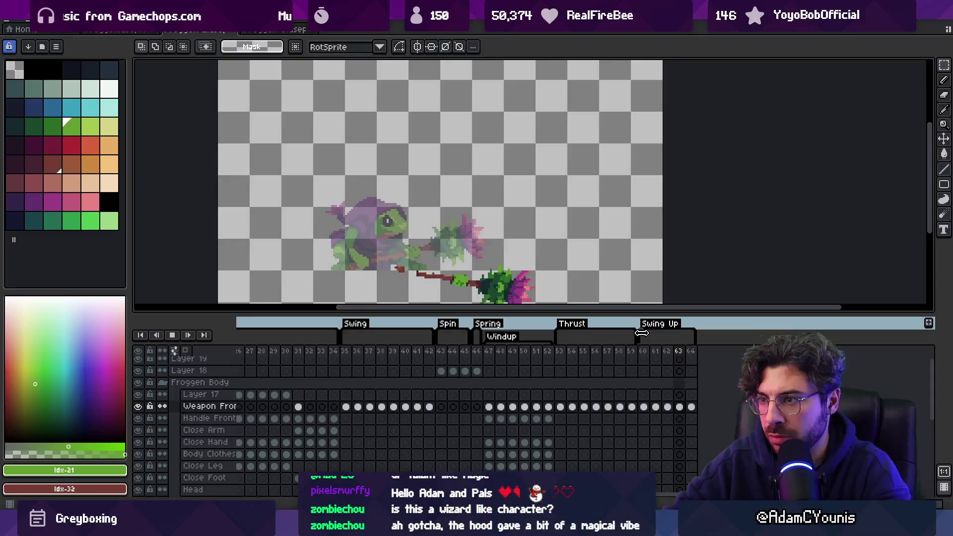
key("Return")
key("Return")
key("Return")
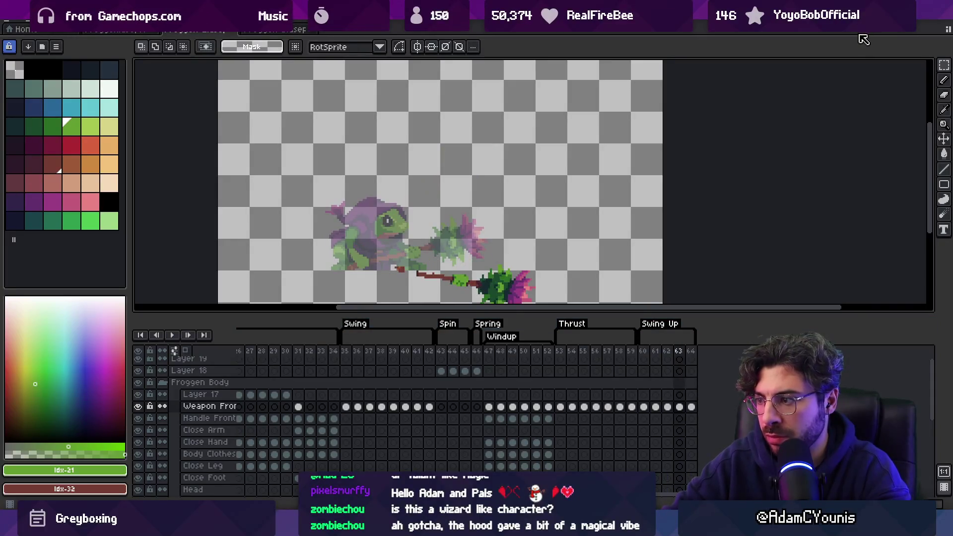
double_click(678, 352)
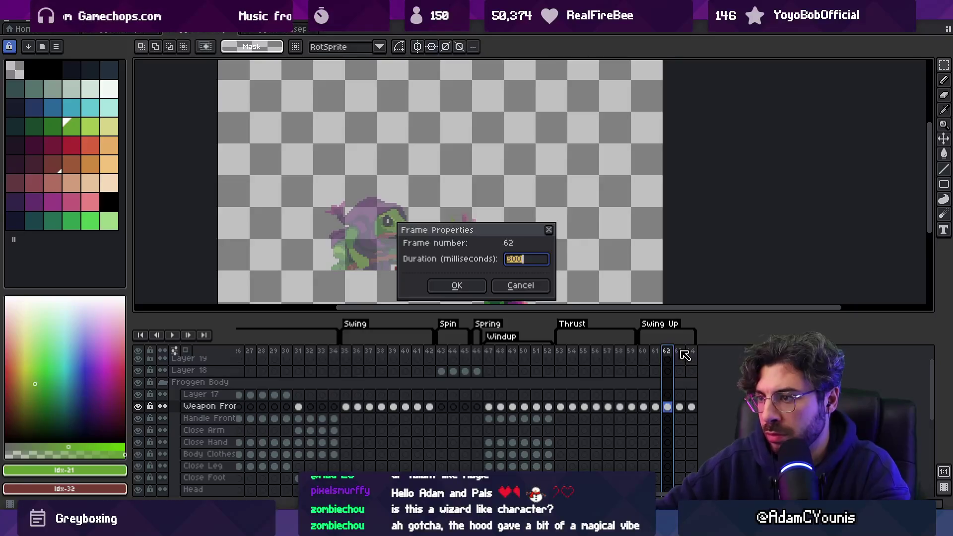
key("Return")
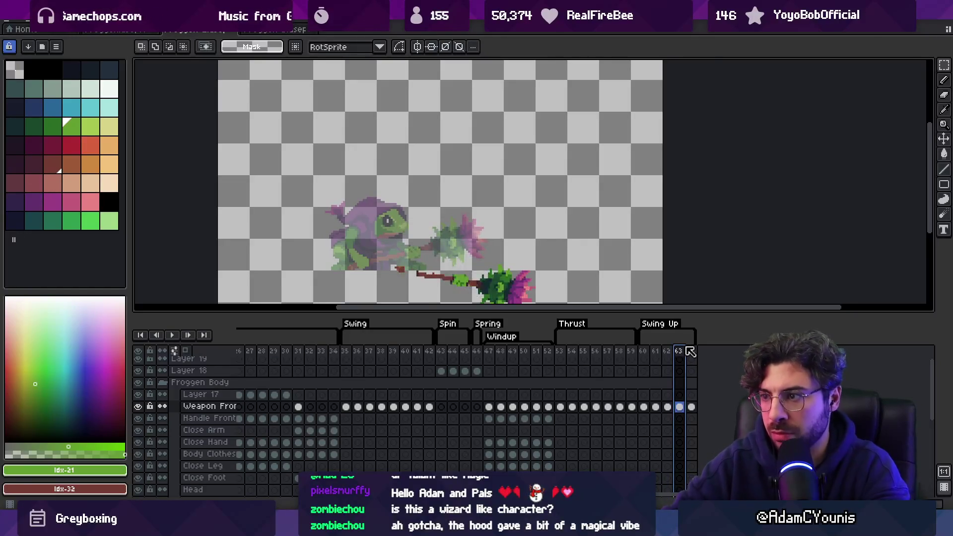
key("Return")
key("Return")
left_click(691, 352)
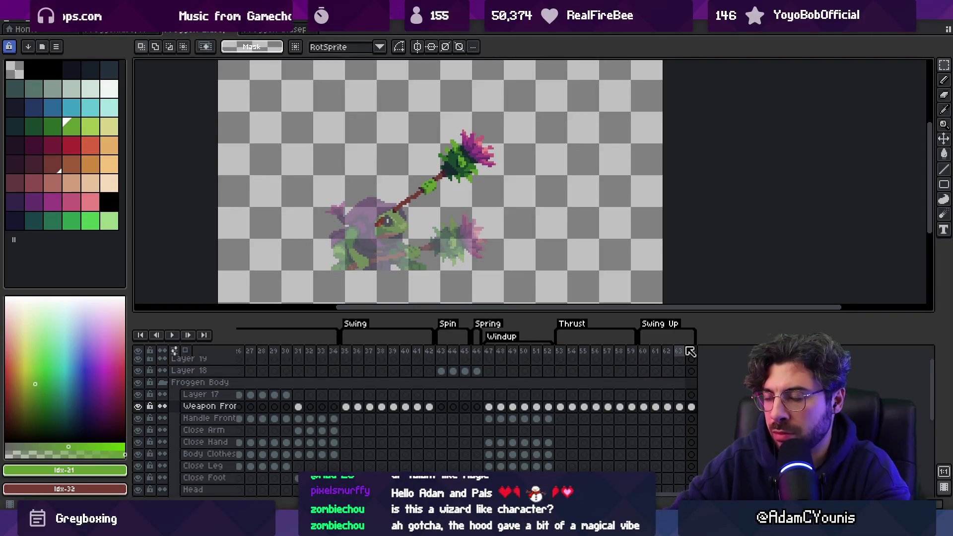
Lasso the weapon on frame 64, rotate it about 28 degrees upward, and shift it into place
key("v")
key("m")
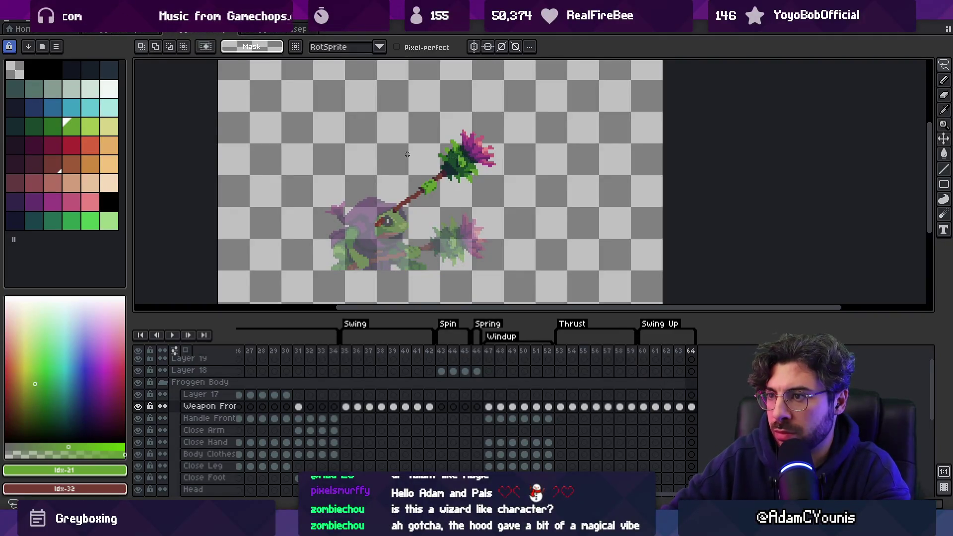
left_click_drag(396, 266, 392, 267)
left_click_drag(571, 89, 538, 67)
scroll(538, 67, "down", 3)
left_click_drag(479, 127, 475, 119)
key("ctrl+d")
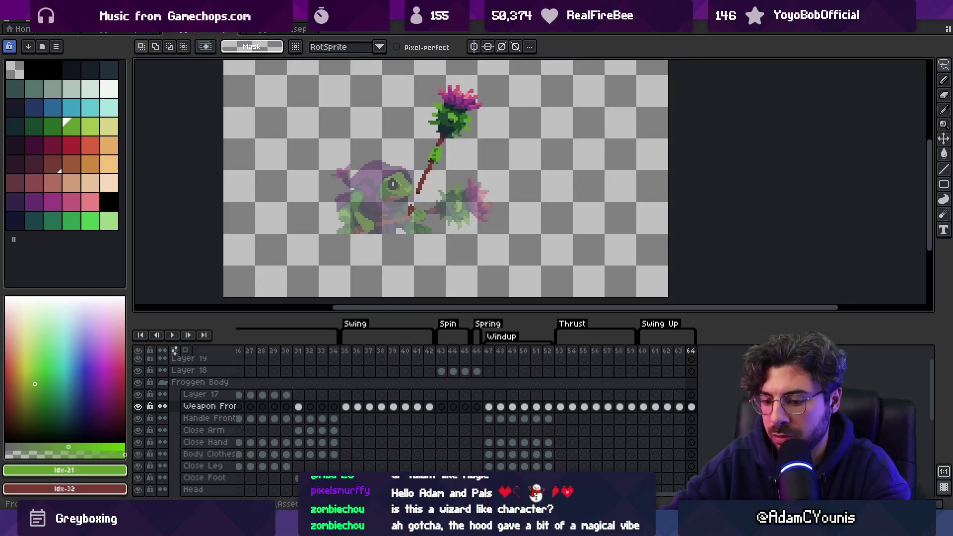
Add frames 65–67 with the weapon edged upward, setting frame 66 to 30 ms
key("alt+n")
key("v")
left_click_drag(461, 125, 454, 120)
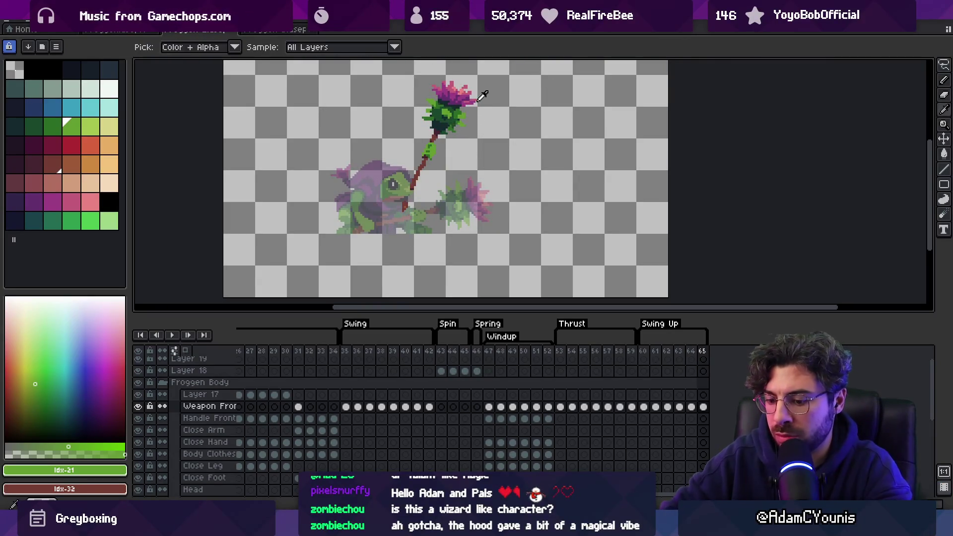
key("alt+n")
key("Up")
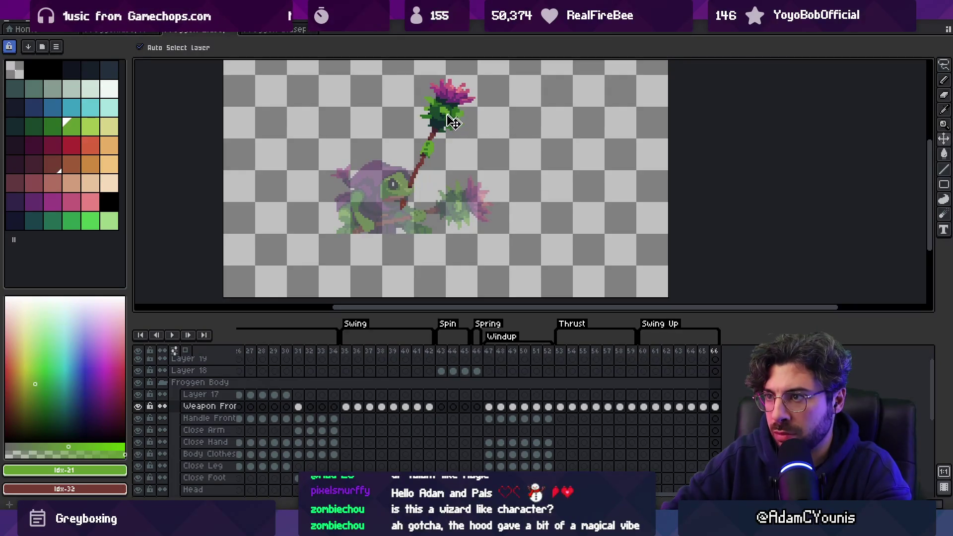
key("alt+n")
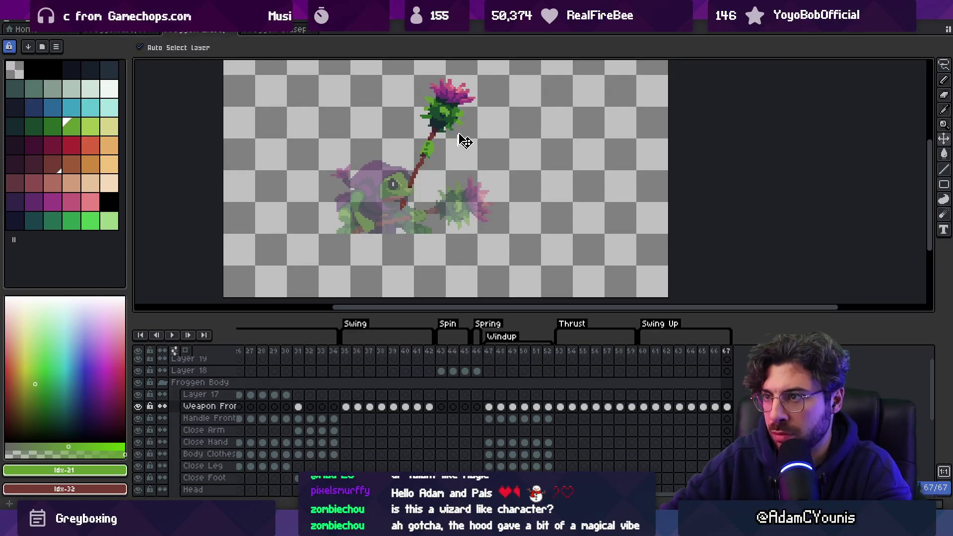
double_click(715, 352)
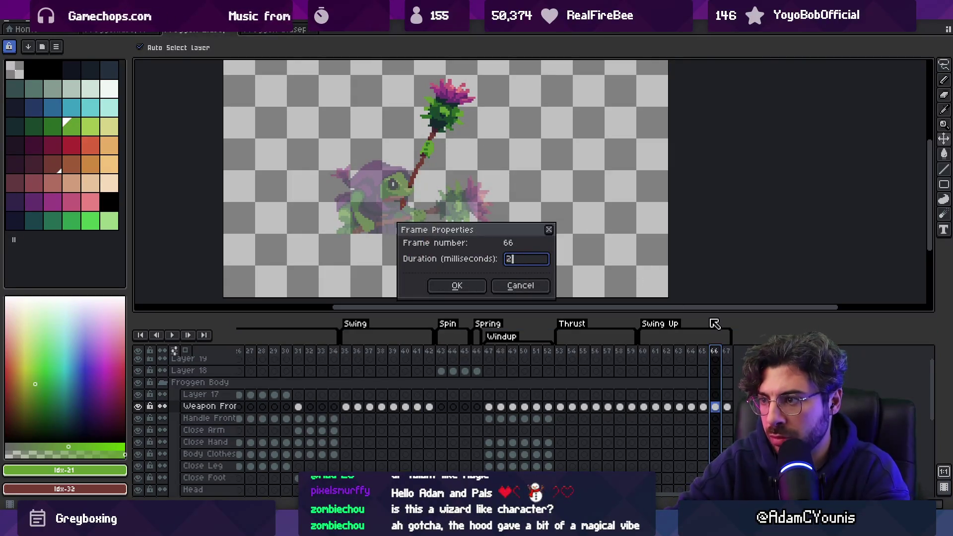
key("Return")
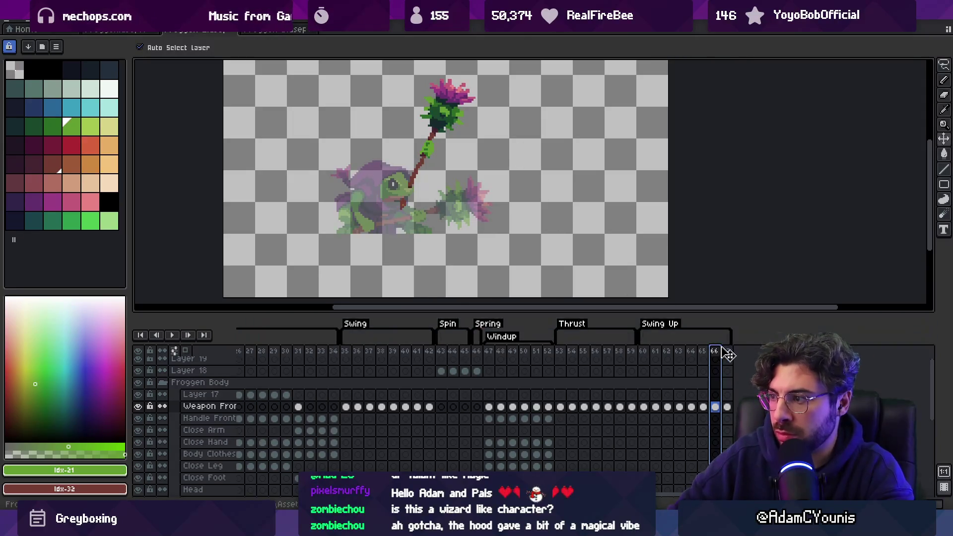
Add frame 68, lower the flower head and tilt the weapon slightly clockwise
key("alt+n")
left_click_drag(451, 133, 453, 126)
key("q")
mouse_move(444, 75)
left_mouse_down()
mouse_move(517, 49)
mouse_move(517, 205)
mouse_move(524, 108)
left_mouse_up()
key("ctrl+t")
left_click_drag(561, 85, 574, 98)
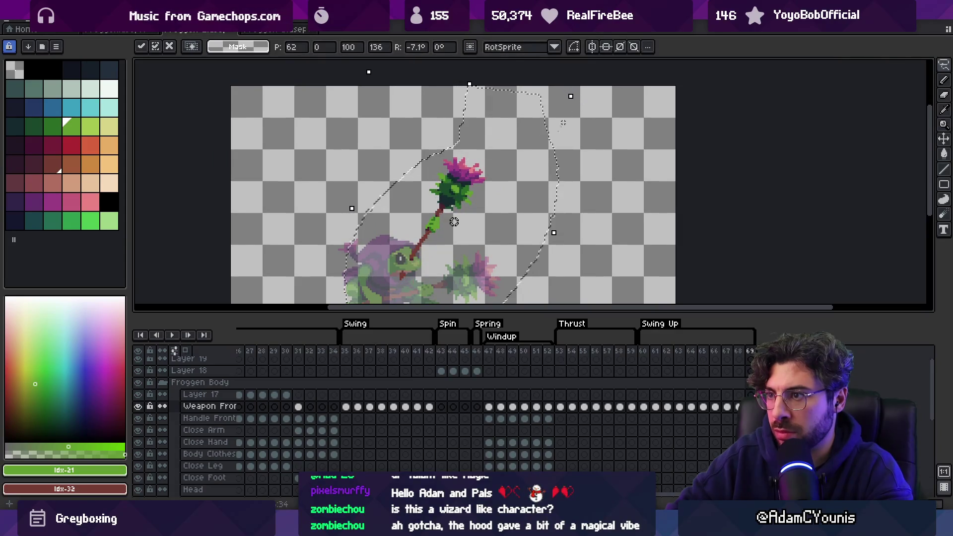
key("Return")
key("Return")
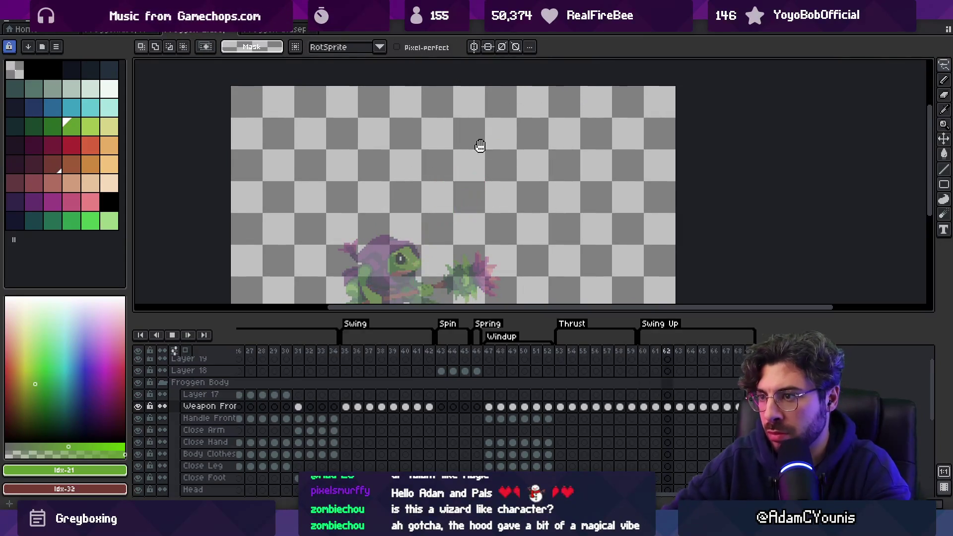
Preview Swing Up zoomed out, then select the weapon cels of frames 64–67
key("z")
scroll(513, 171, "down", 3)
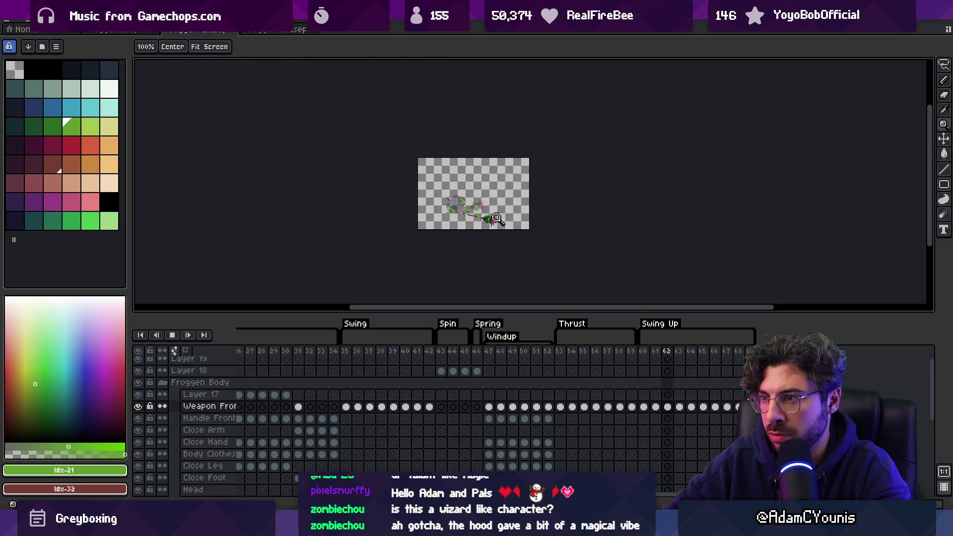
scroll(511, 198, "up", 3)
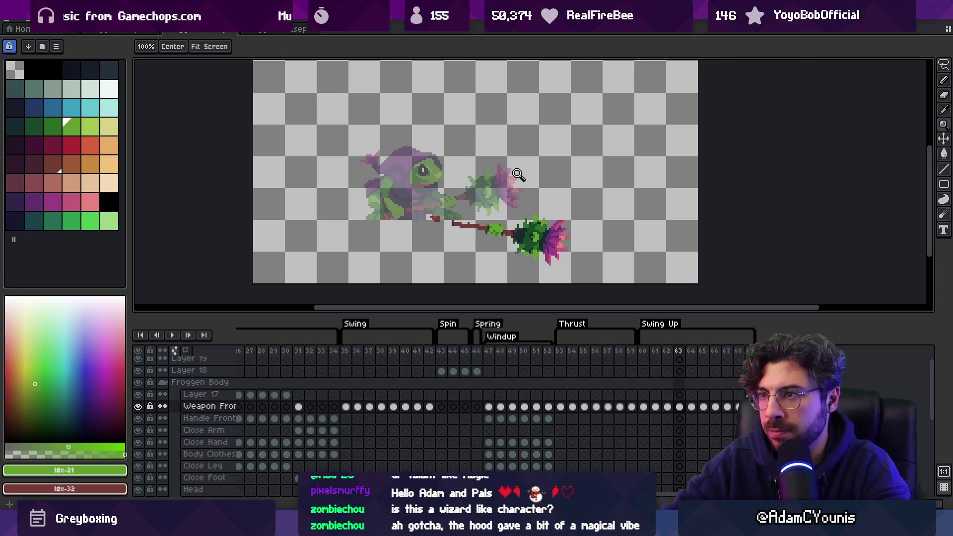
key("Return")
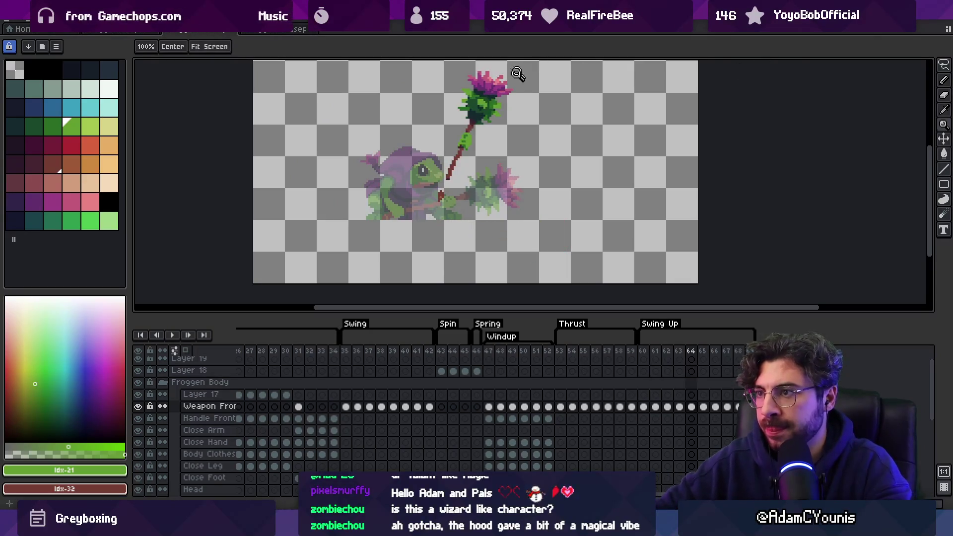
key("v")
mouse_move(691, 407)
left_mouse_down()
mouse_move(738, 408)
mouse_move(730, 412)
left_mouse_up()
Mirror the selected weapon cels horizontally and preview frames 60–66 playing
key("alt+e")
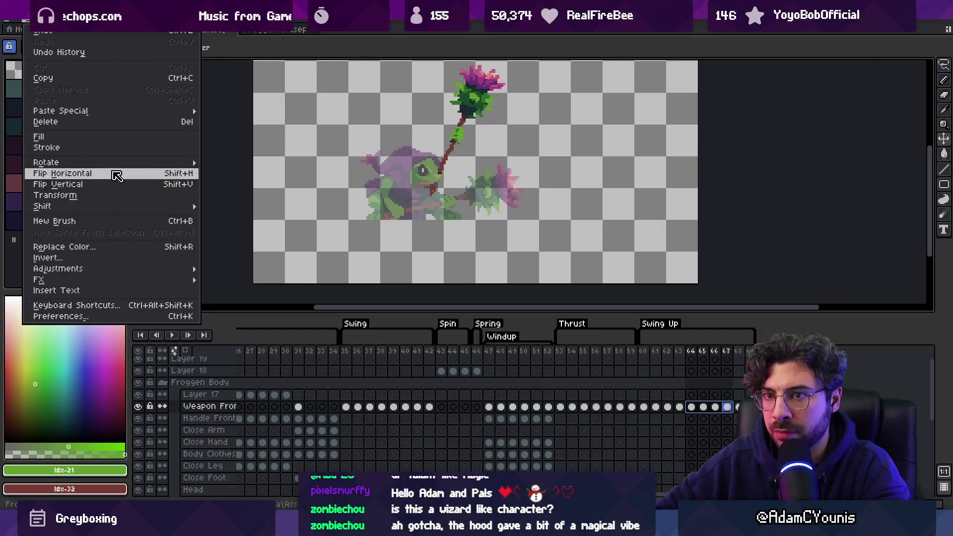
left_click(117, 175)
left_click_drag(643, 351, 703, 353)
key("Return")
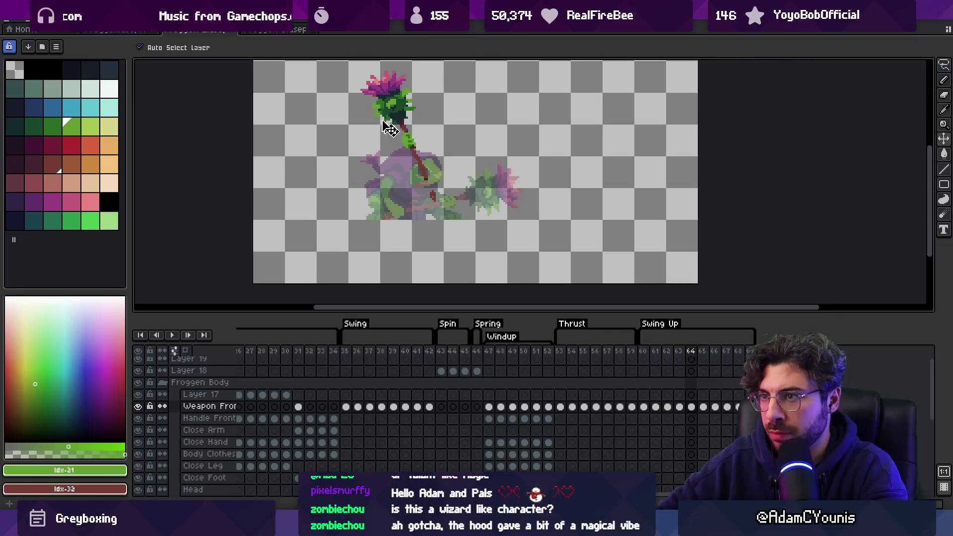
left_click_drag(692, 354, 717, 358)
key("Return")
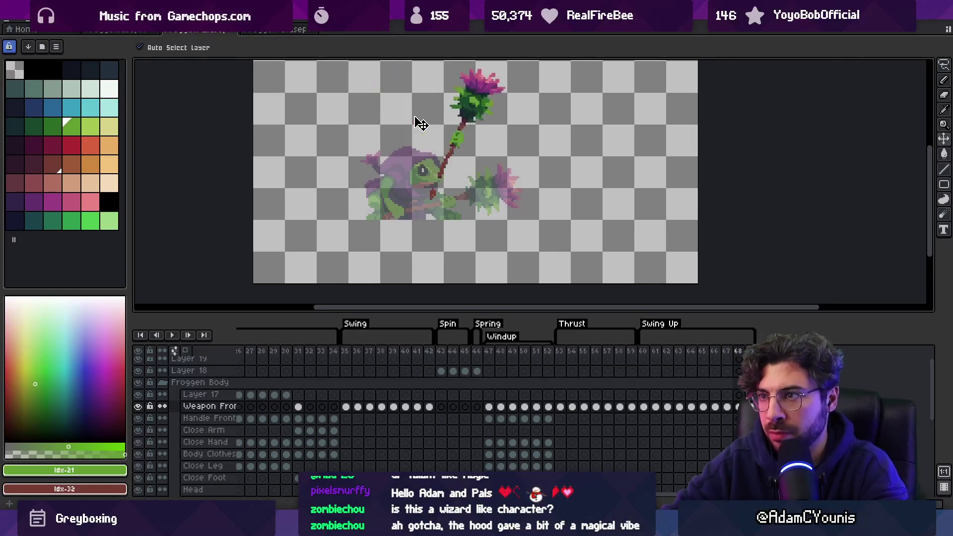
key("Return")
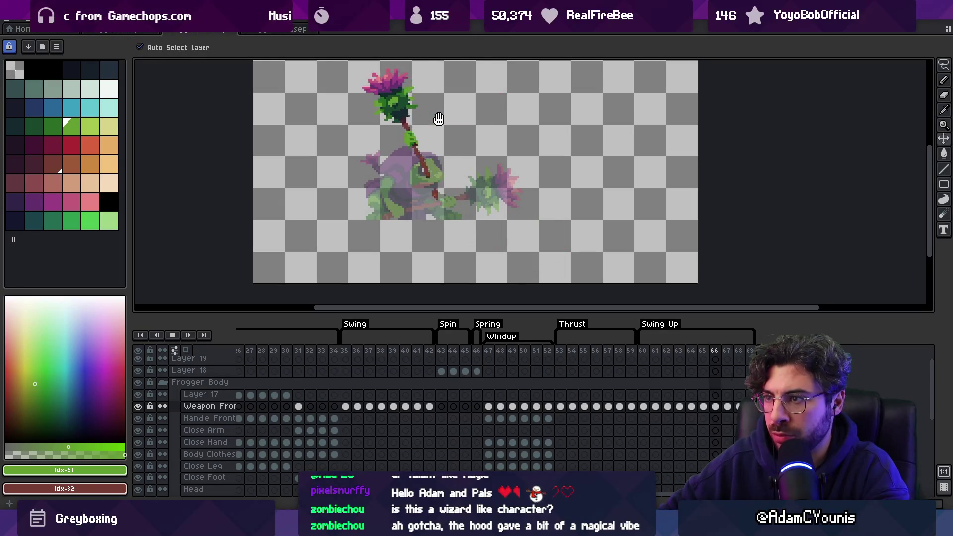
Move the weapon cels of frames 64–66 up and to the right, then preview the raised pose
left_click_drag(441, 122, 447, 127)
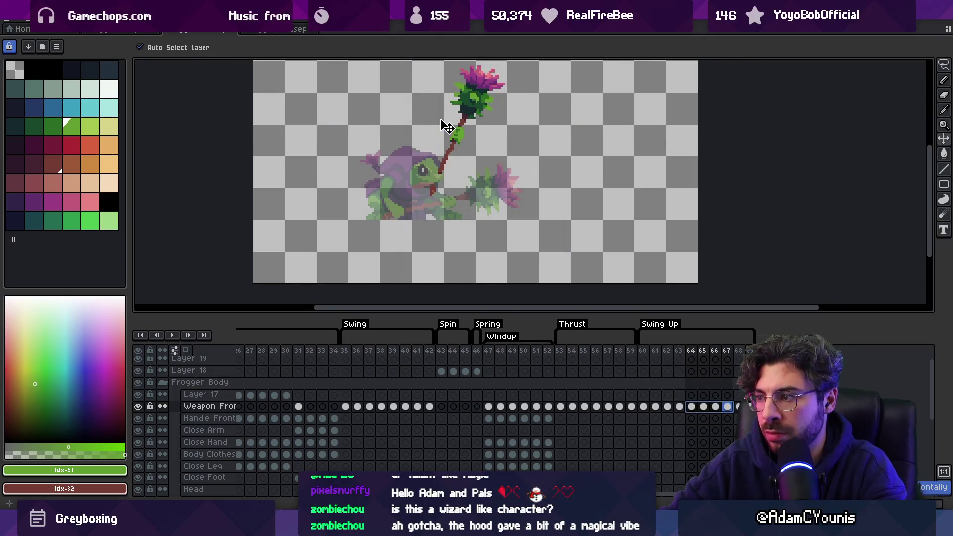
key("Return")
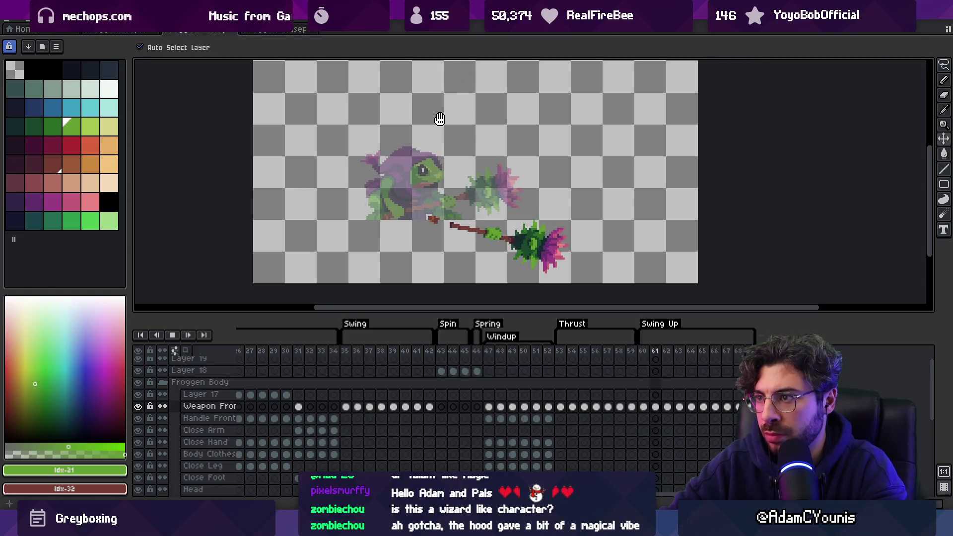
key("Return")
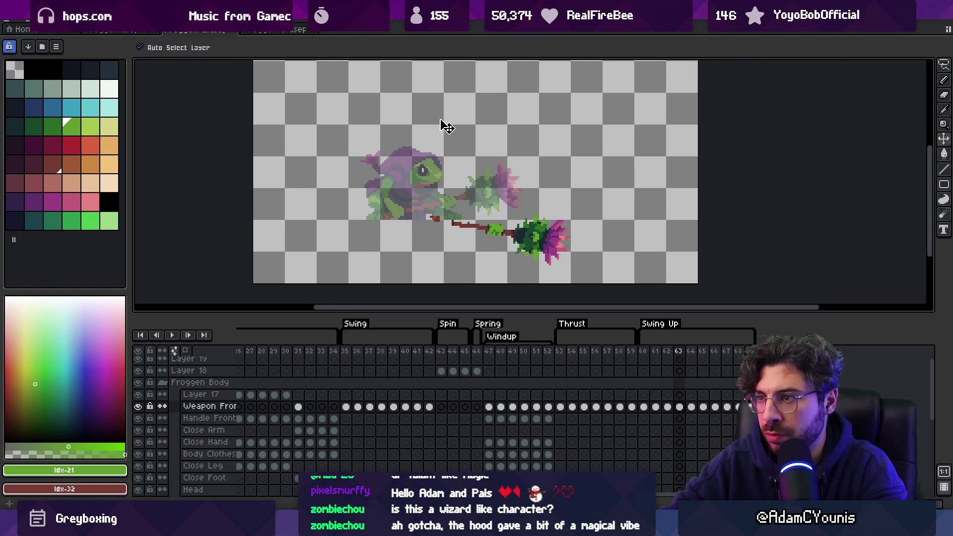
key("Right")
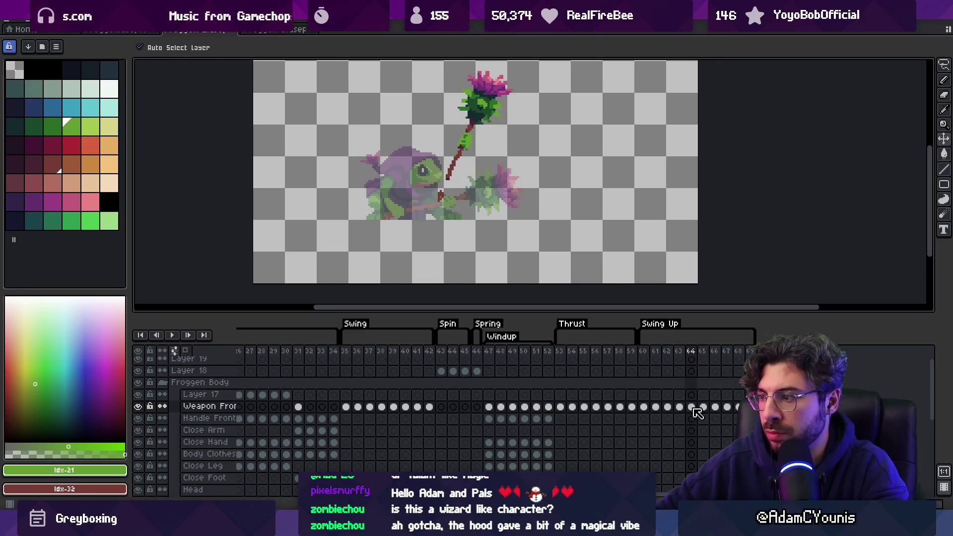
left_click_drag(695, 410, 723, 411)
left_click_drag(495, 164, 513, 95)
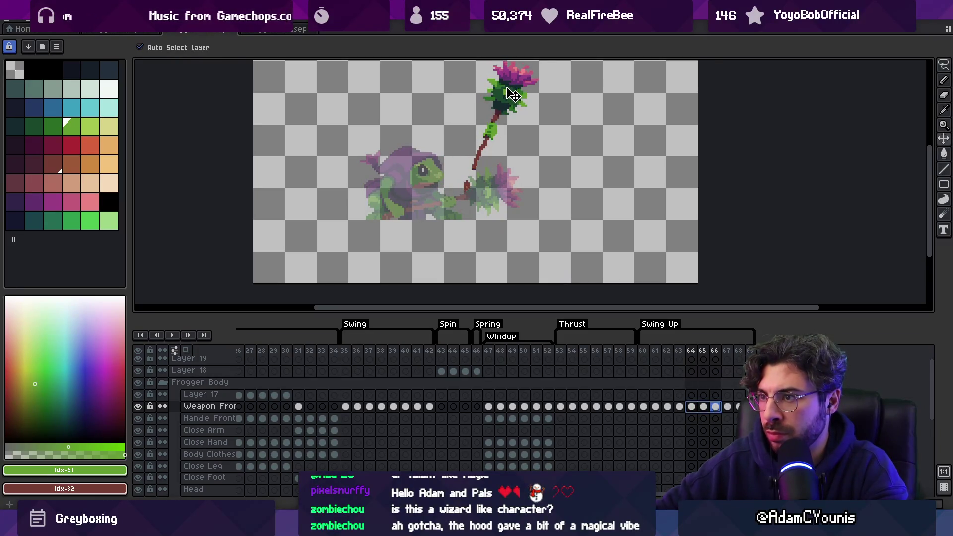
key("Return")
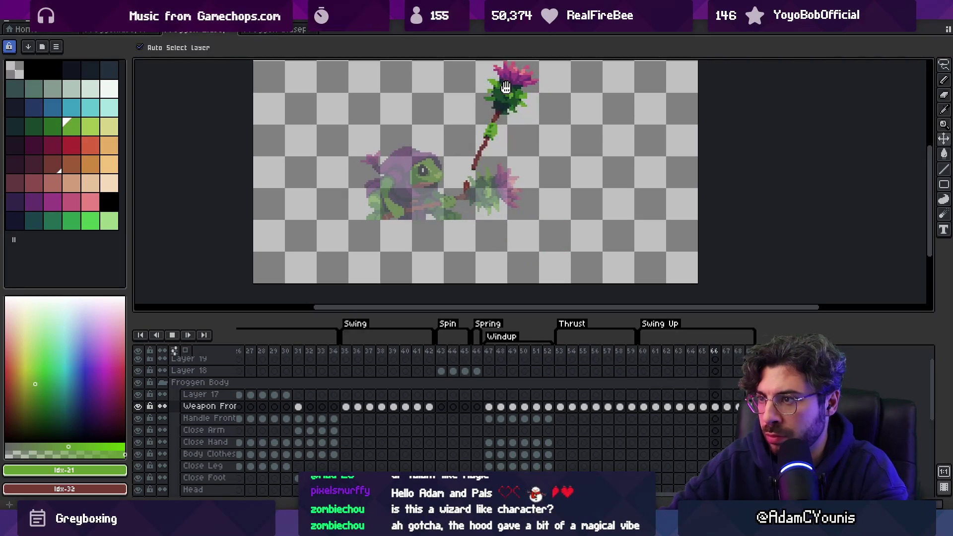
key("Return")
Shift the weapon down-right and rotate it about 14 degrees, then preview and step to frame 69
mouse_move(487, 109)
left_mouse_down()
mouse_move(494, 129)
mouse_move(527, 95)
left_mouse_up()
key("m")
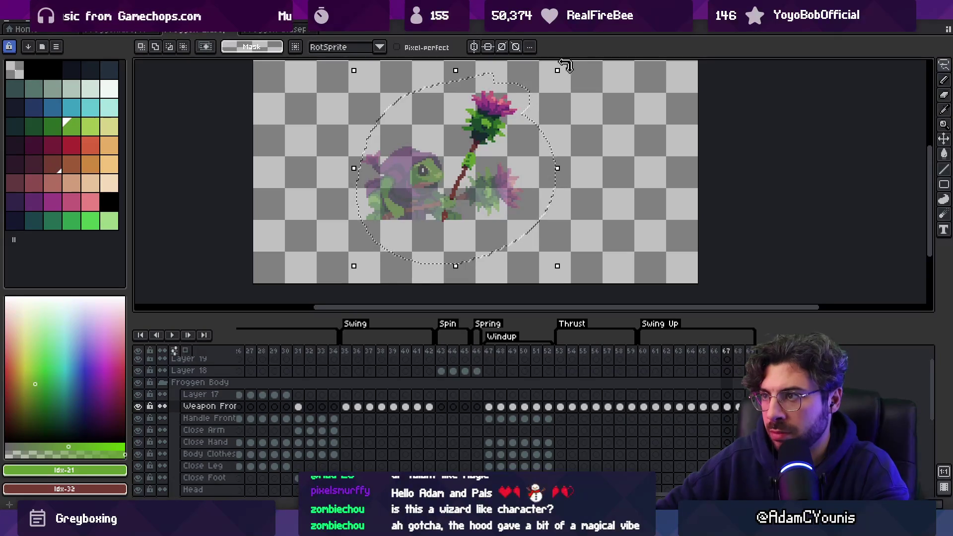
left_click_drag(566, 66, 599, 101)
key("Return")
key("Return")
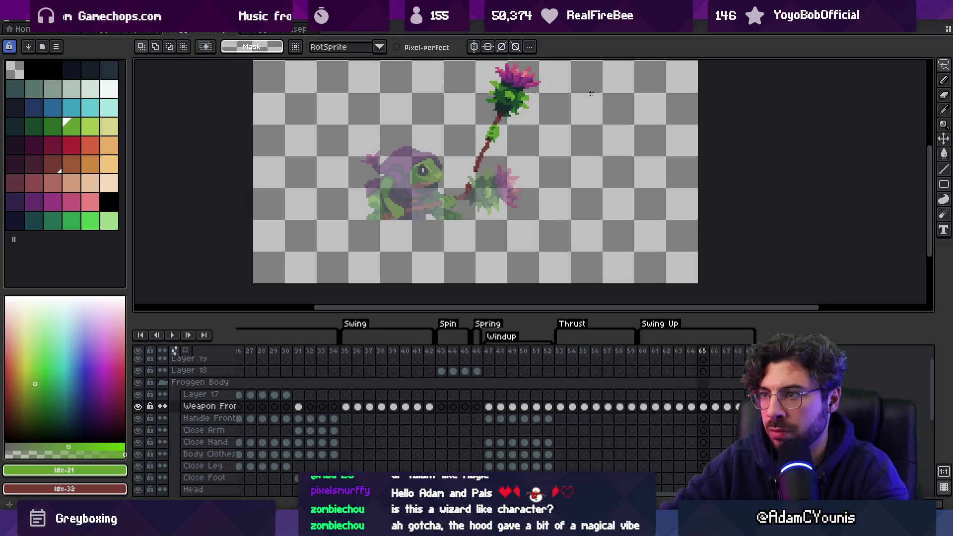
key("Return")
key("v")
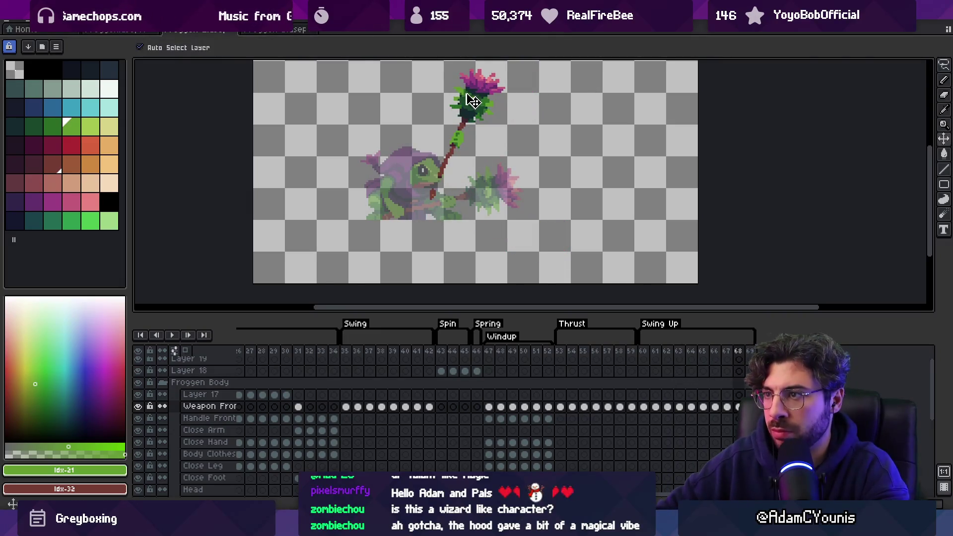
key("Return")
key("Return")
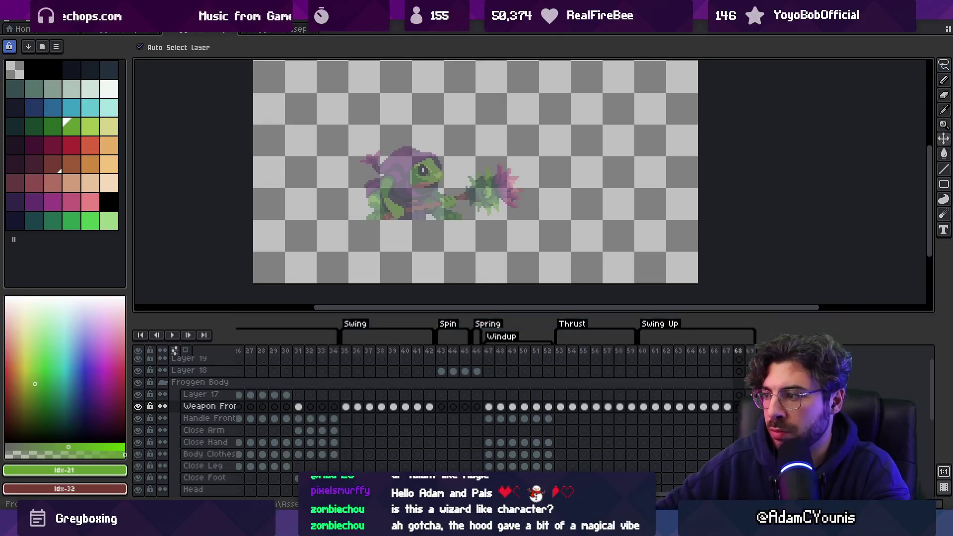
key("Right")
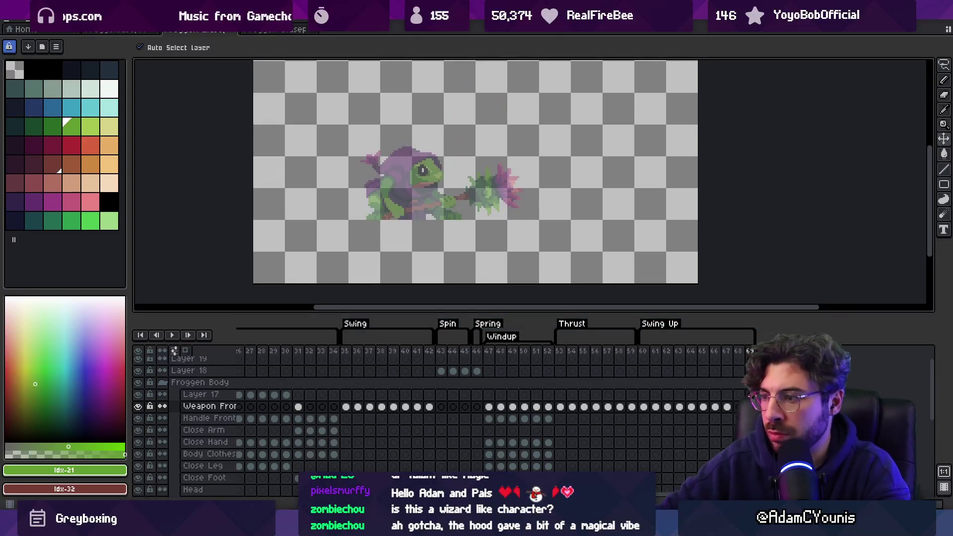
left_click_drag(659, 358, 734, 359)
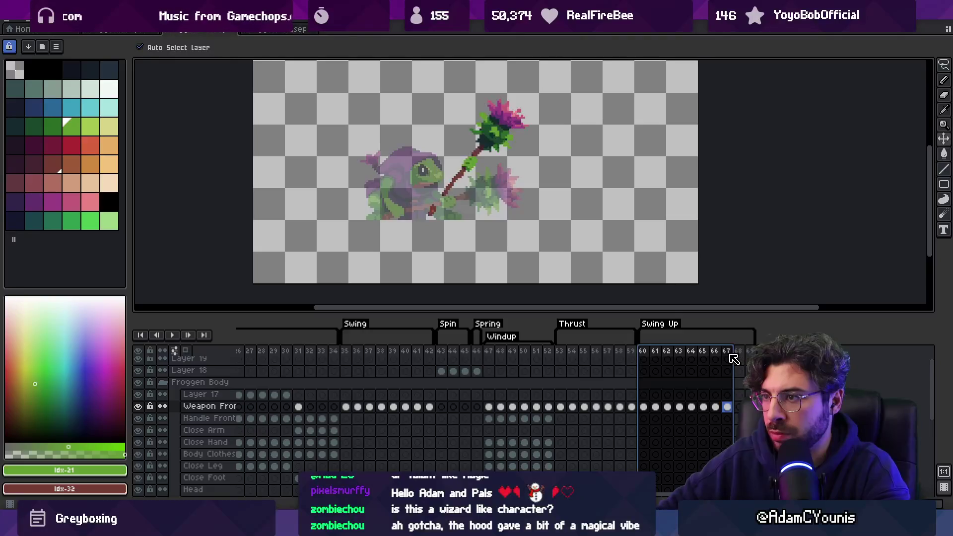
left_click(644, 407)
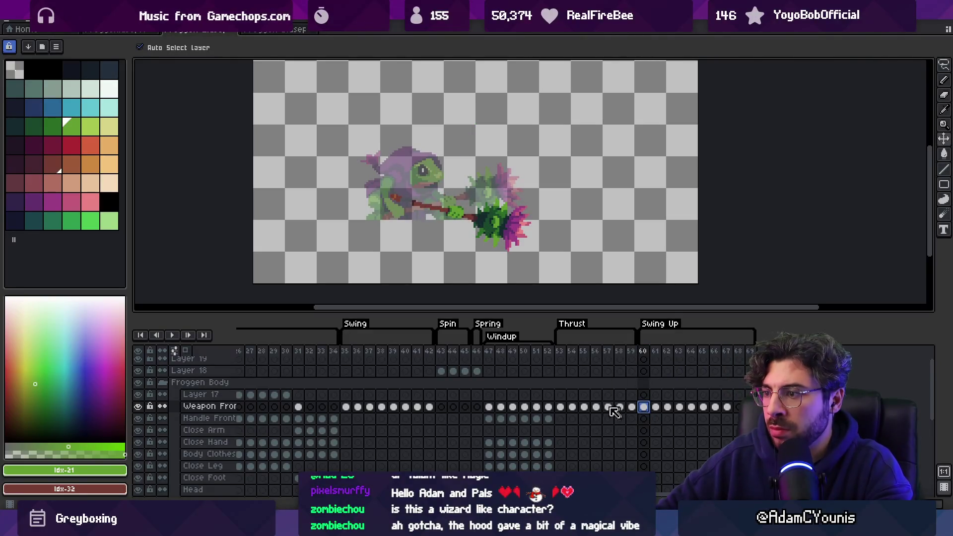
left_click(561, 408)
key("ctrl+a")
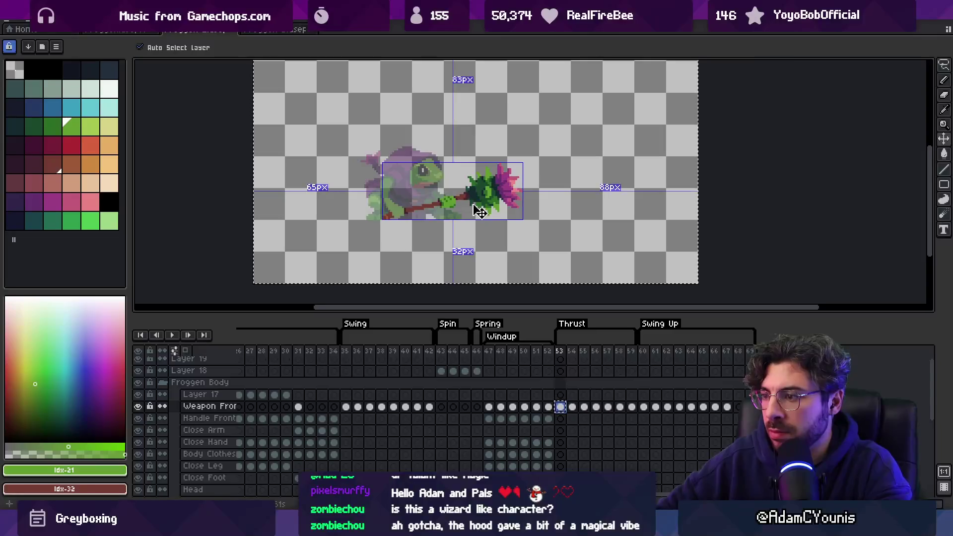
left_click(738, 407)
left_click(751, 351)
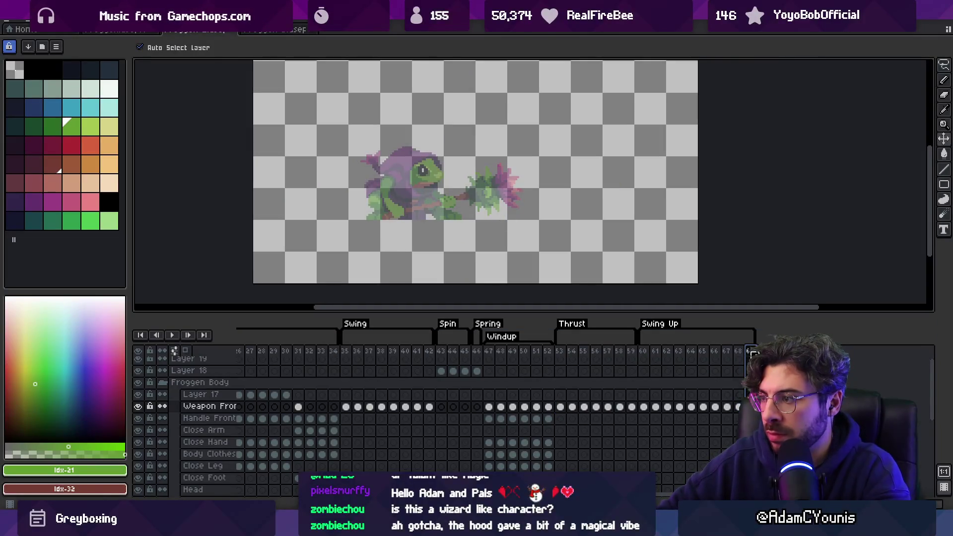
key("Return")
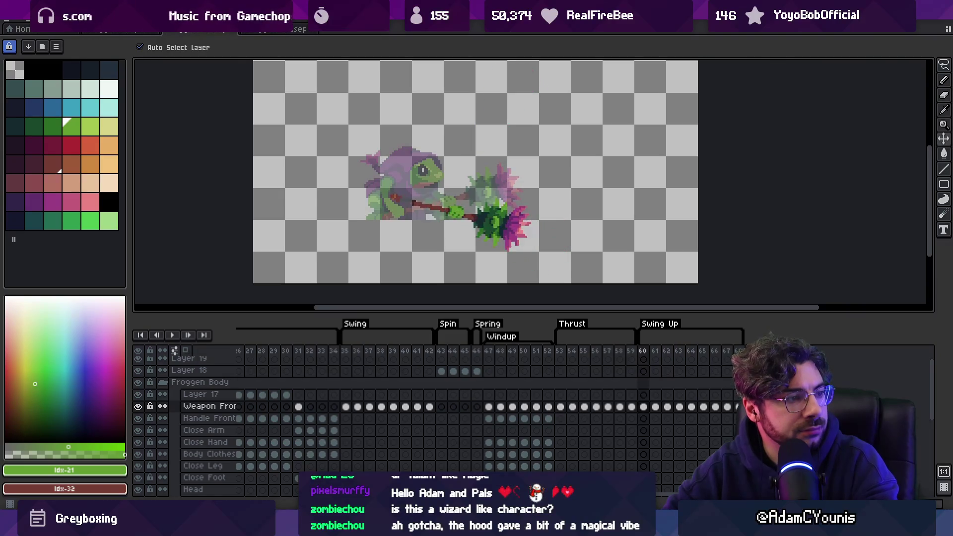
key("Return")
key("Return")
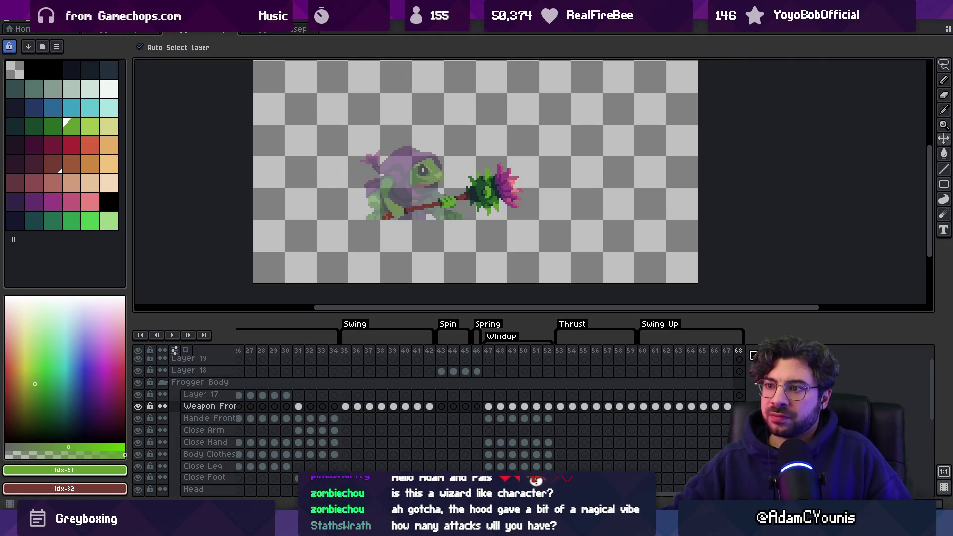
left_click(740, 352)
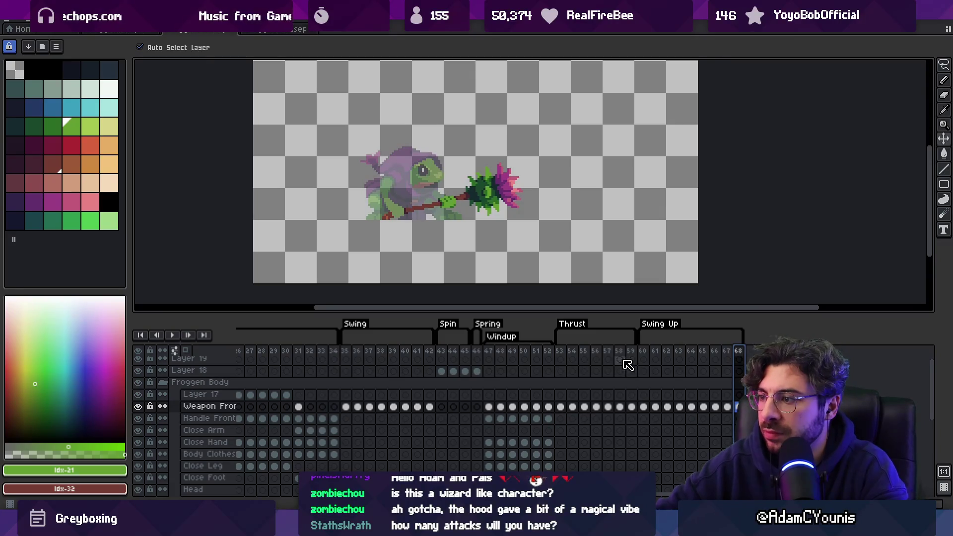
Add a Swing Down tag on frame 69, undoing an accidental frame inserted after frame 53
left_click(561, 353)
key("alt+n")
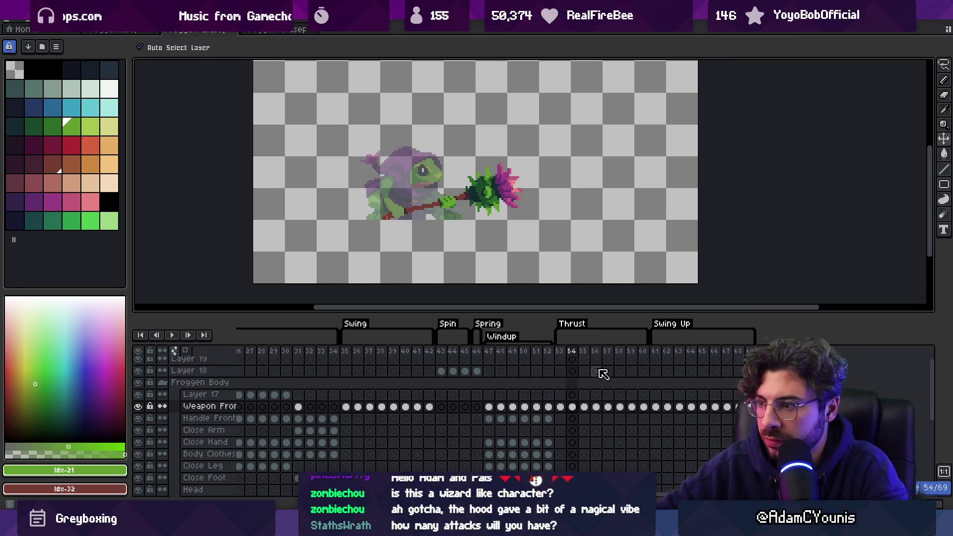
key("ctrl+z")
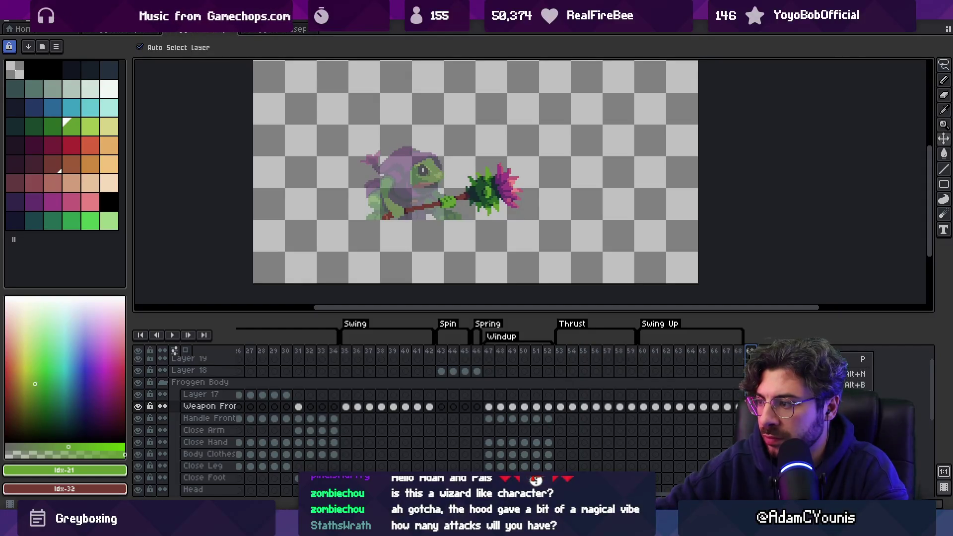
left_click(795, 412)
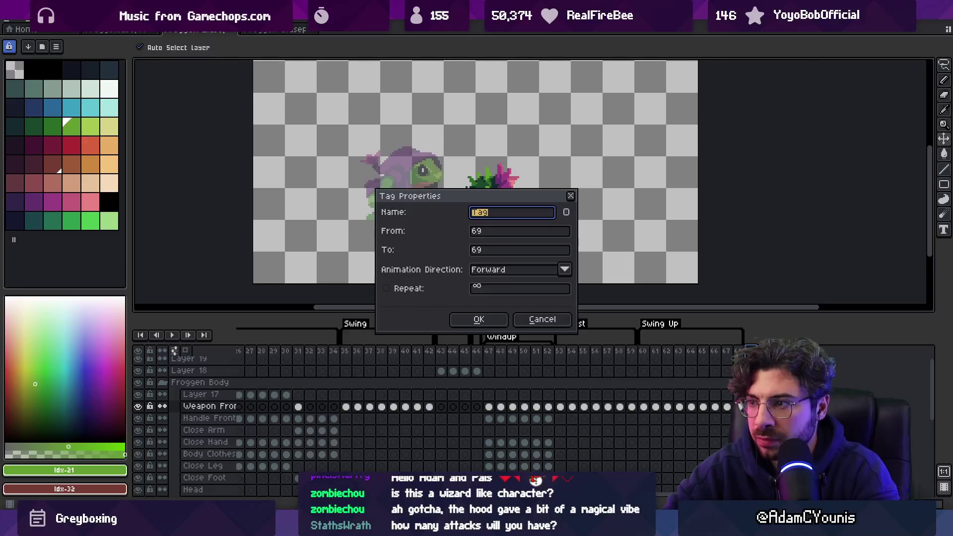
key("Return")
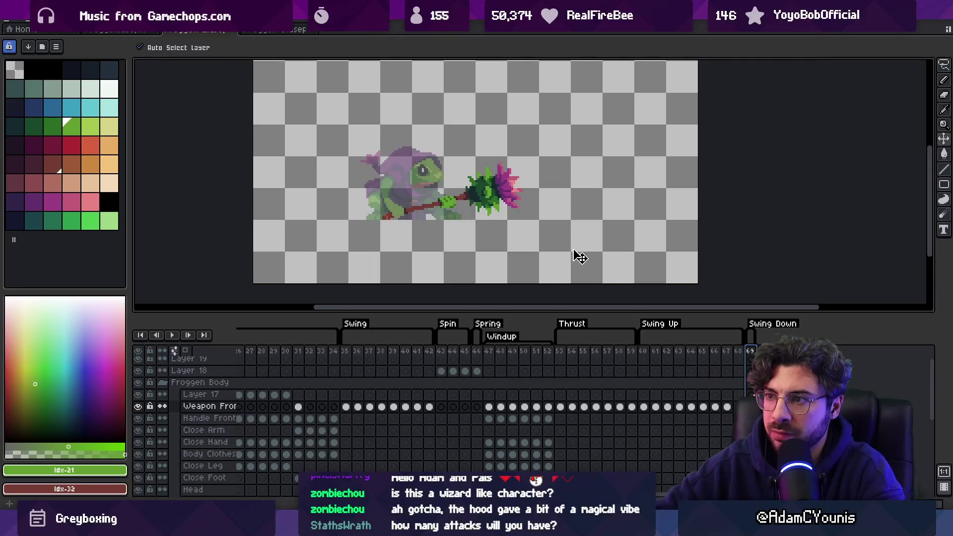
key("Escape")
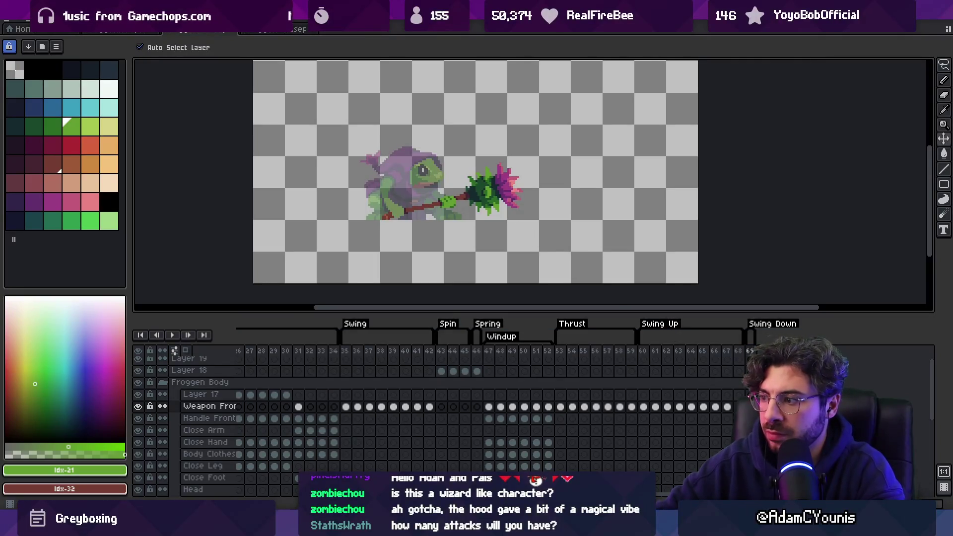
scroll(558, 230, "up", 3)
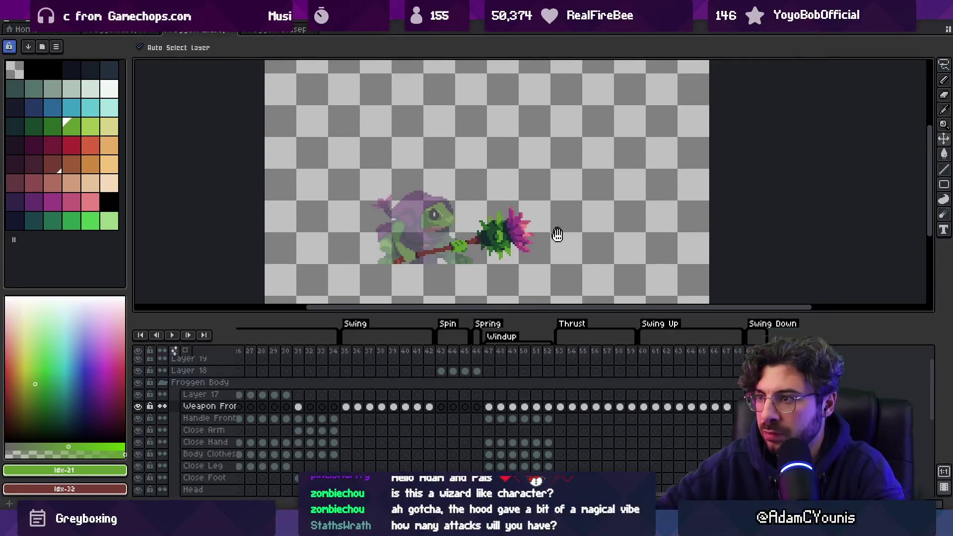
Raise the flower mace higher on the canvas and compare the raised and lowered poses
mouse_move(511, 251)
left_mouse_down()
mouse_move(502, 177)
mouse_move(507, 186)
mouse_move(494, 171)
mouse_move(503, 188)
mouse_move(490, 179)
mouse_move(511, 178)
left_mouse_up()
key("i")
key("v")
key("Return")
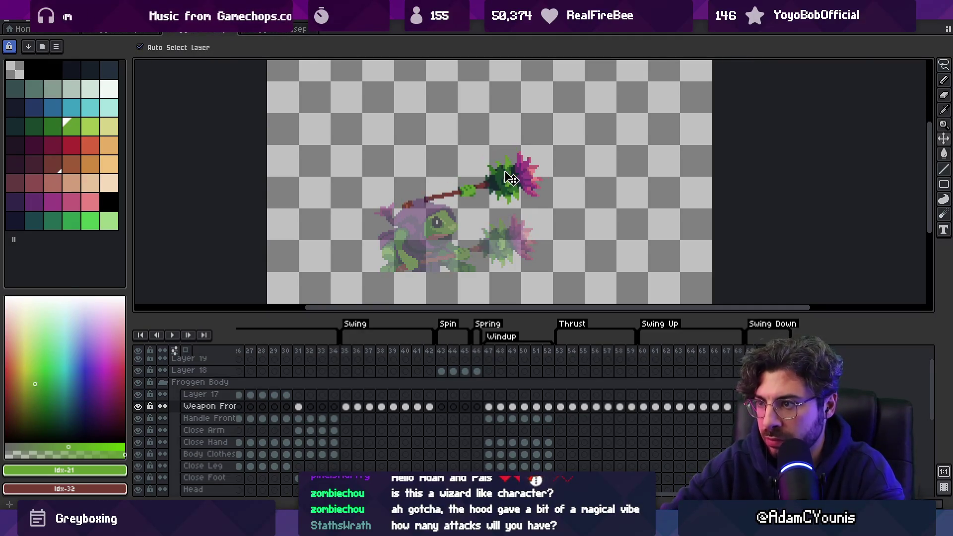
key("Right")
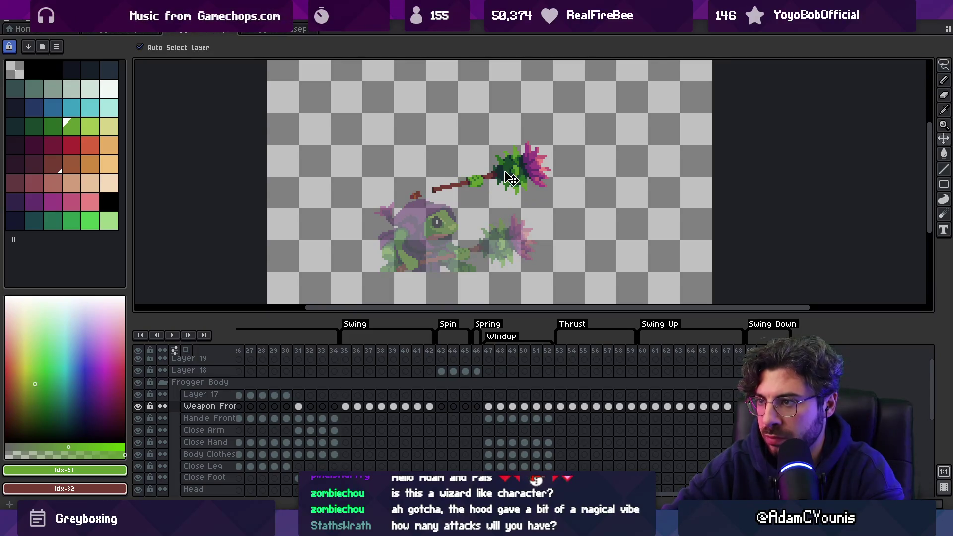
Tilt the raised weapon slightly counter-clockwise, retrying via undo/redo and a fresh lasso selection
key("ctrl+t")
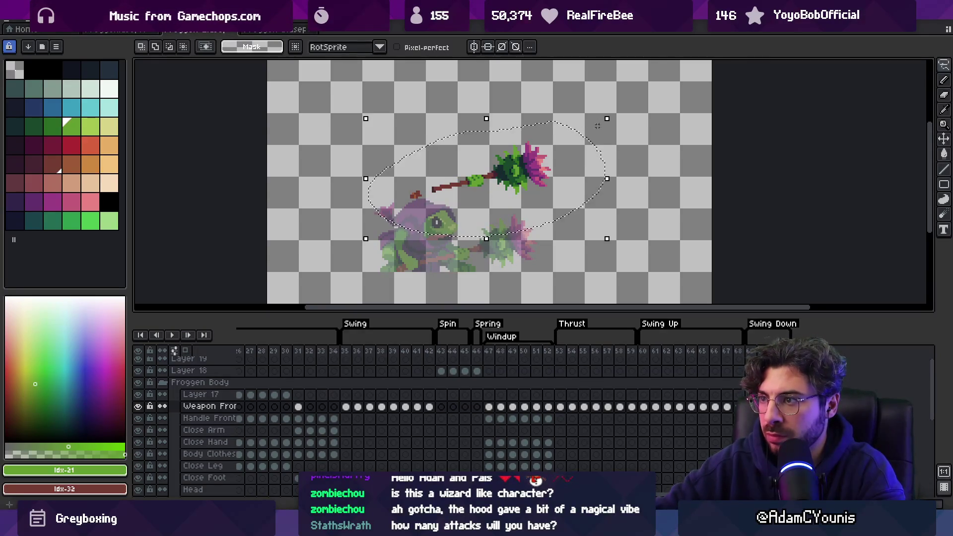
left_click_drag(617, 121, 608, 112)
key("Return")
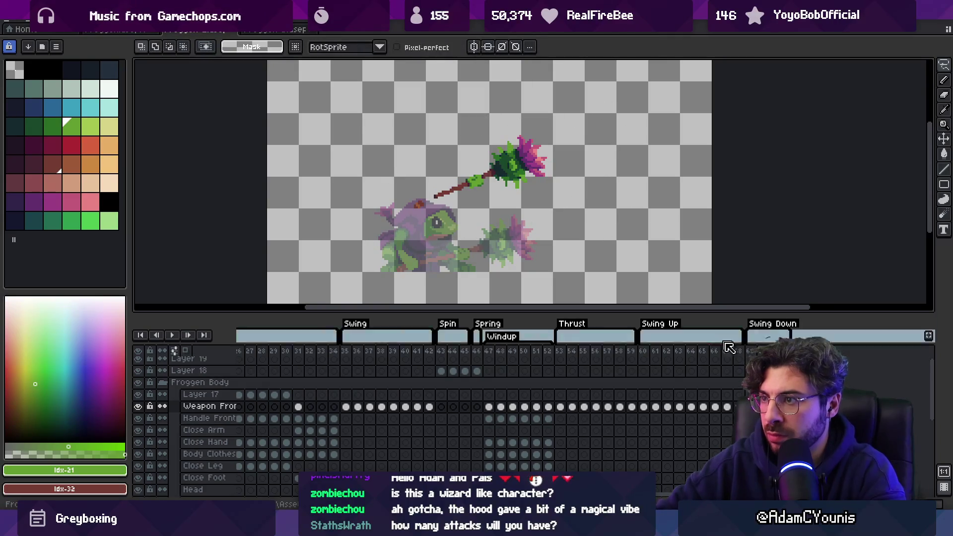
key("ctrl+z")
key("ctrl+z")
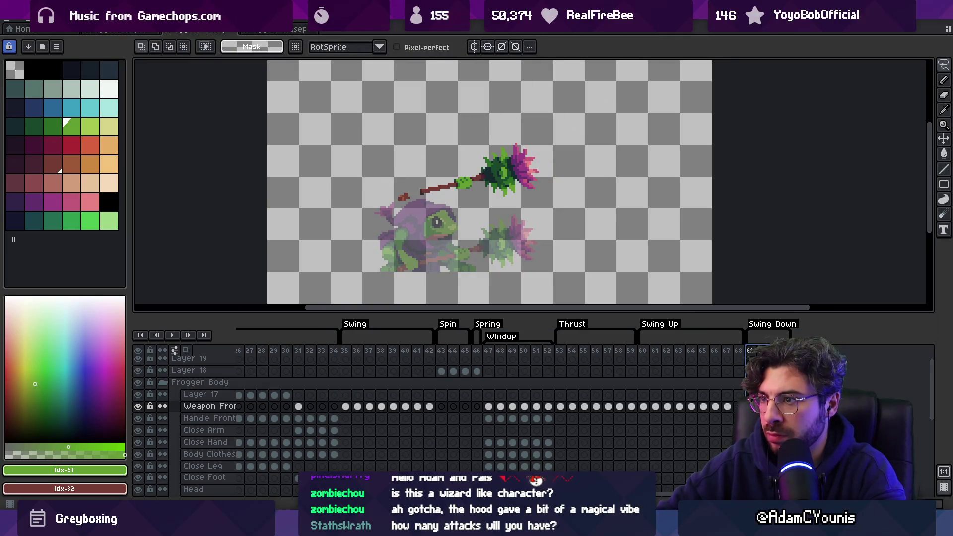
key("ctrl+z")
key("ctrl+y")
key("ctrl+z")
key("ctrl+y")
left_click_drag(454, 165, 565, 121)
left_click_drag(646, 96, 633, 91)
key("Return")
On frame 68's Layer 17, undo the rotated copy and rotate the weapon to point upward
left_click(752, 352)
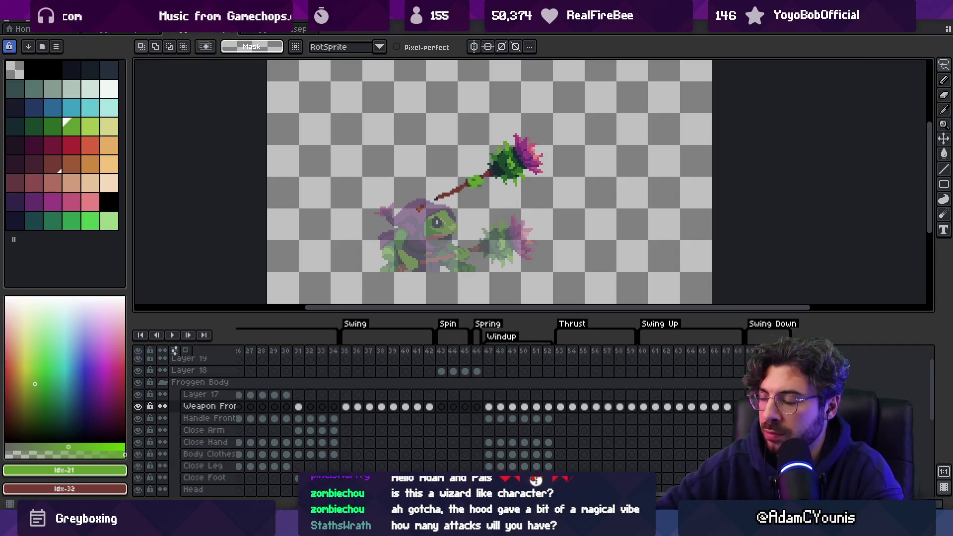
left_click(201, 394)
key("ctrl+z")
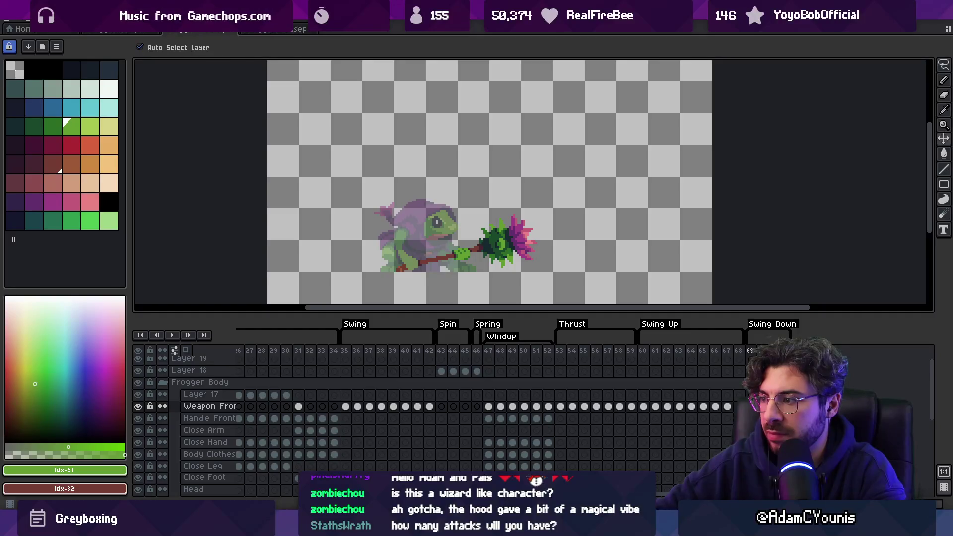
scroll(612, 228, "down", 2)
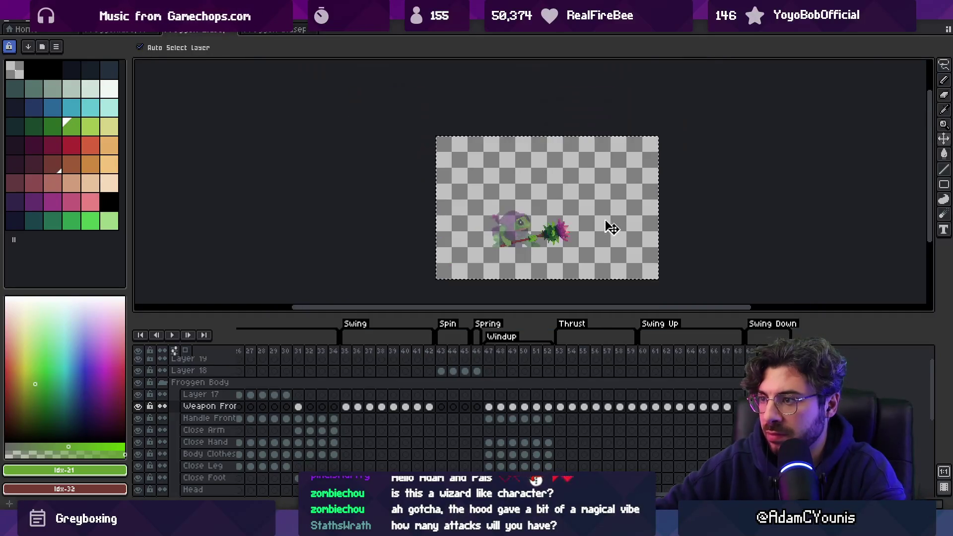
mouse_move(667, 140)
left_mouse_down()
mouse_move(494, 100)
mouse_move(557, 104)
left_mouse_up()
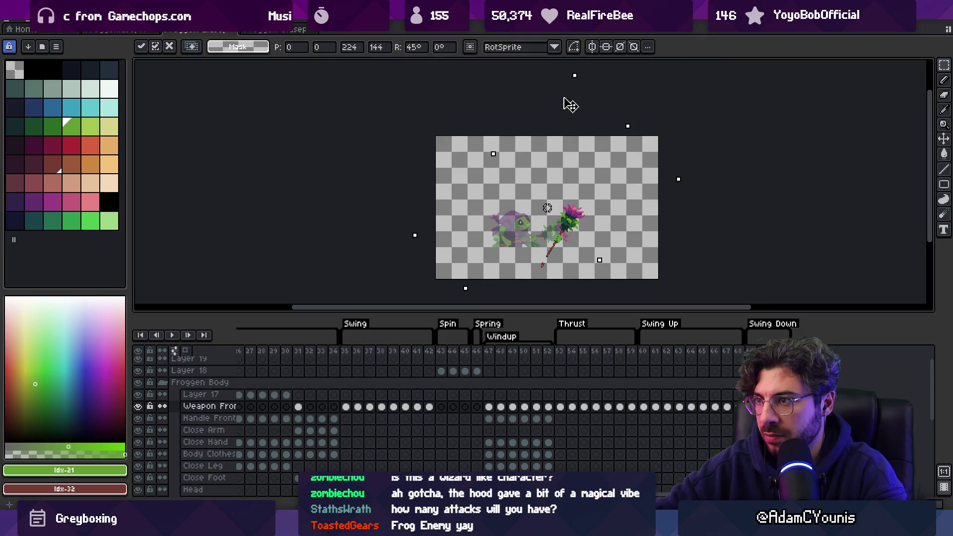
scroll(581, 218, "up", 2)
key("Return")
Move the raised weapon further up, compare neighbouring frames, and shift frame 69's weapon up-right
left_click_drag(564, 239, 528, 163)
key("Left")
key("Right")
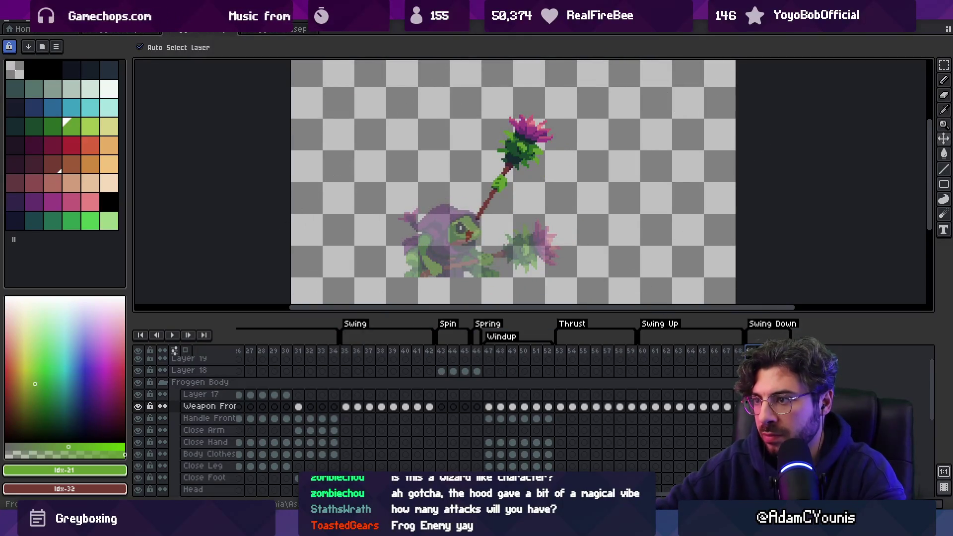
key("Left")
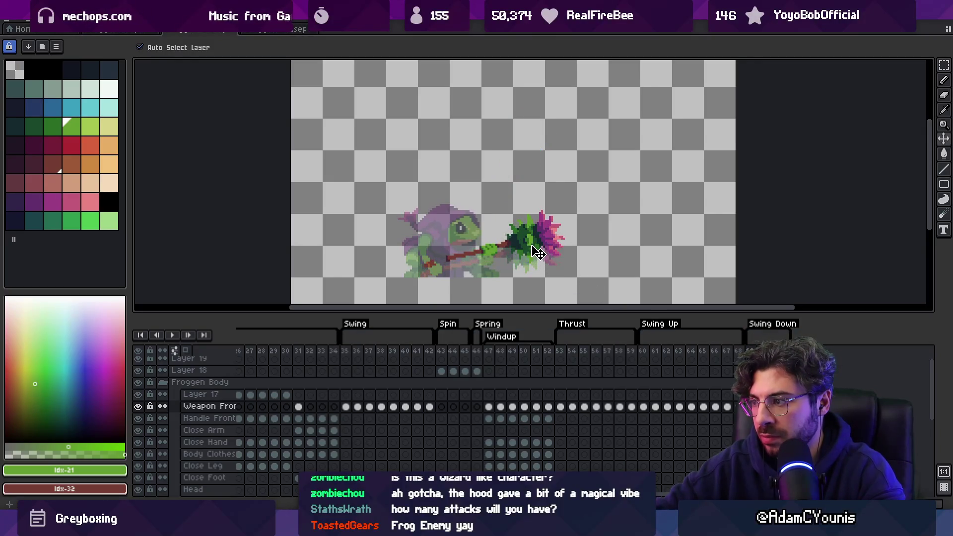
key("Left")
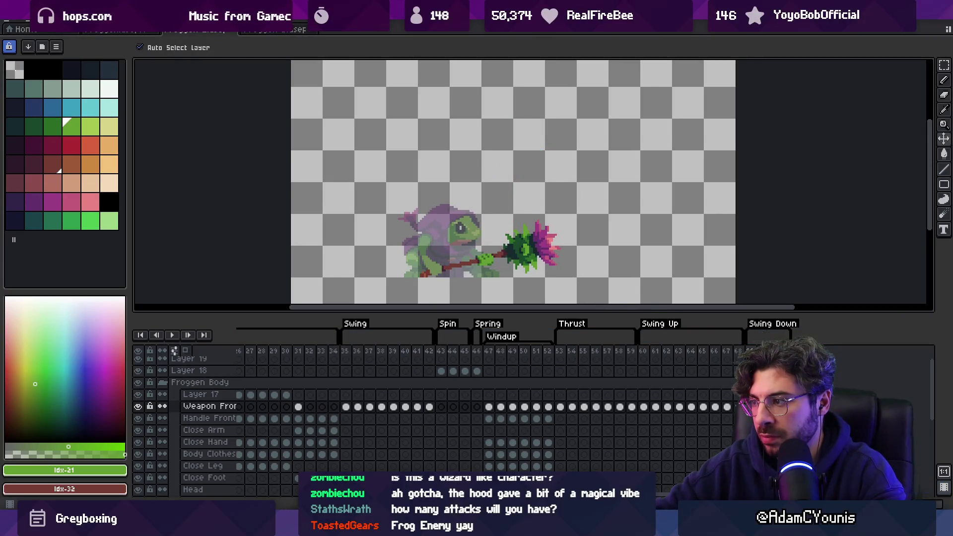
key("Left")
key("Left")
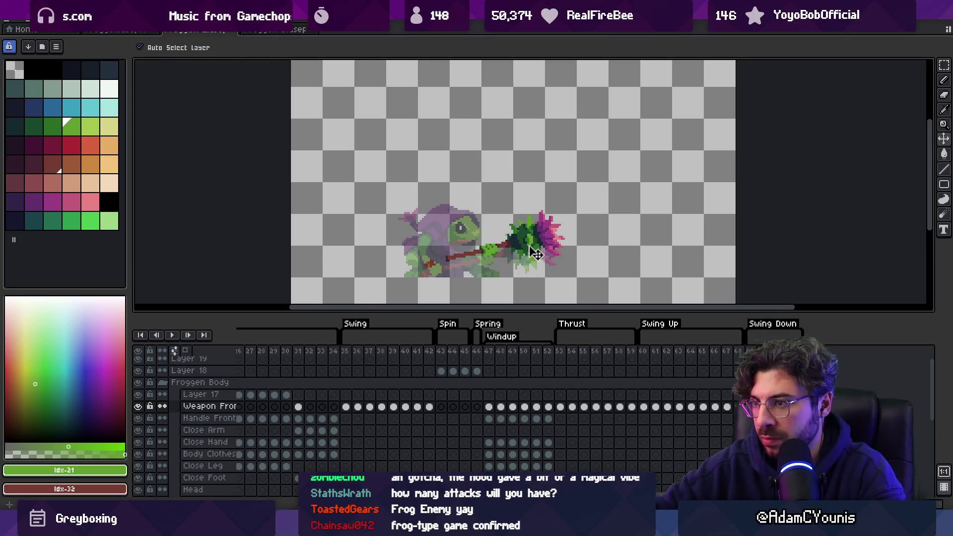
left_click(751, 351)
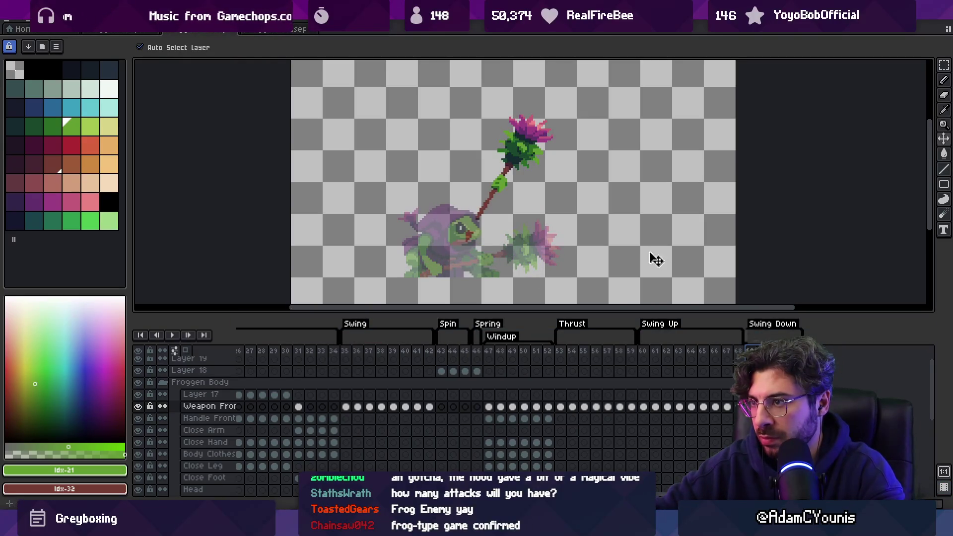
left_click_drag(513, 158, 525, 146)
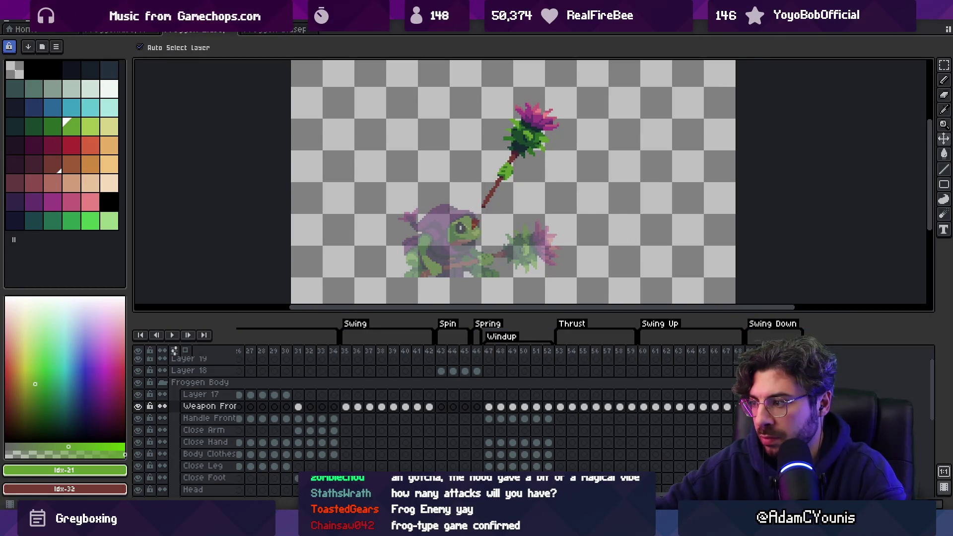
Set frame 74's duration to 100 ms
left_click(799, 351)
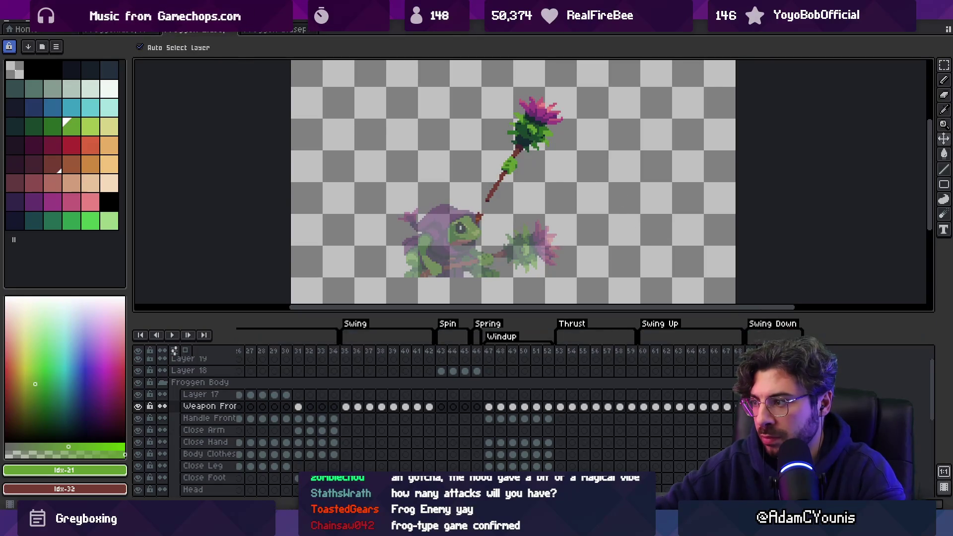
double_click(798, 351)
key("Return")
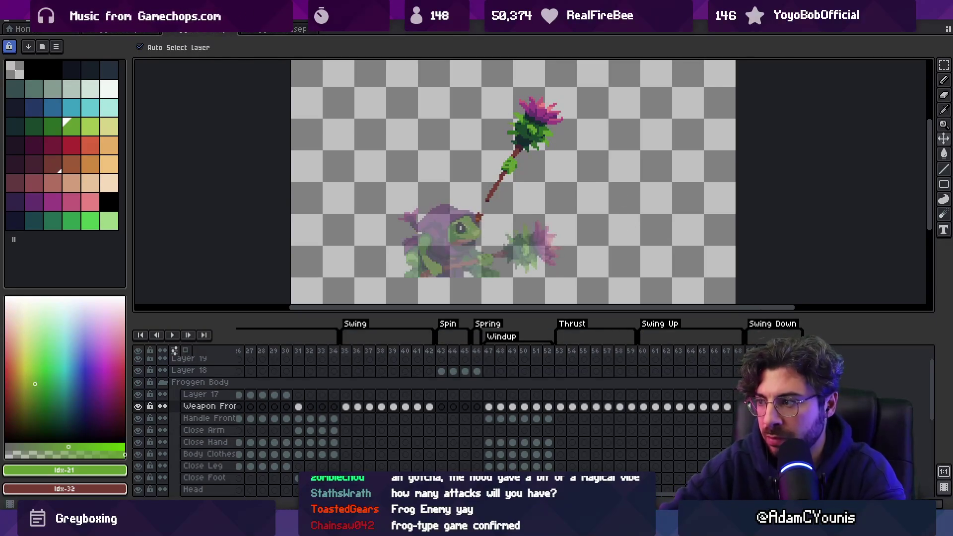
double_click(810, 350)
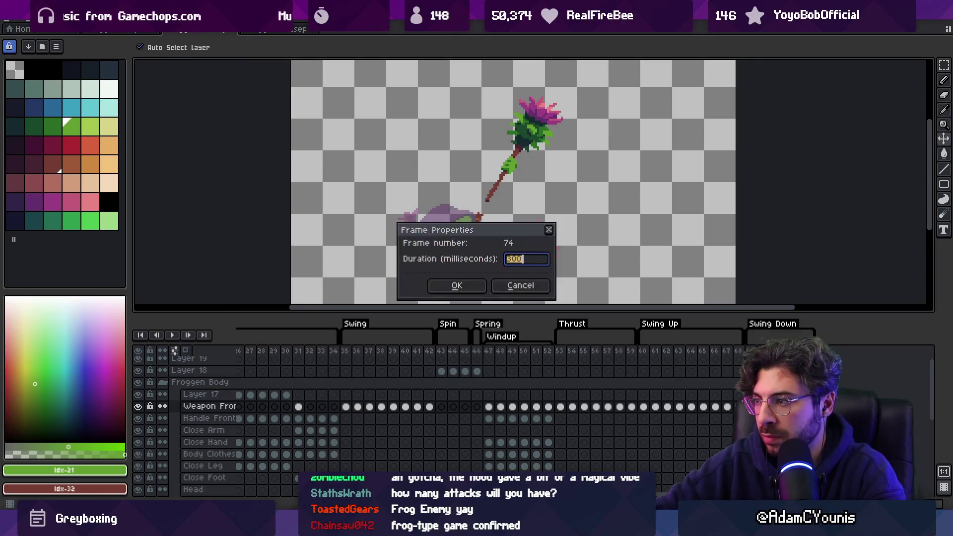
type("100")
key("Return")
Lasso the flower mace, rotate it slightly counter-clockwise, and move it down and right
mouse_move(530, 135)
left_mouse_down()
mouse_move(571, 100)
mouse_move(491, 69)
left_mouse_up()
mouse_move(617, 276)
left_mouse_down()
mouse_move(634, 266)
mouse_move(617, 251)
left_mouse_up()
key("ctrl+d")
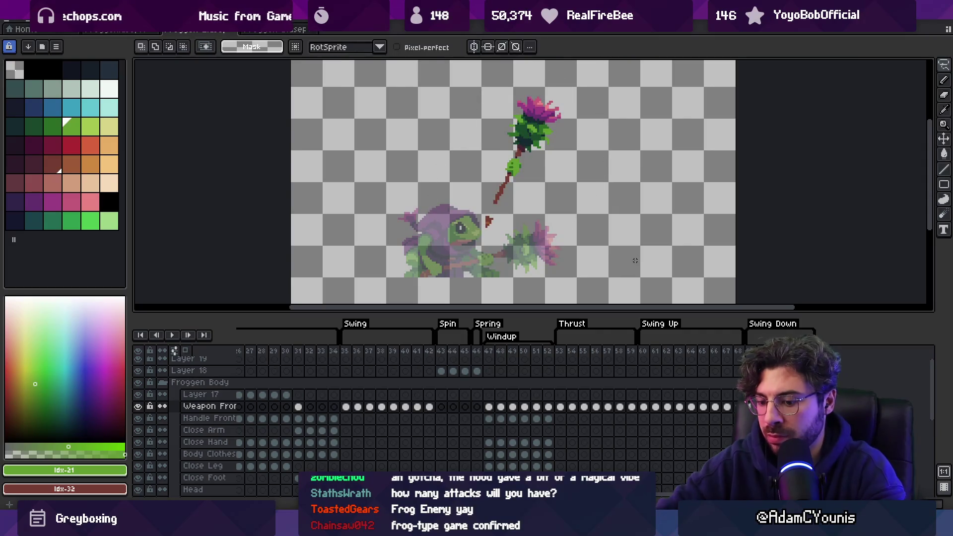
key("v")
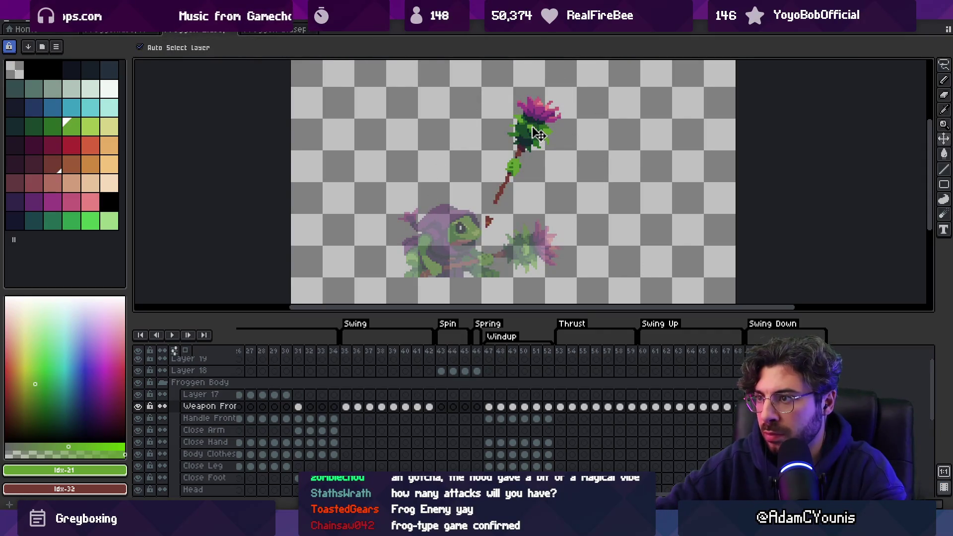
left_click_drag(539, 134, 568, 201)
scroll(567, 201, "down", 2)
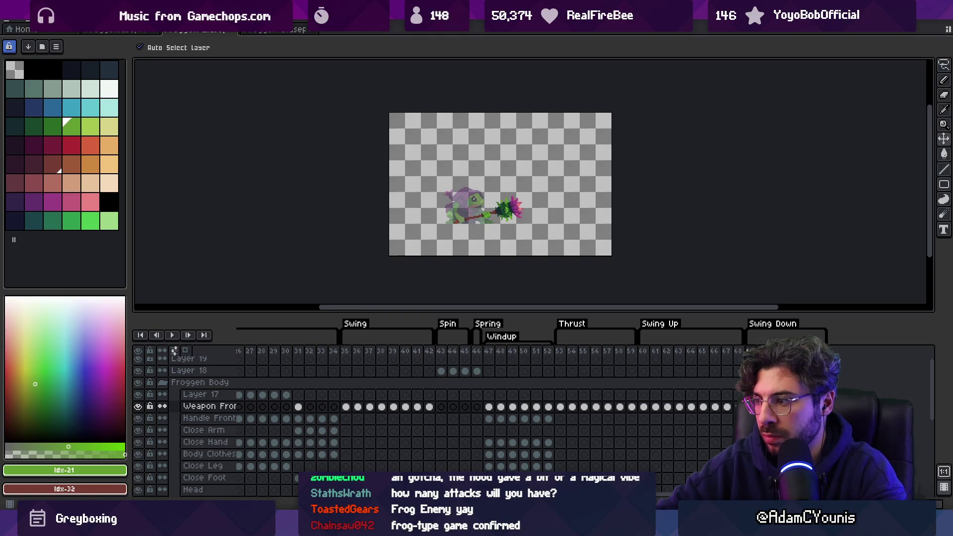
Flip the flower mace horizontally and vertically, shift it about 20 px left, and preview playback
left_click(27, 20)
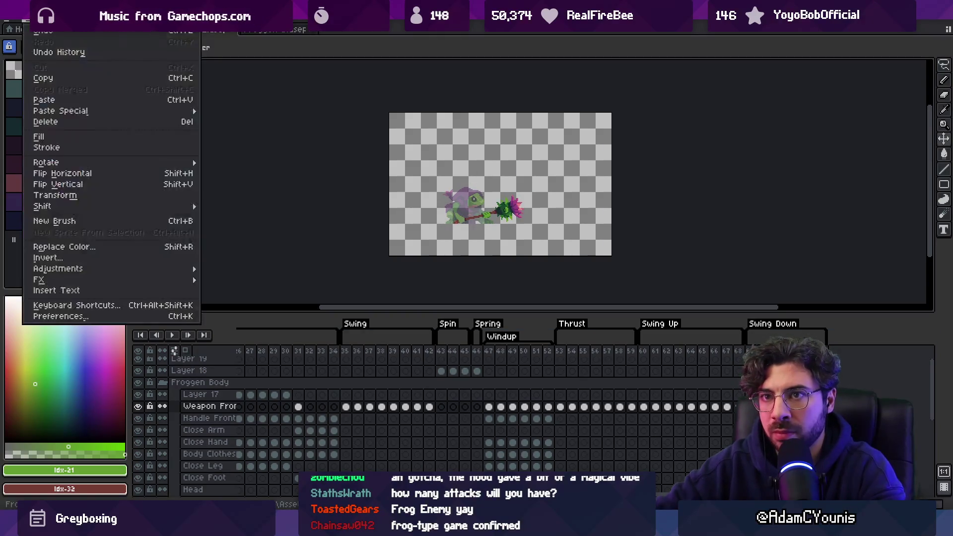
left_click(98, 174)
left_click(28, 21)
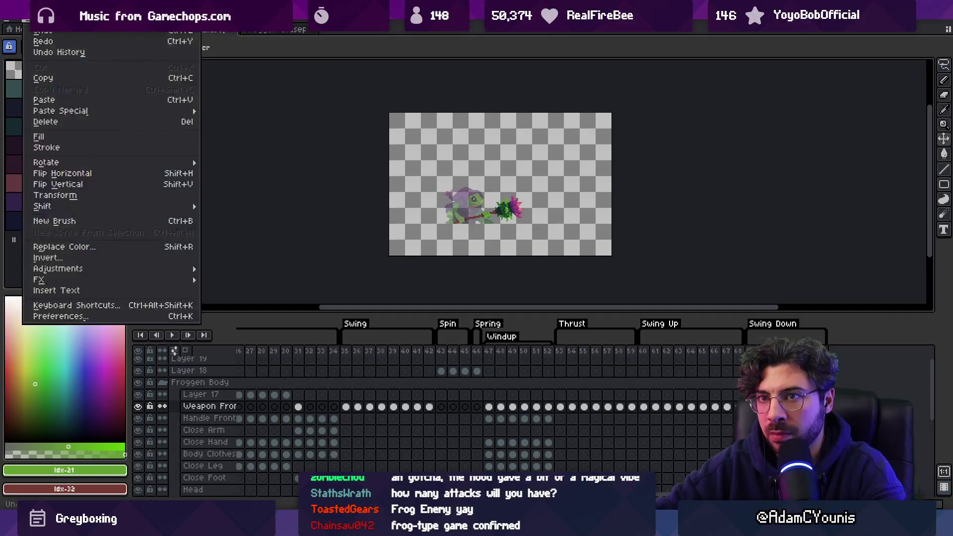
left_click(98, 183)
left_click_drag(530, 238, 521, 237)
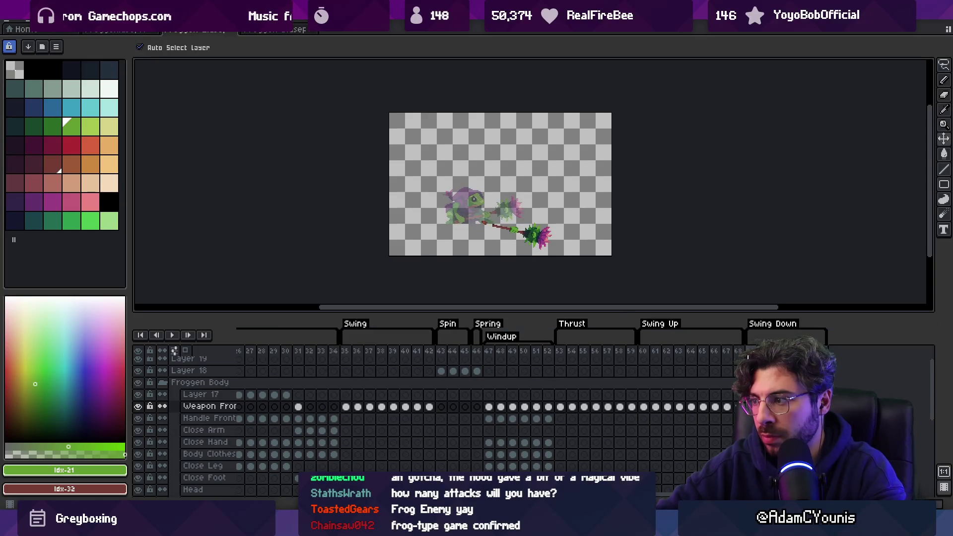
key("Return")
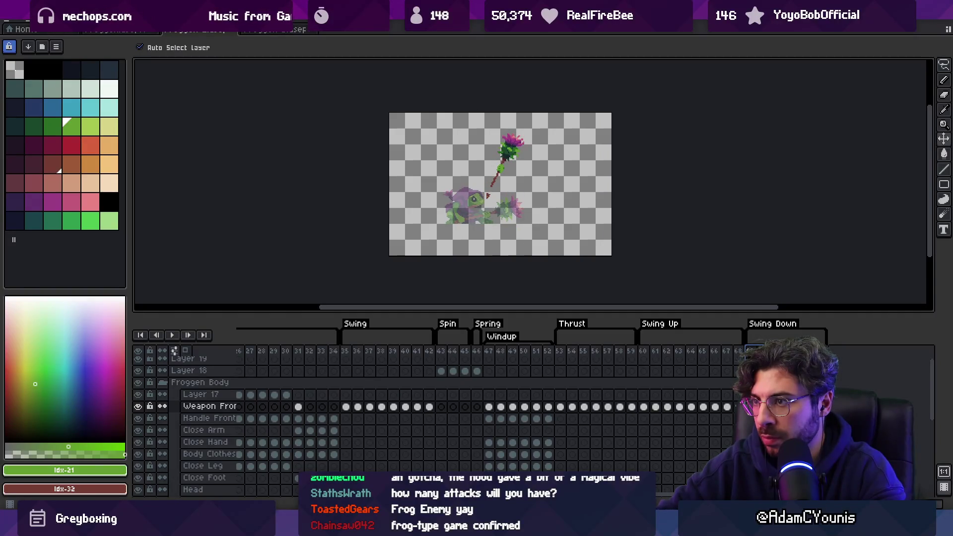
scroll(555, 255, "up", 1)
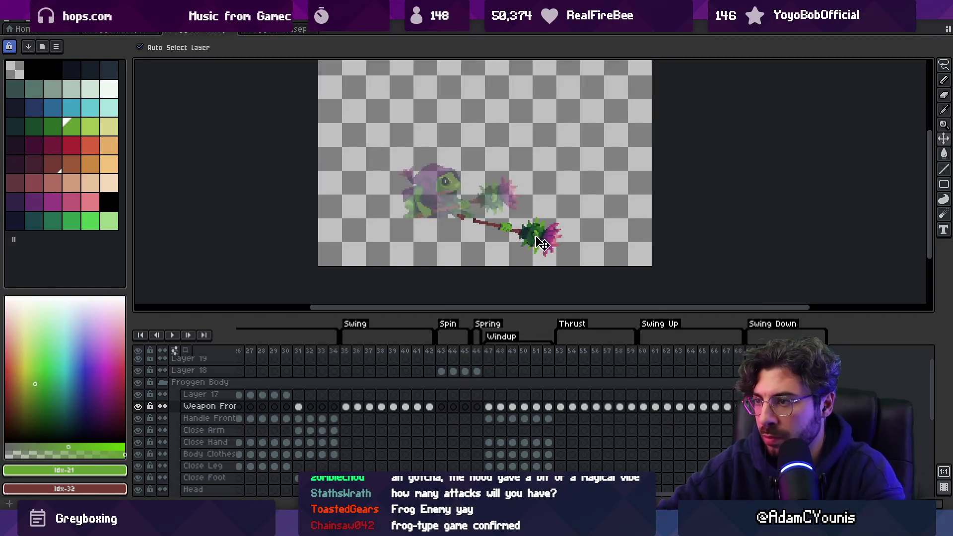
Rotate the mace to about -16.7 degrees and move it about 93 px left
left_click(578, 351)
scroll(584, 356, "down", 2)
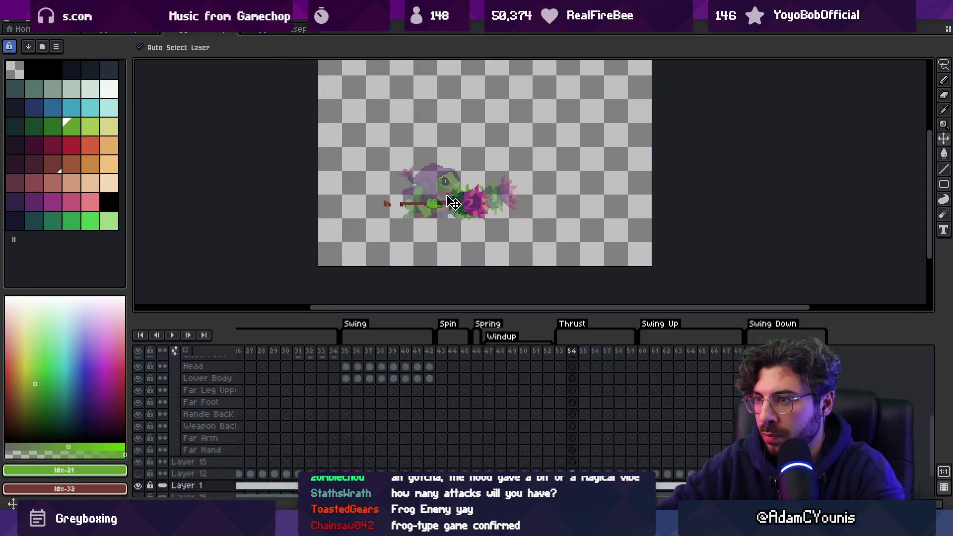
key("m")
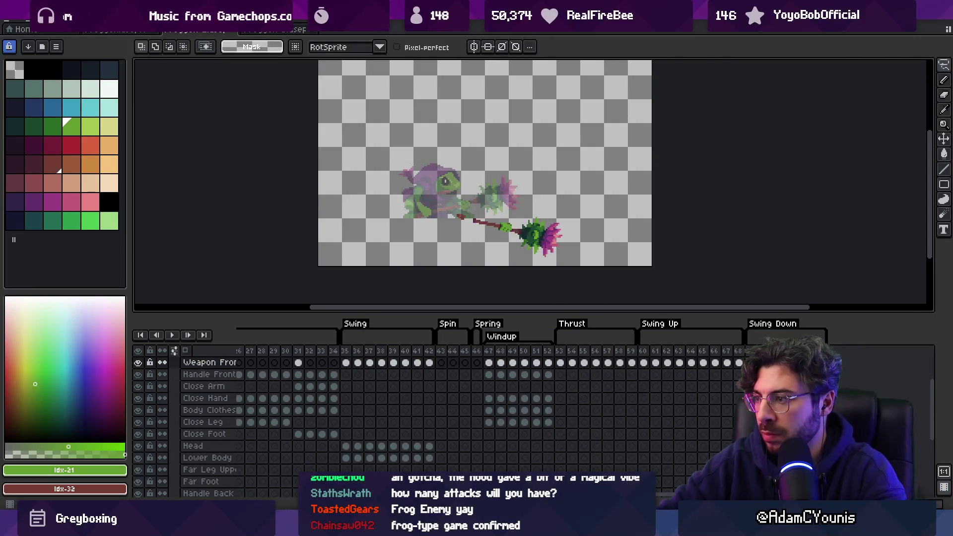
key("ctrl+t")
left_click_drag(559, 236, 504, 251)
left_click_drag(462, 218, 521, 246)
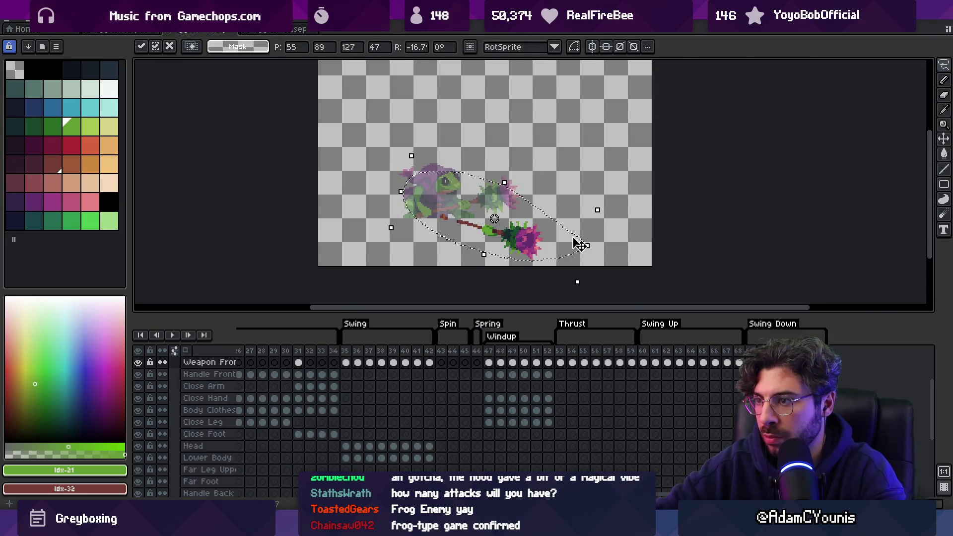
left_click(593, 244)
key("v")
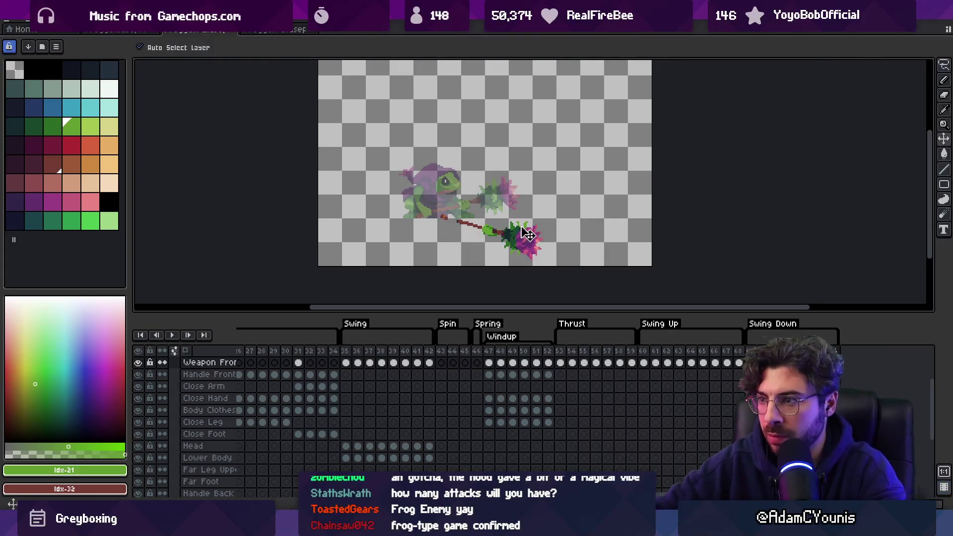
left_click_drag(526, 240, 480, 240)
Reshape the lower mace and nudge the flail head just below the frog's hand, using the flower's purple
key("q")
mouse_move(395, 201)
left_mouse_down()
mouse_move(418, 237)
mouse_move(381, 213)
mouse_move(416, 227)
left_mouse_up()
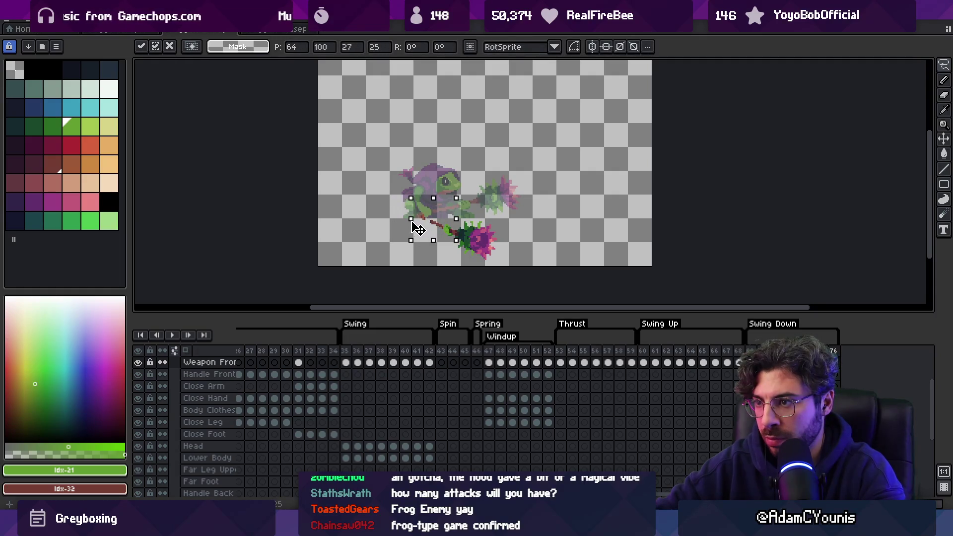
key("Return")
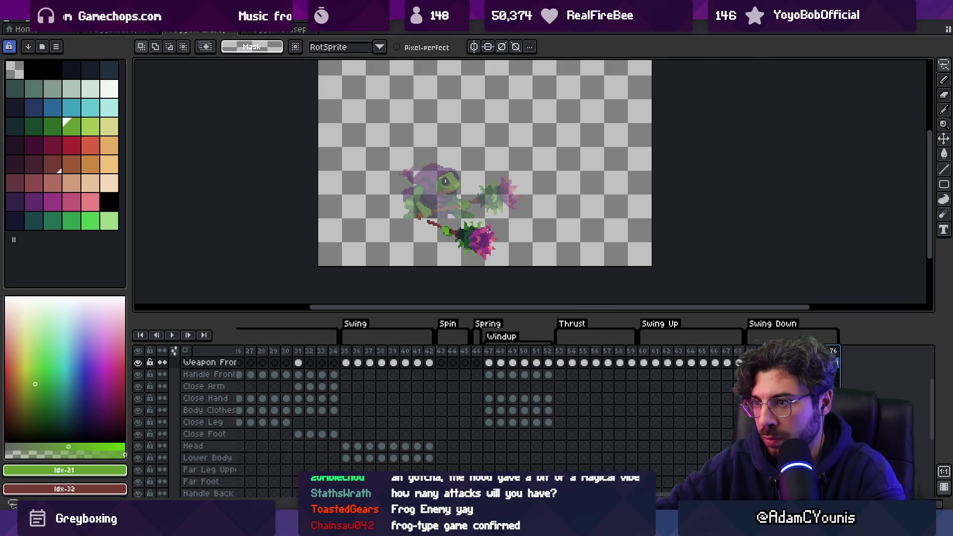
scroll(488, 232, "up", 1)
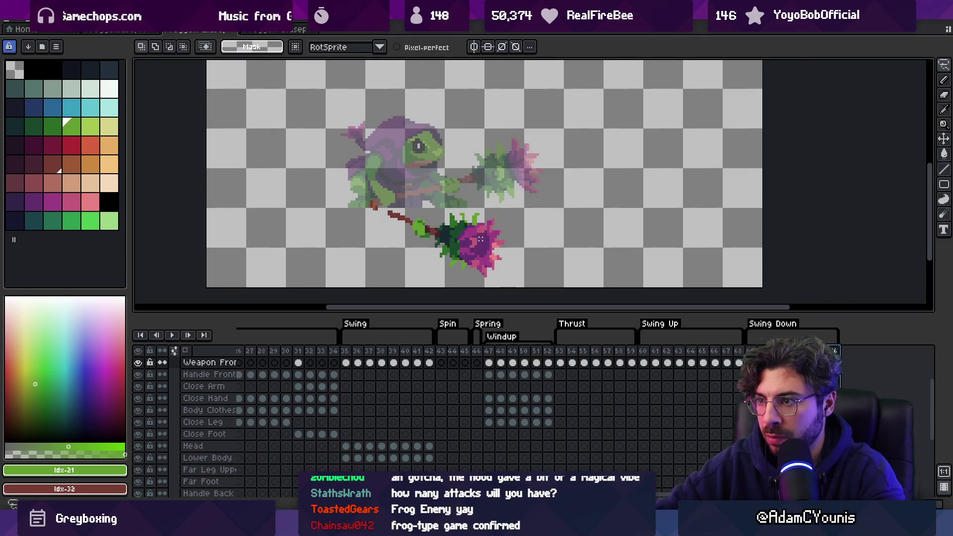
key("b")
left_click(477, 241, "alt")
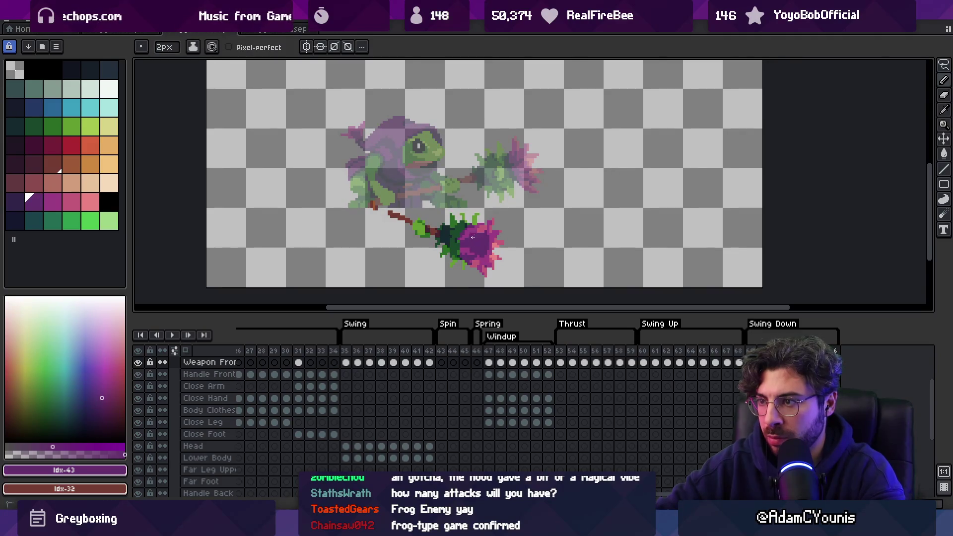
key("m")
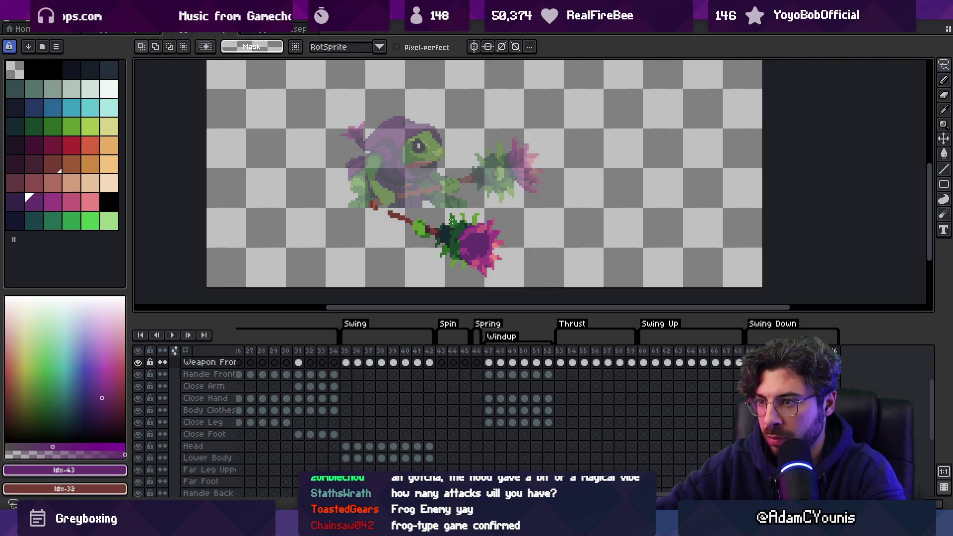
left_click_drag(469, 283, 479, 244)
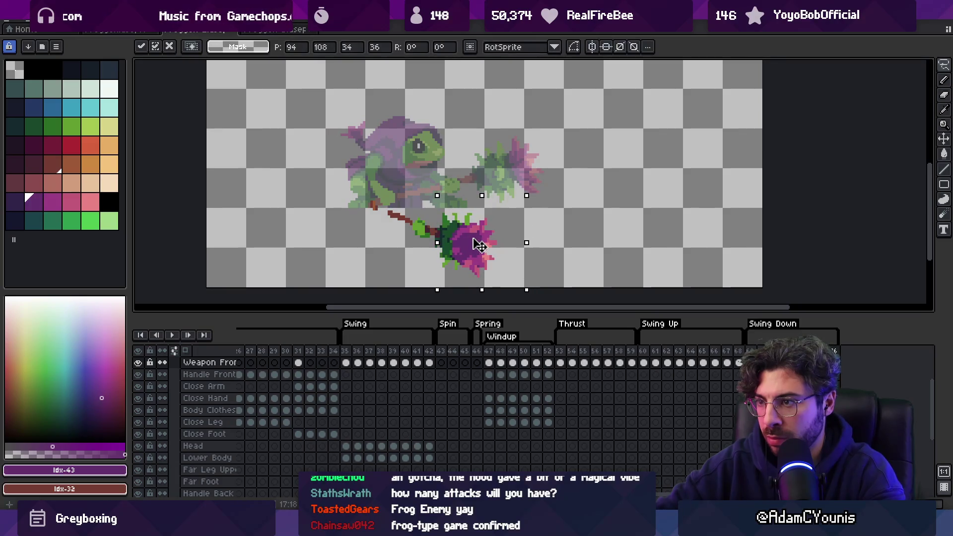
key("ctrl+d")
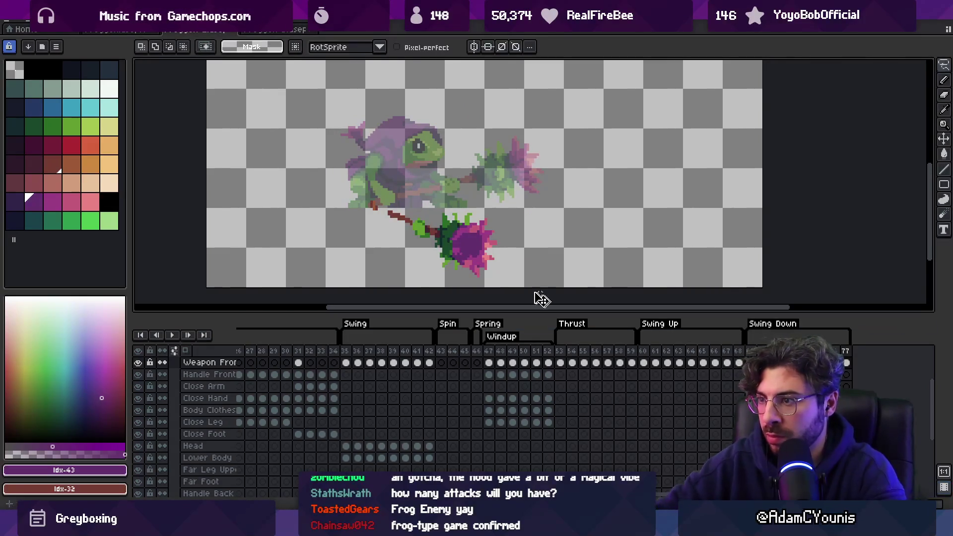
key("v")
double_click(835, 351)
Give frame 76 a 20 ms duration, add frame 78 at 100 ms, and nudge the mace 10 px up-left
type("2")
type("0")
key("Return")
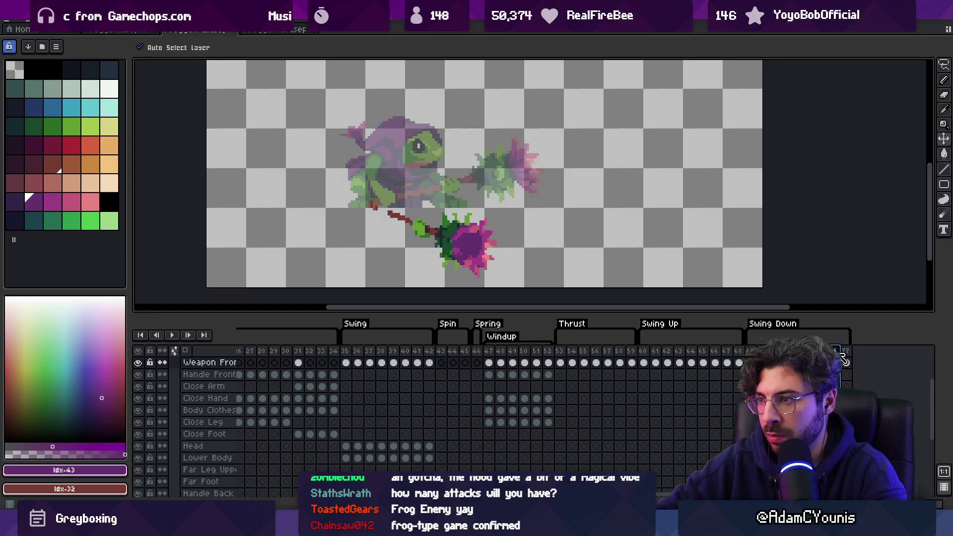
key("alt+n")
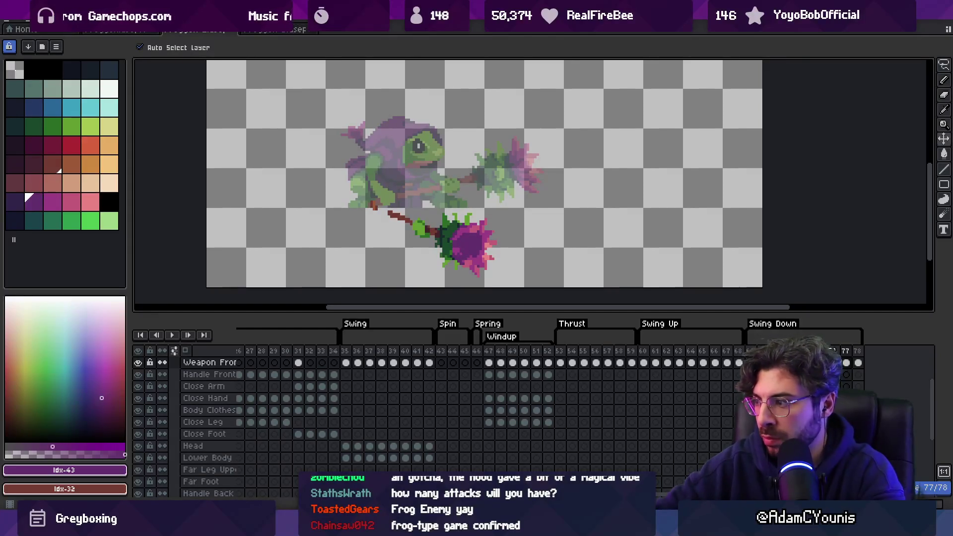
double_click(838, 352)
type("100")
key("Return")
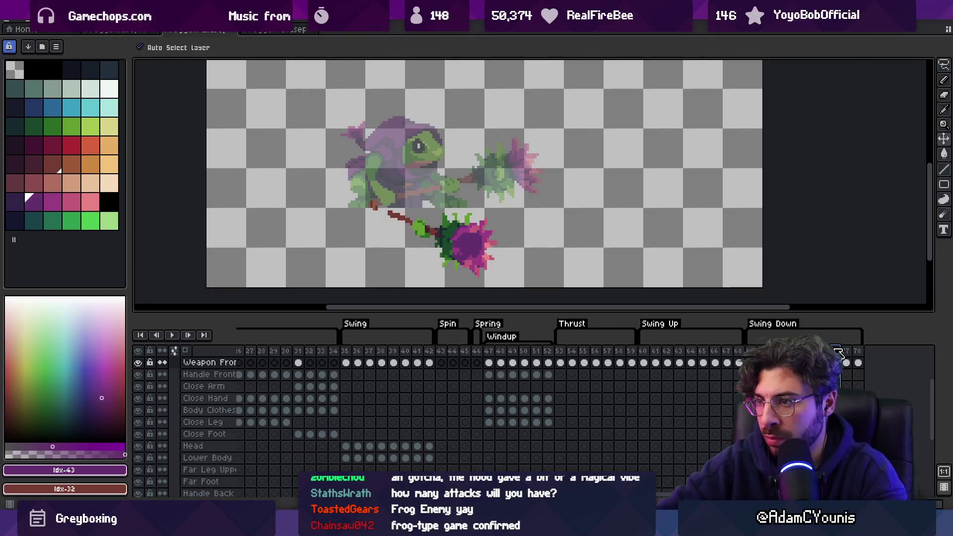
left_click_drag(476, 256, 471, 251)
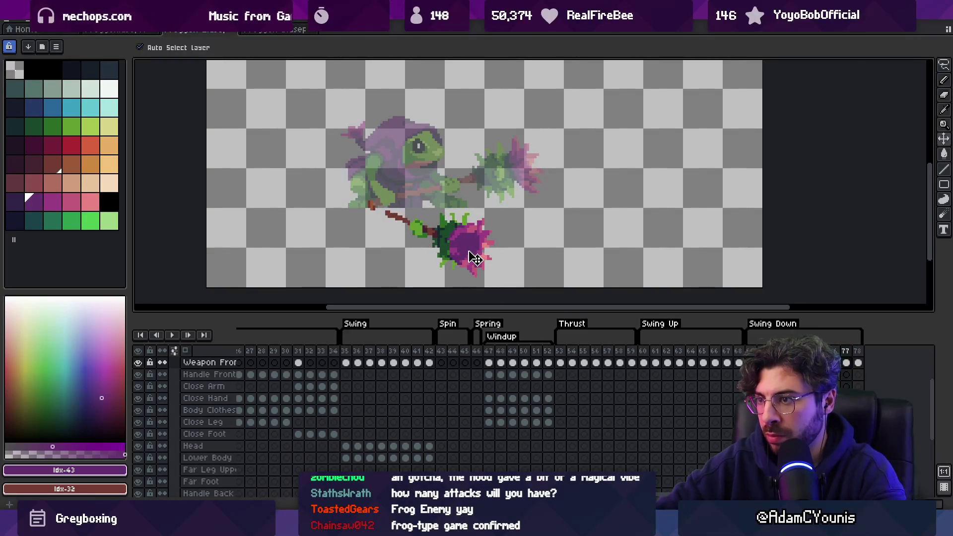
Add frame 79 with the mace pasted about 110 px left, then play the swing animation
left_click(859, 363)
left_click(859, 355)
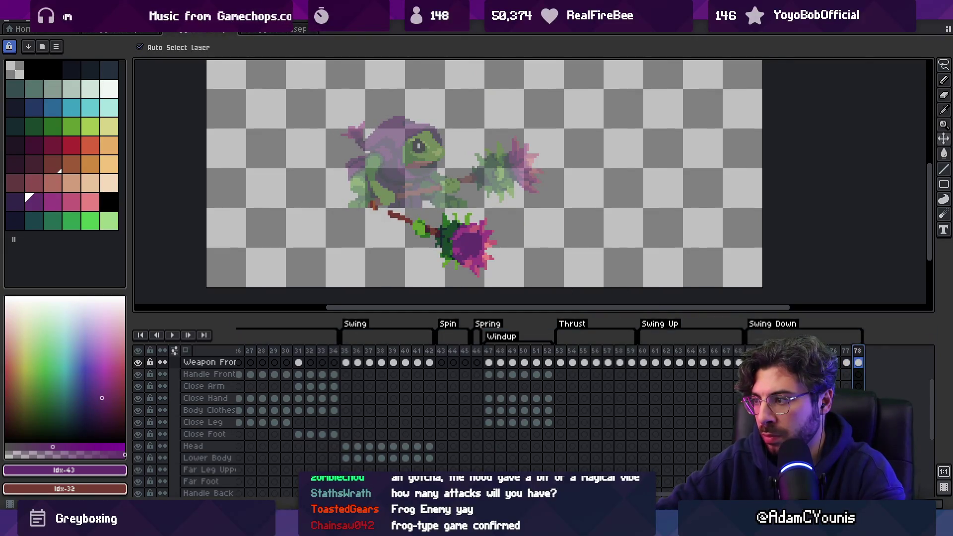
left_click(842, 364)
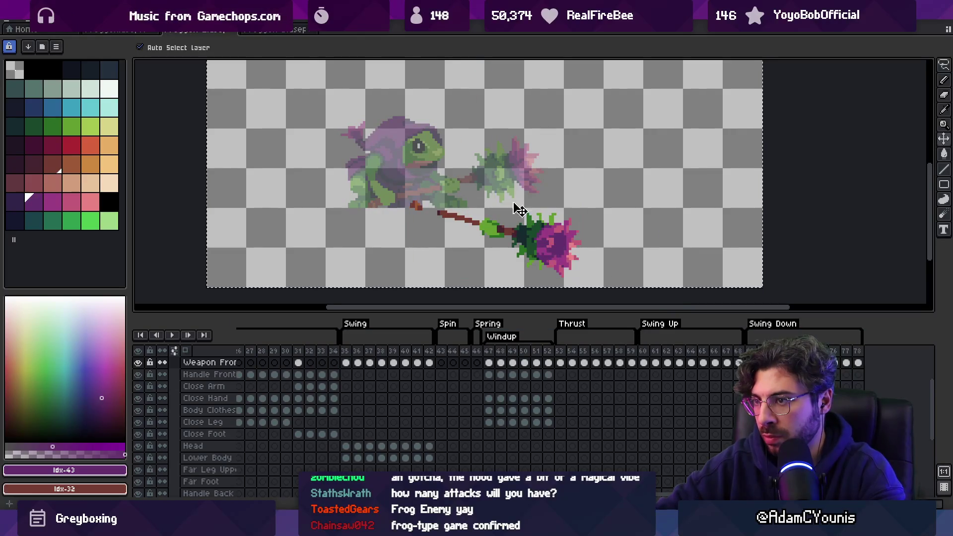
key("m")
key("Delete")
key("ctrl+z")
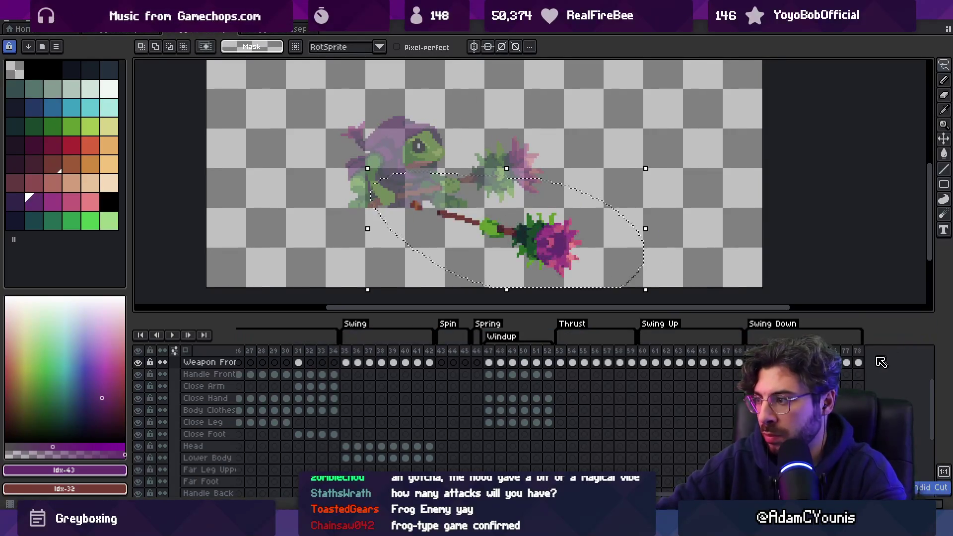
left_click(859, 363)
key("alt+n")
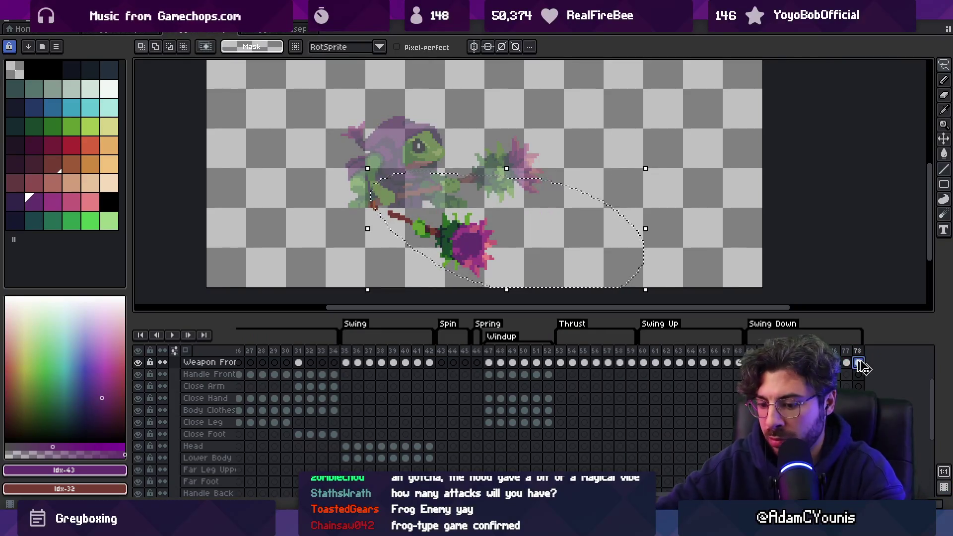
key("Delete")
key("ctrl+v")
left_click_drag(549, 251, 492, 248)
key("Return")
scroll(326, 208, "down", 4)
key("Return")
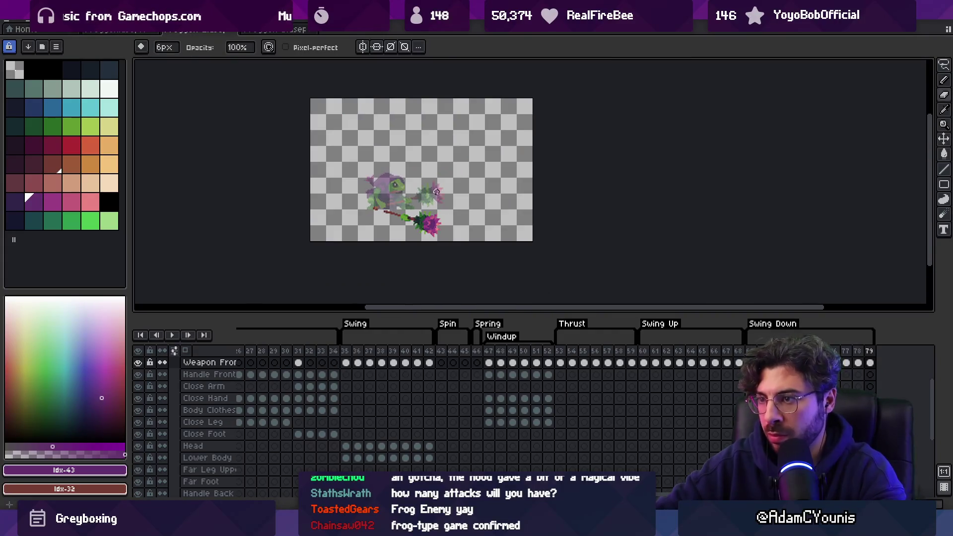
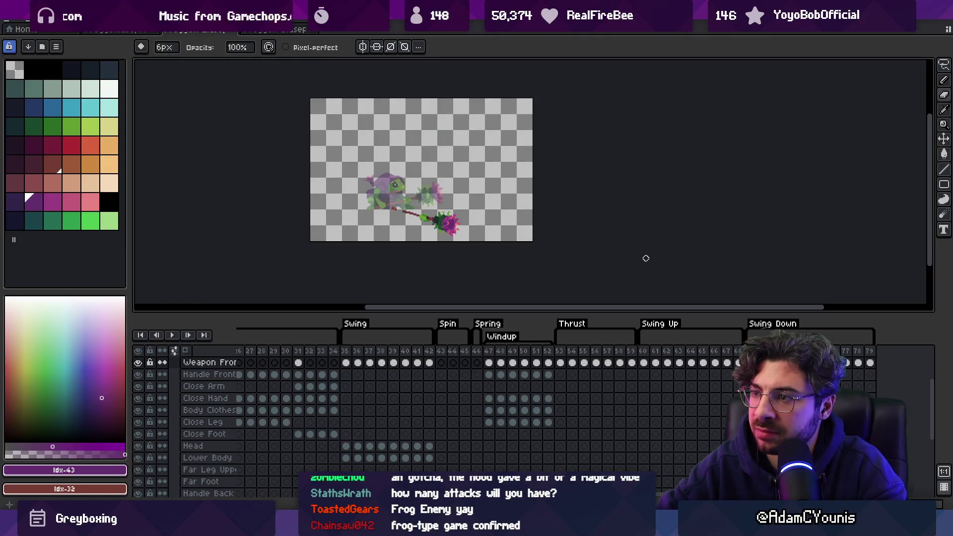
Step through the attack to Swing Down frame 78 and preview the animation
scroll(473, 207, "up", 1)
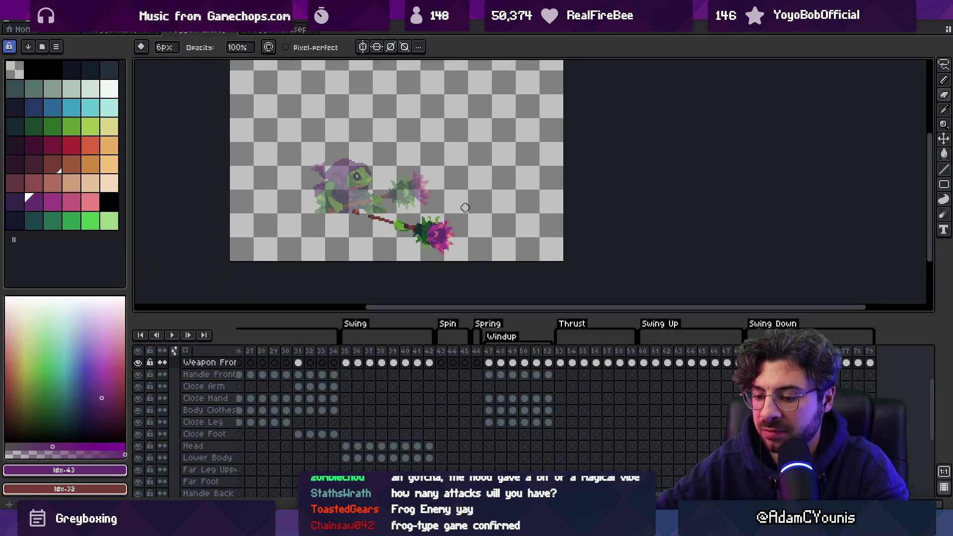
key("Right")
key("Right")
key("Right")
key("Right")
key("Right")
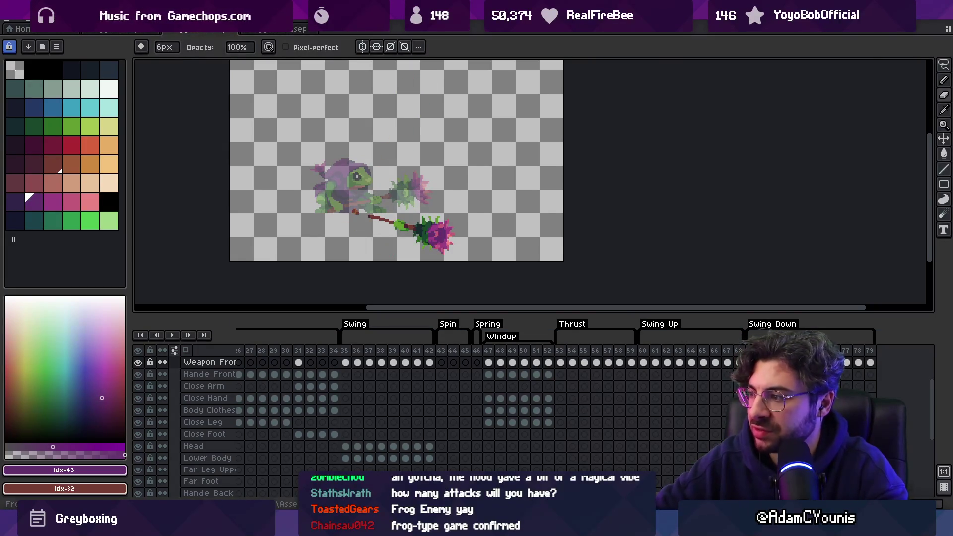
key("Right")
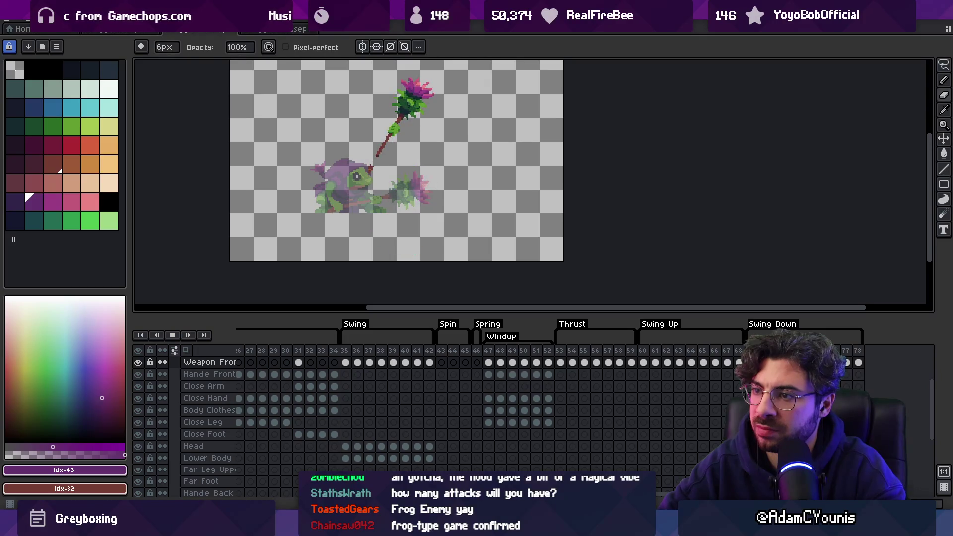
key("v")
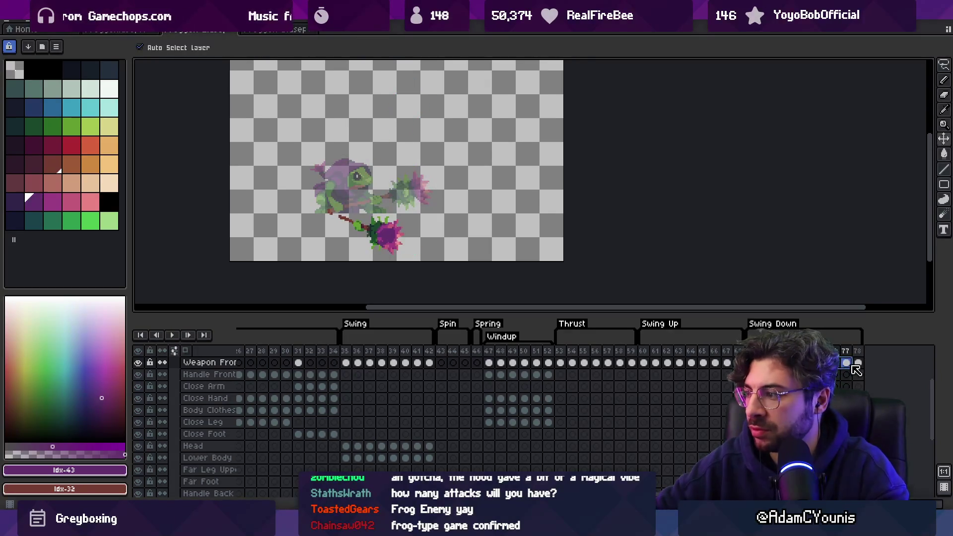
left_click(857, 363)
key("Return")
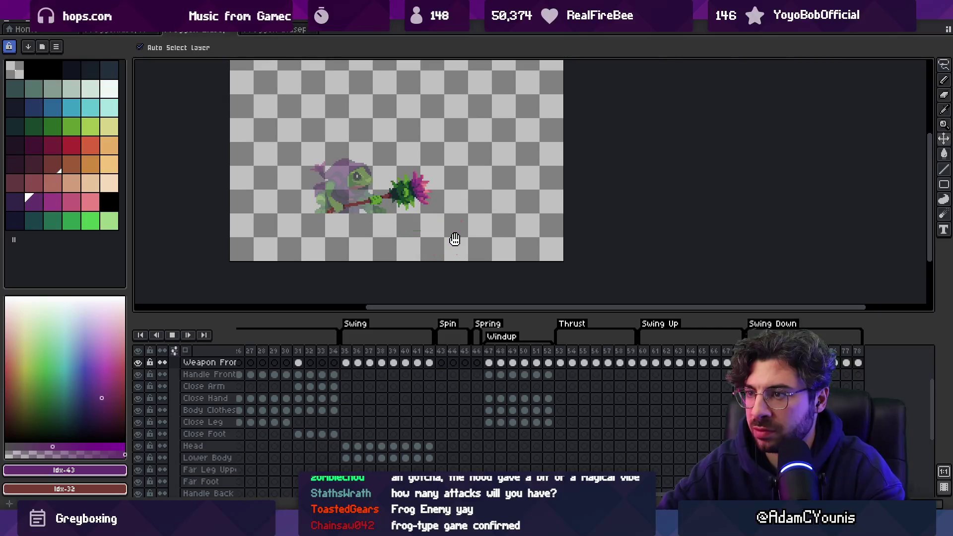
key("Return")
Shift the raised staff head lower on frame 78 and replay to check the pose
key("Right")
key("Left")
key("Right")
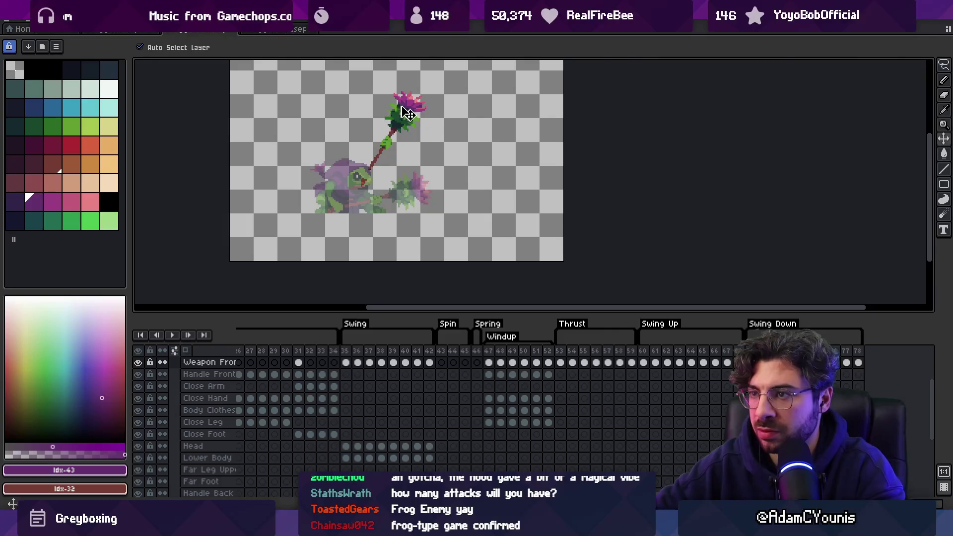
left_click_drag(402, 106, 404, 129)
key("Return")
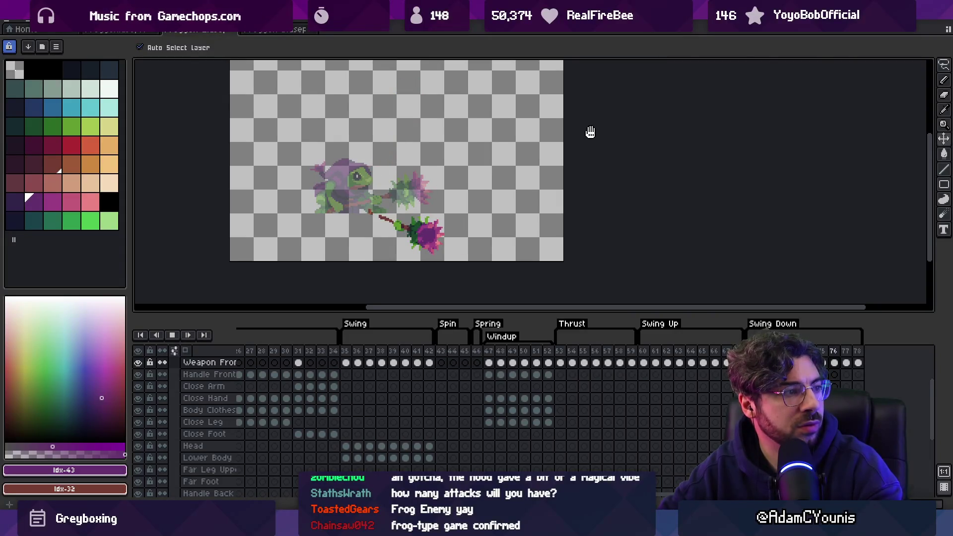
key("Return")
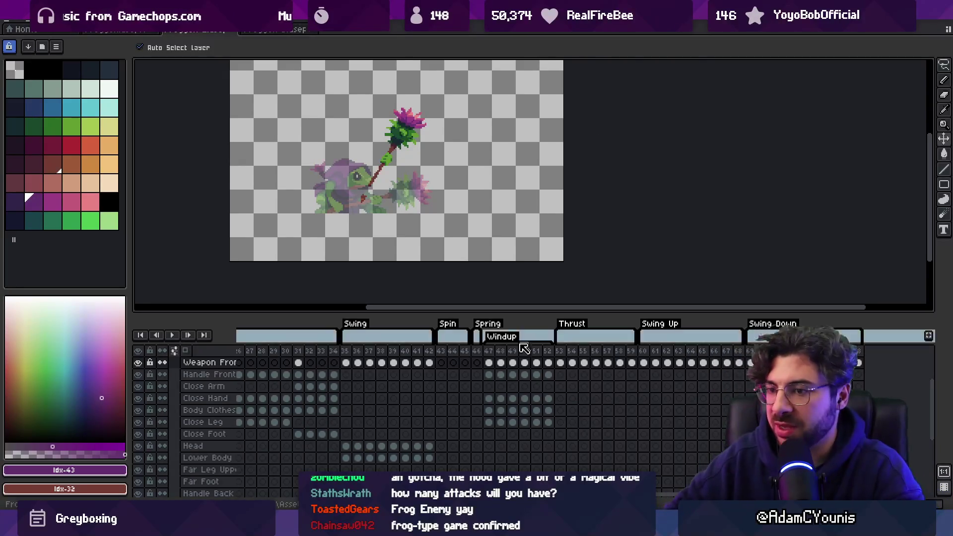
mouse_move(588, 402)
left_mouse_down()
mouse_move(620, 413)
mouse_move(646, 403)
mouse_move(579, 403)
left_mouse_up()
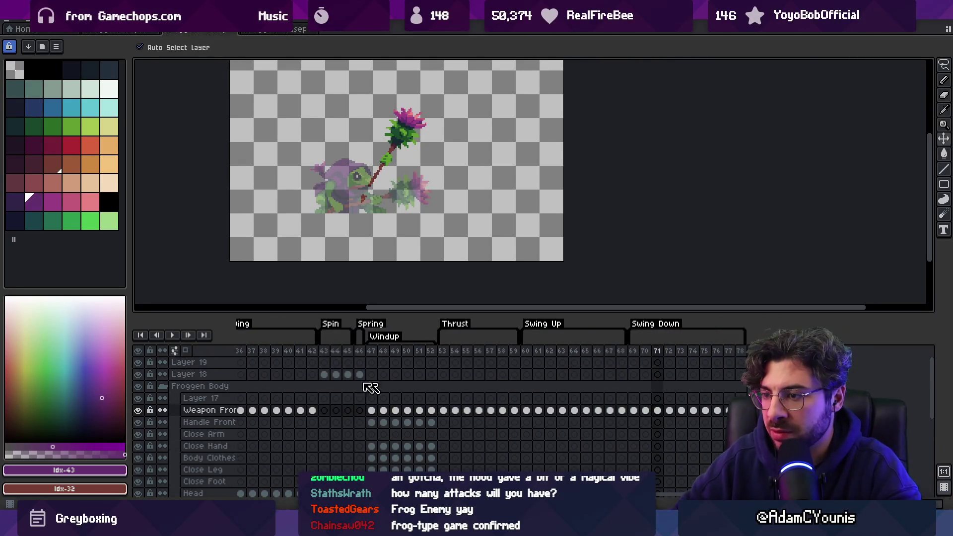
left_click(325, 354)
mouse_move(330, 361)
left_mouse_down()
mouse_move(394, 392)
mouse_move(255, 428)
left_mouse_up()
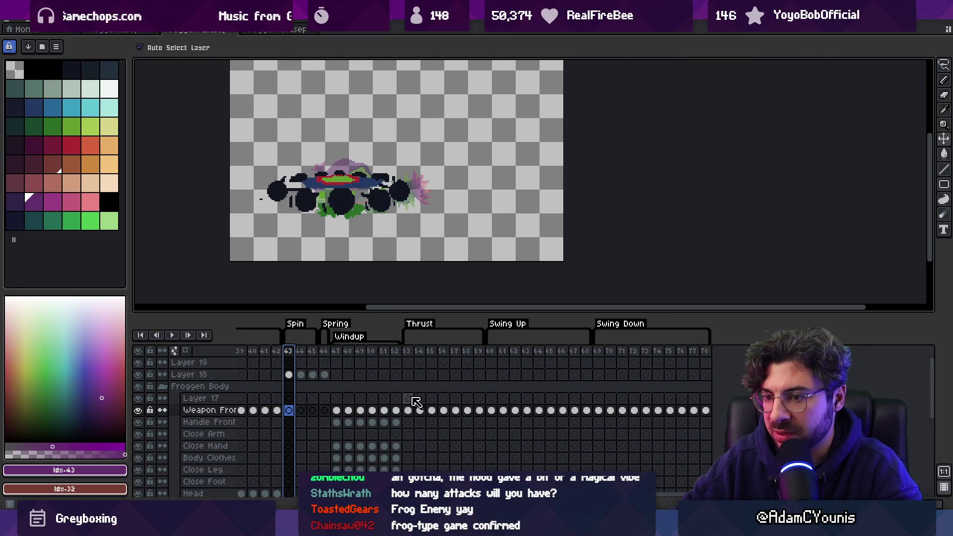
mouse_move(313, 374)
left_mouse_down()
mouse_move(744, 361)
mouse_move(243, 361)
mouse_move(640, 359)
mouse_move(602, 358)
left_mouse_up()
left_click(476, 180)
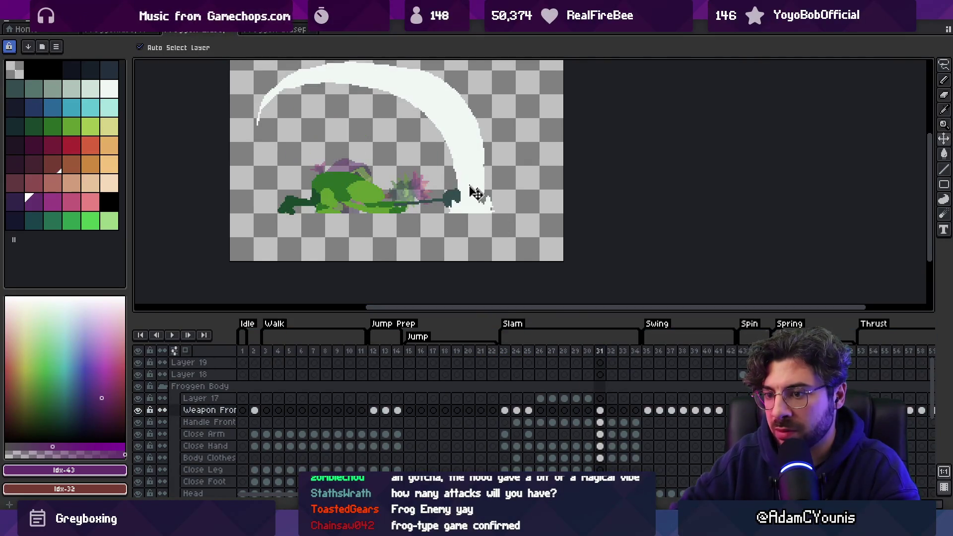
key("End")
left_click_drag(246, 361, 242, 354)
left_click(254, 329)
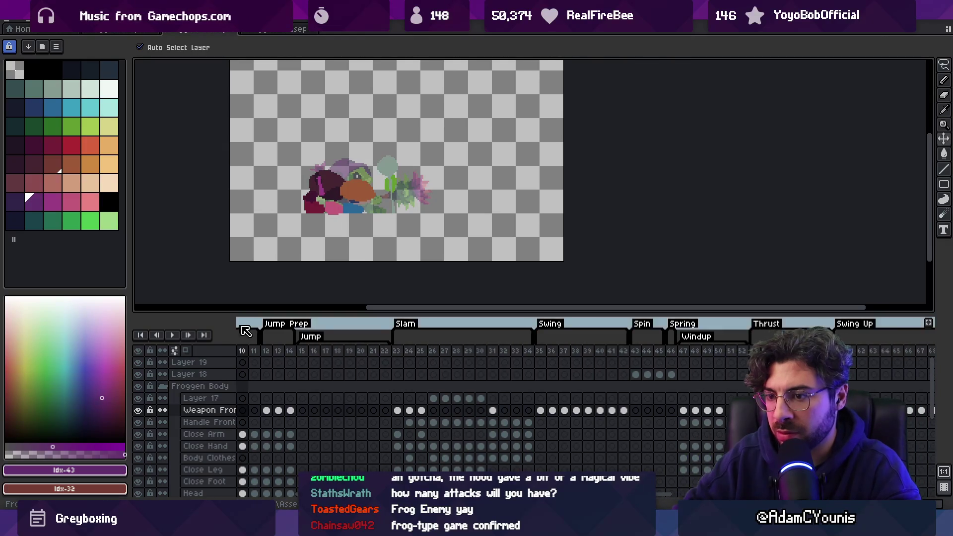
mouse_move(681, 415)
left_mouse_down()
mouse_move(498, 409)
mouse_move(528, 432)
left_mouse_up()
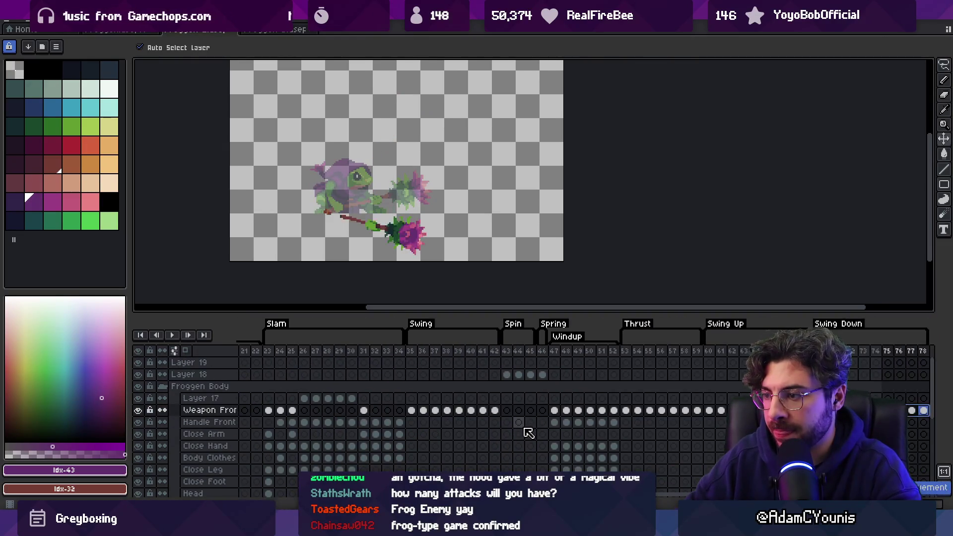
scroll(534, 428, "right", 5)
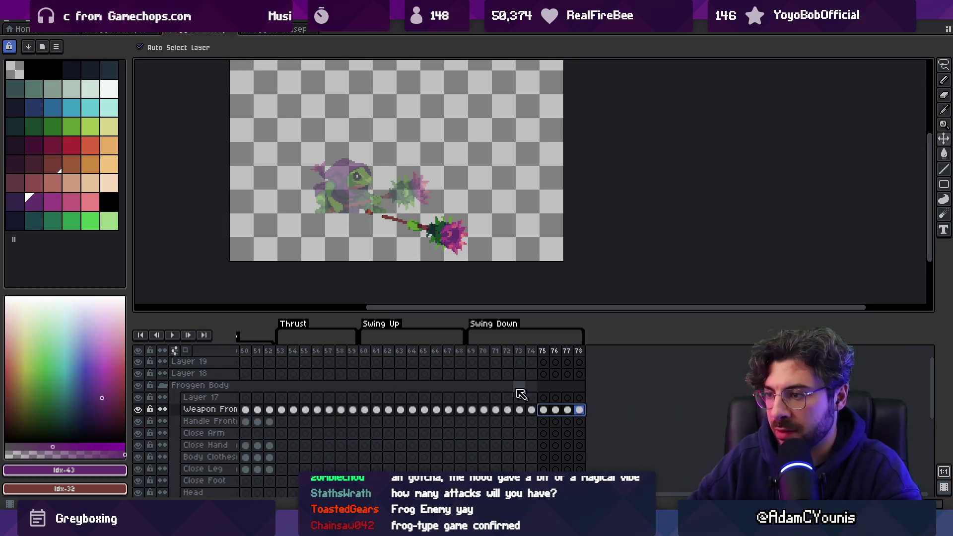
Add a new layer named Smear above Layer 18 with 42% opacity
left_click(209, 377)
key("shift+n")
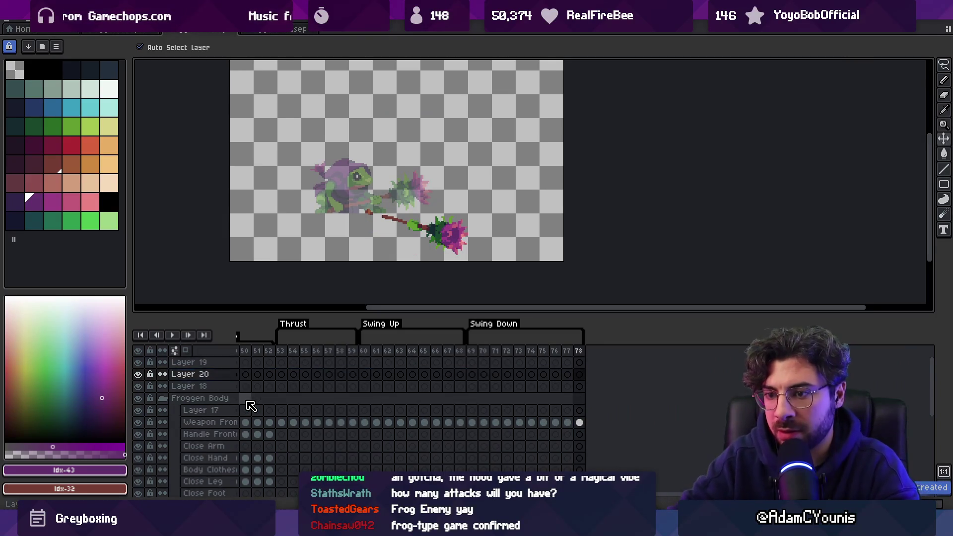
double_click(232, 376)
type("Smear")
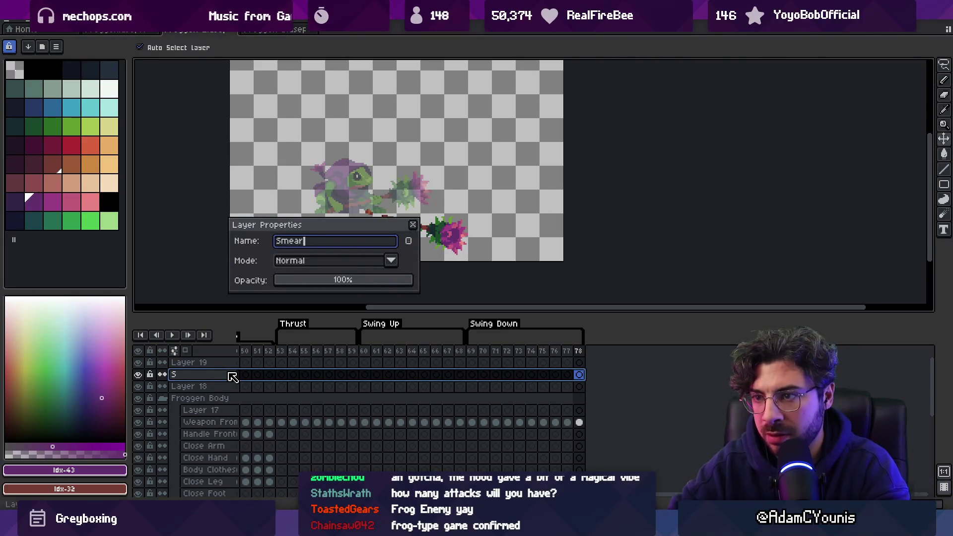
key("Return")
double_click(215, 377)
left_click(331, 281)
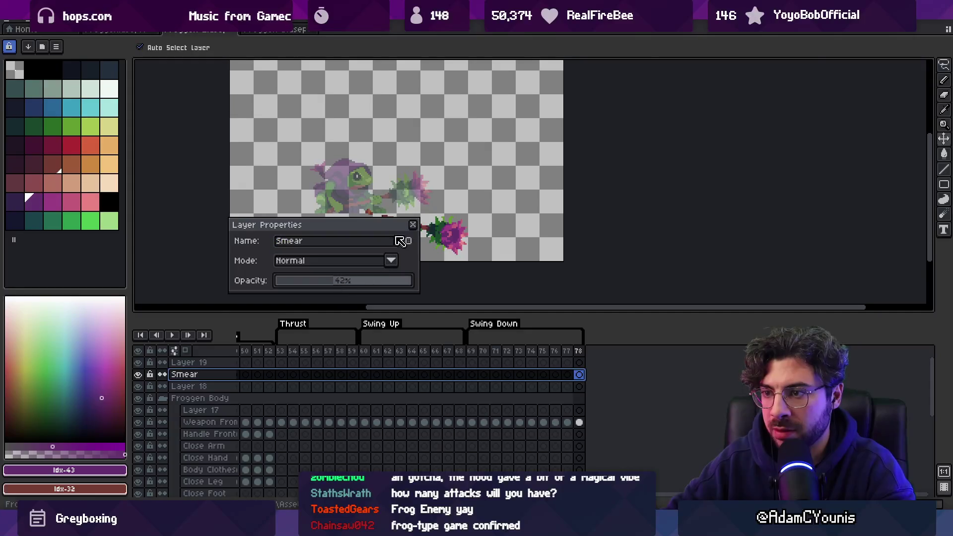
left_click(414, 226)
Go to frame 75 on the Smear layer with the pencil and a near-white colour
left_click_drag(495, 375, 544, 375)
key("b")
left_click(109, 89)
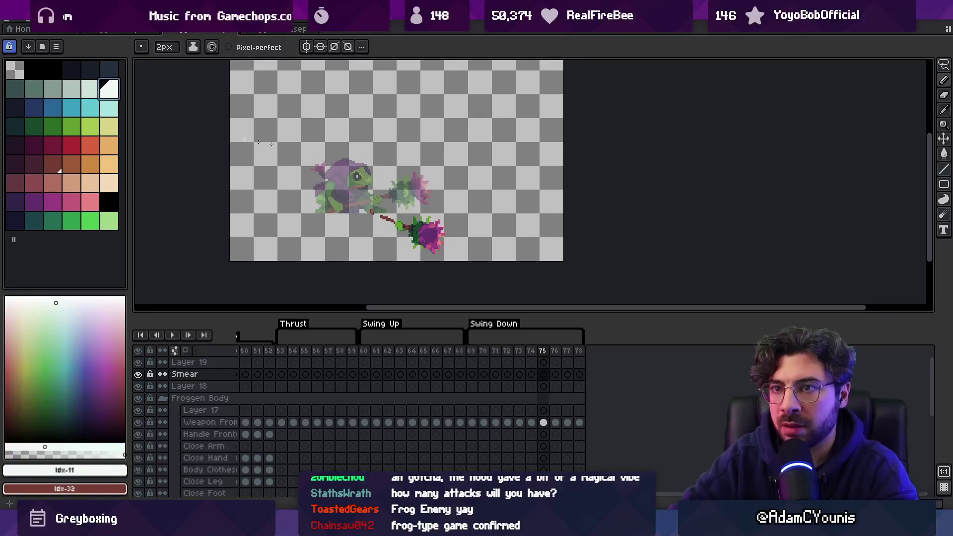
Turn on onion skinning and paint a white smear arc beside the staff on frame 64
left_click(185, 351)
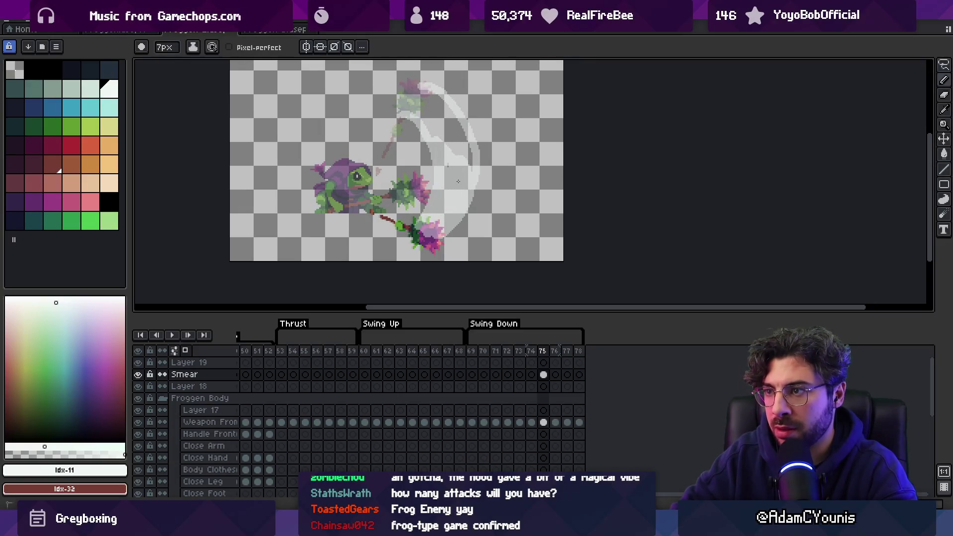
key("e")
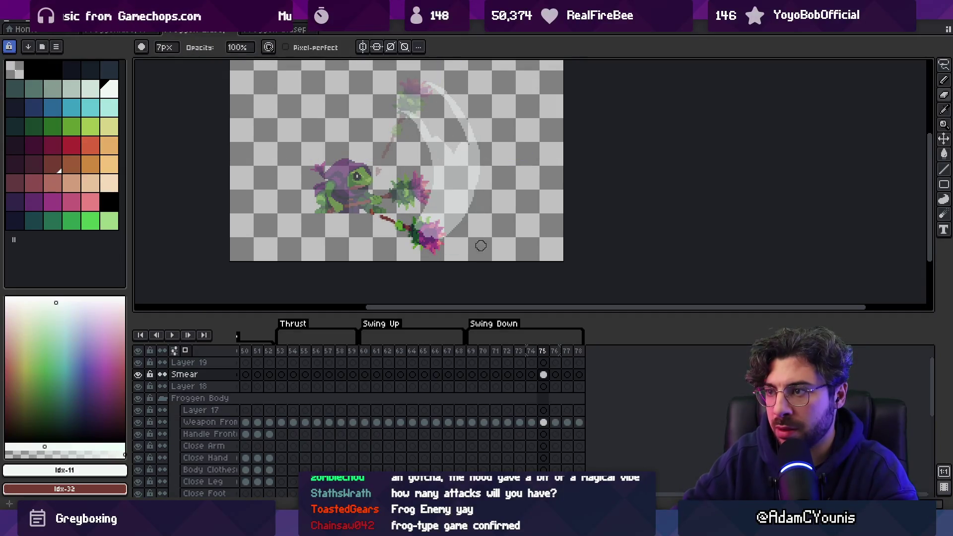
key("b")
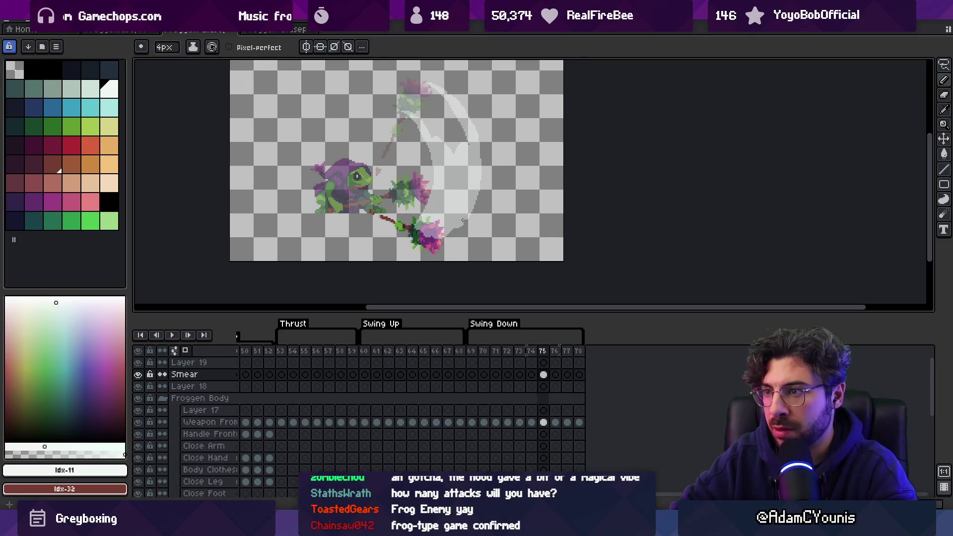
left_click_drag(454, 238, 441, 241)
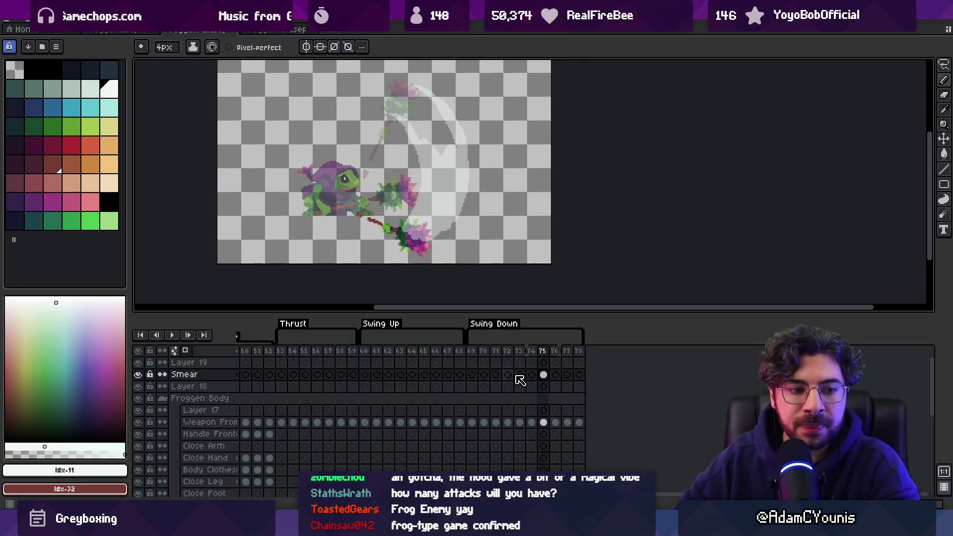
mouse_move(531, 357)
left_mouse_down()
mouse_move(394, 353)
mouse_move(426, 351)
mouse_move(393, 357)
mouse_move(412, 357)
left_mouse_up()
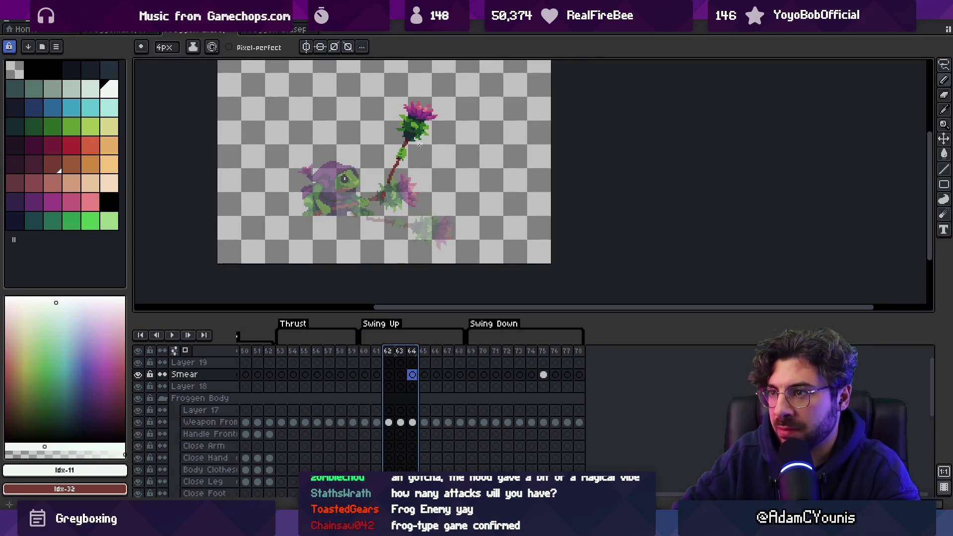
left_click_drag(420, 144, 423, 185)
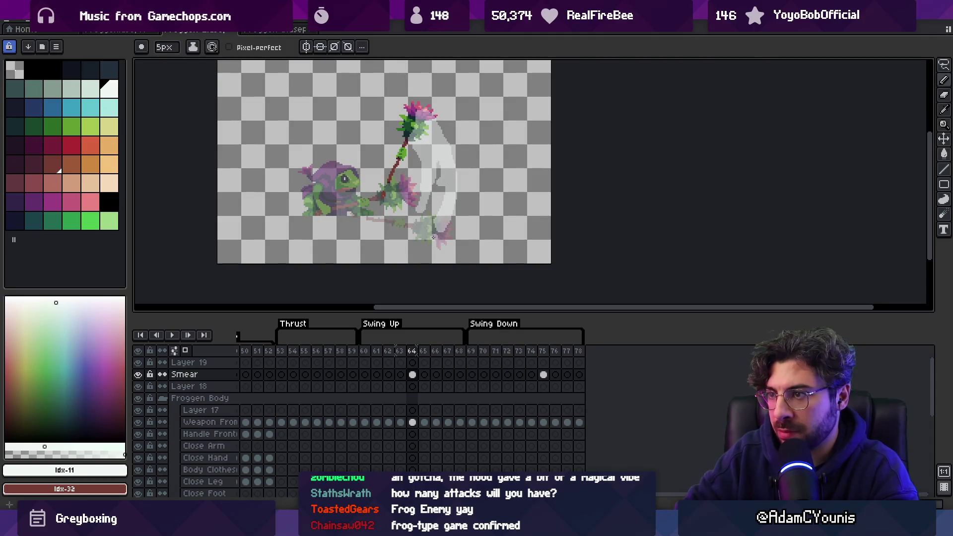
Paint a light smear trail along the thrusting staff on Thrust frame 57
key("b")
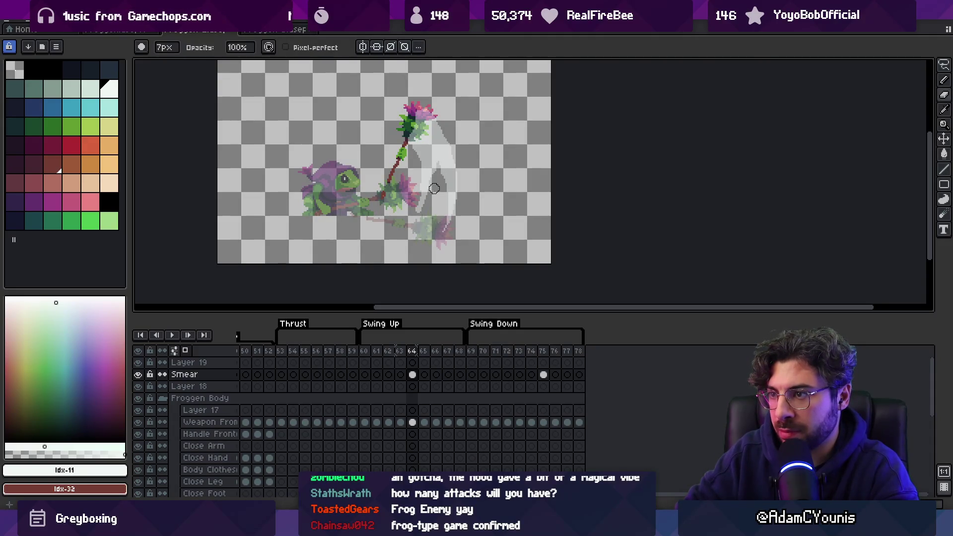
key("e")
key("b")
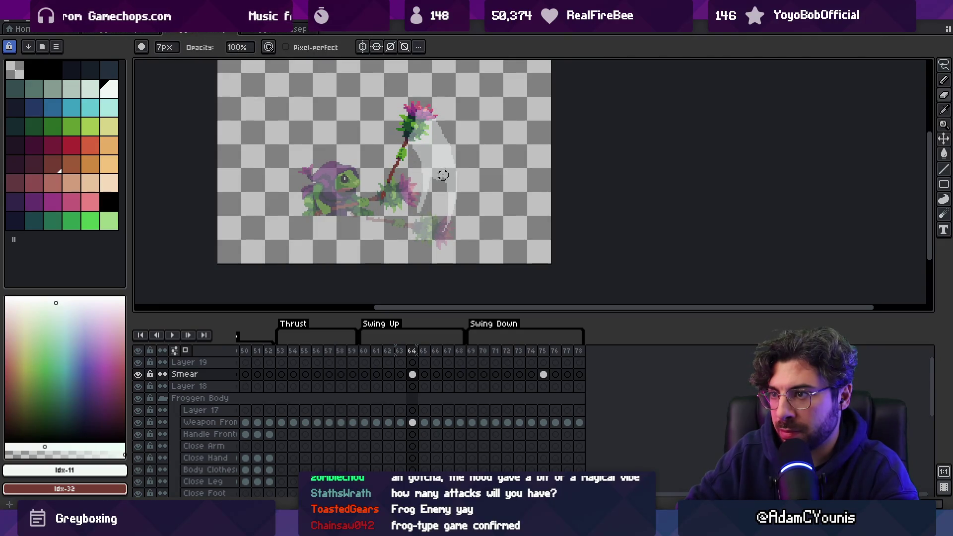
left_click_drag(304, 351, 335, 357)
key("e")
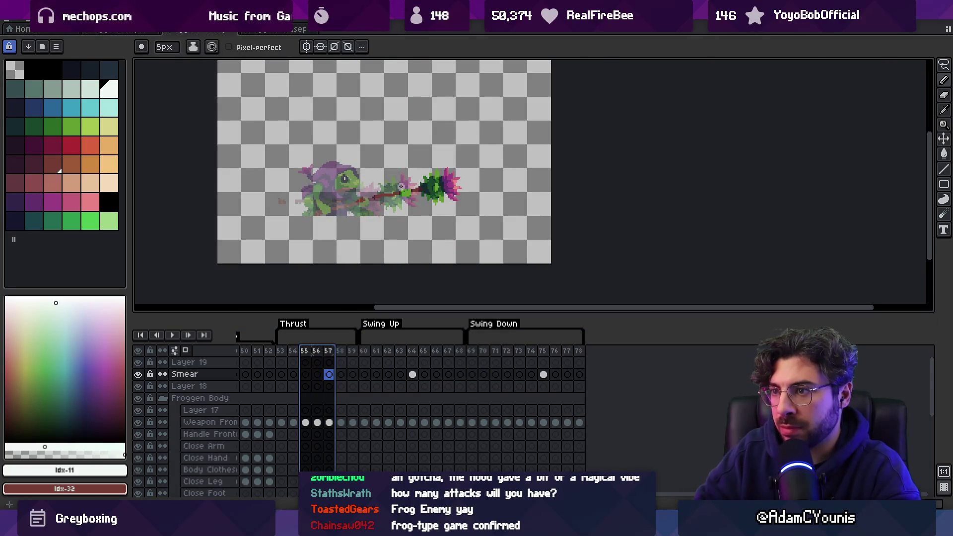
left_click_drag(370, 188, 422, 186)
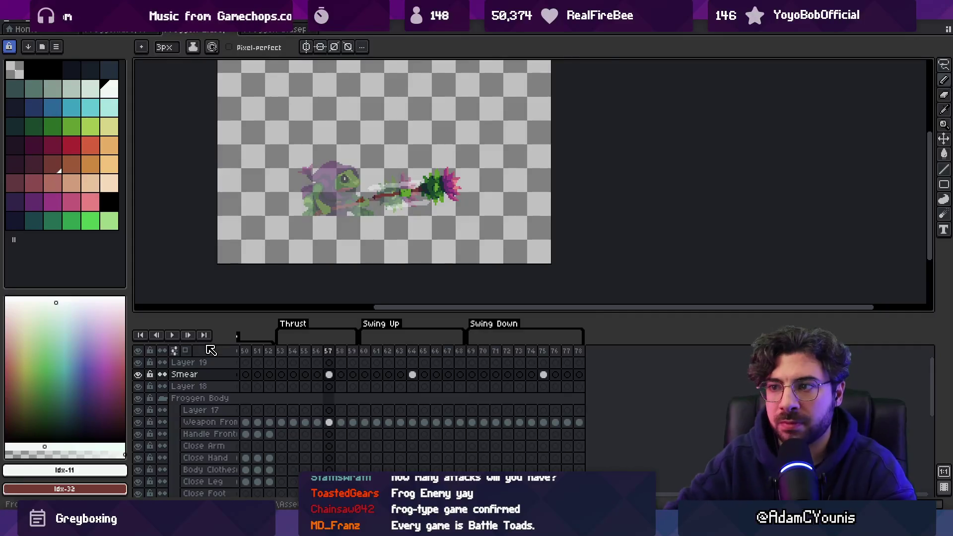
key("Return")
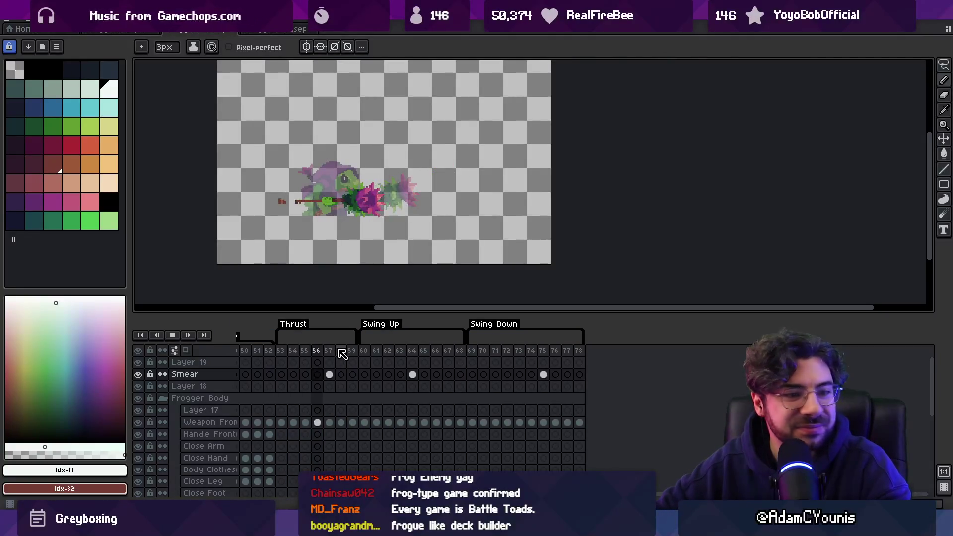
left_click(375, 356)
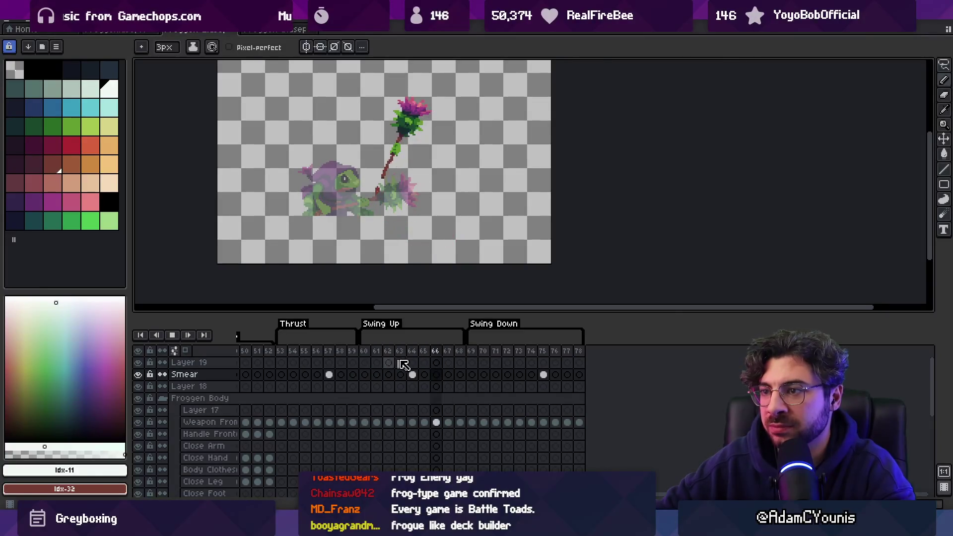
left_click(471, 355)
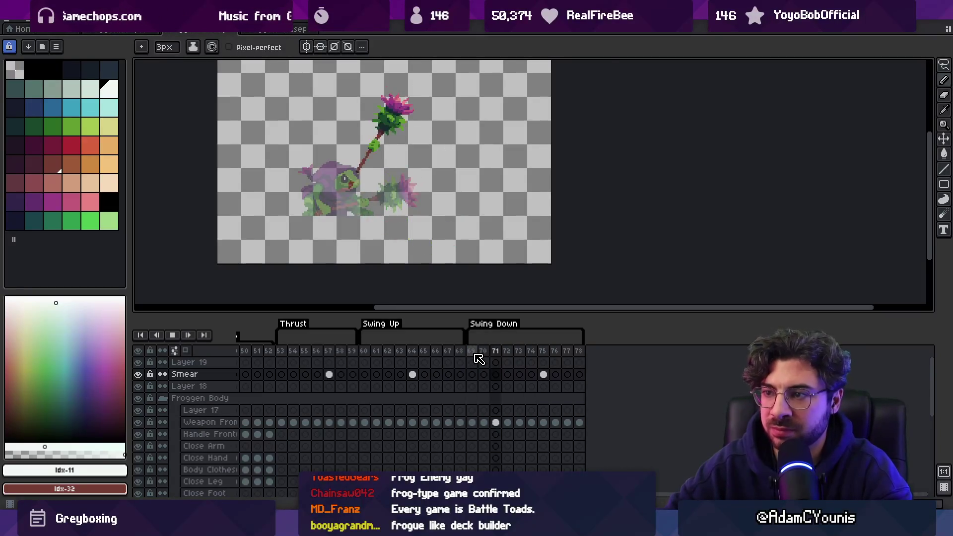
key("Return")
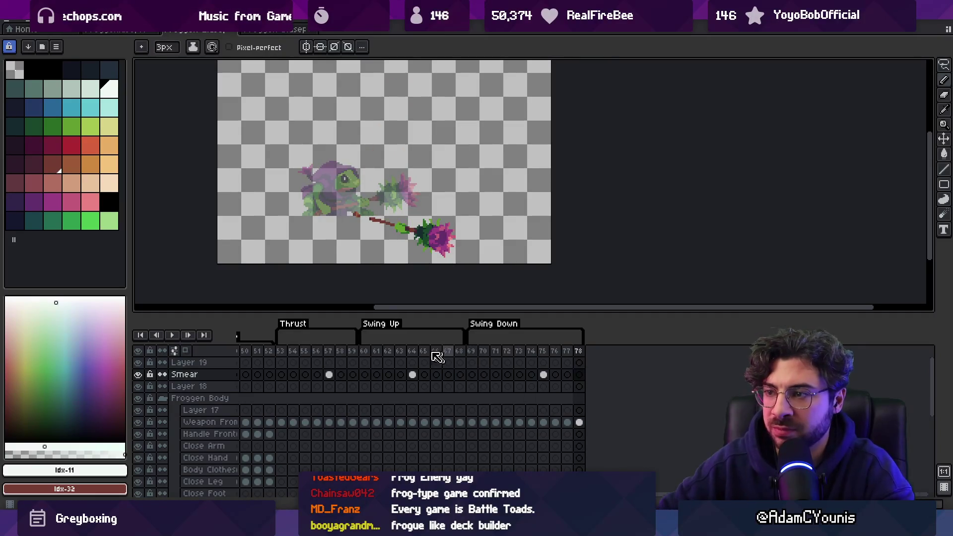
scroll(451, 240, "up", 2)
left_click(440, 226, "ctrl")
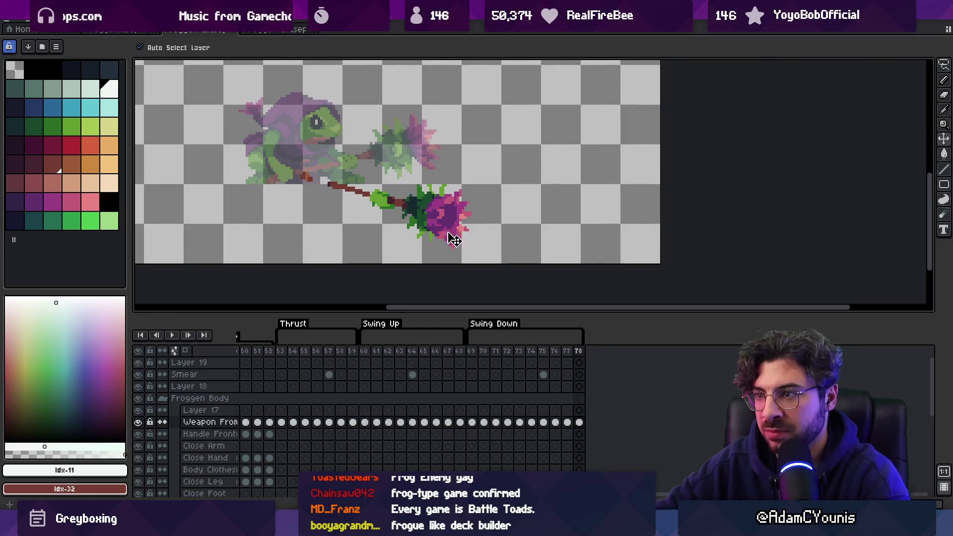
Nudge the frame 78 staff slightly up and left, comparing it with frame 77
left_click_drag(453, 238, 433, 231)
key("comma")
key("comma")
key("period")
key("period")
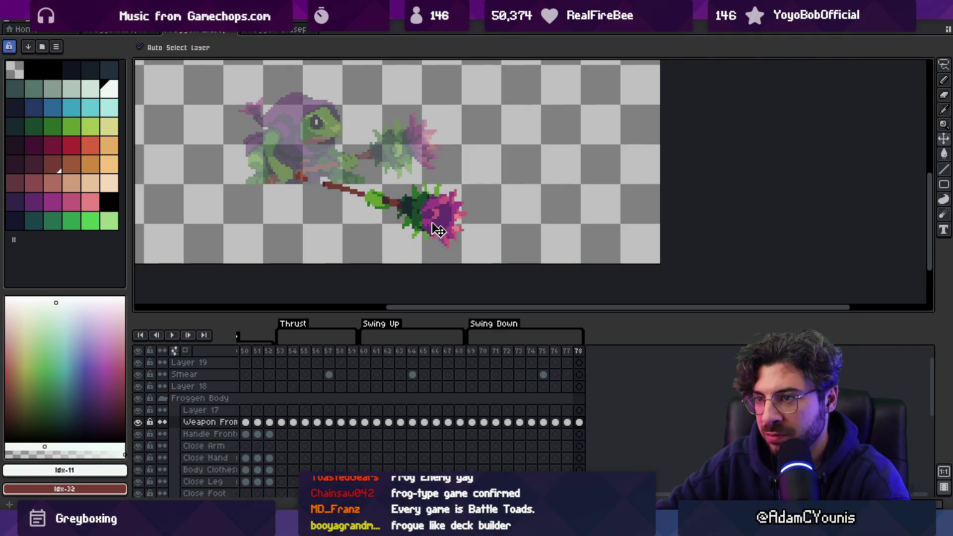
key("period")
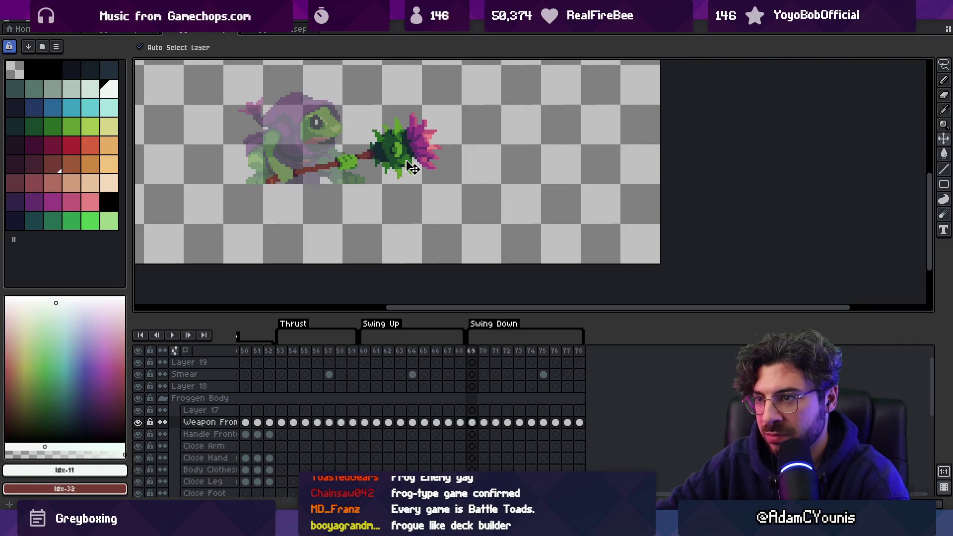
key("period")
key("period")
key("period")
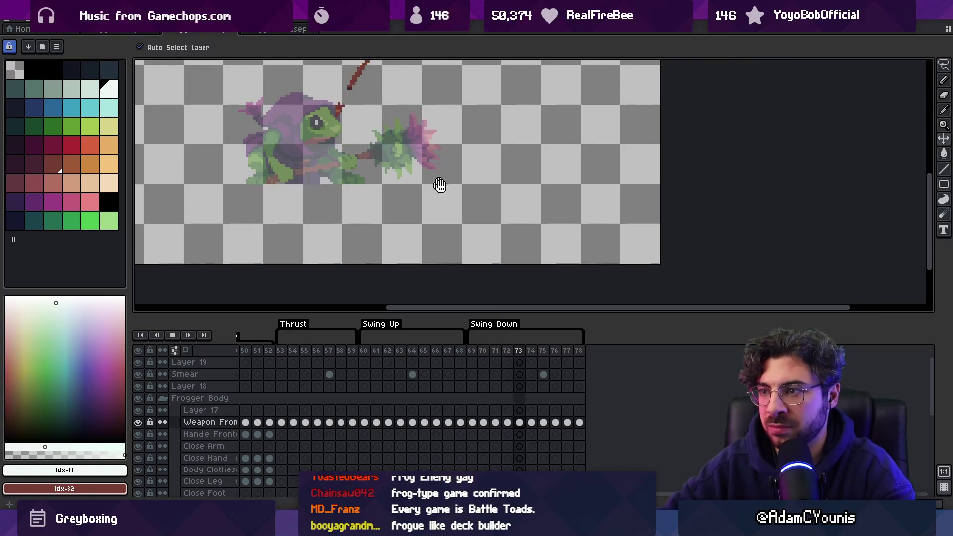
Zoom in and replay the animation, then go to frame 60 and select Layer 1
key("z")
scroll(453, 215, "down", 2)
scroll(453, 214, "down", 1)
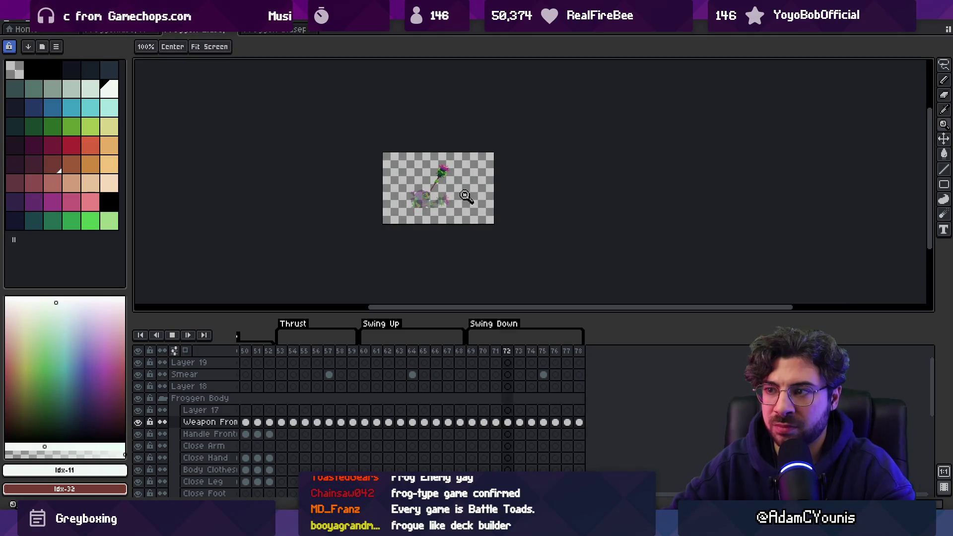
scroll(459, 199, "up", 1)
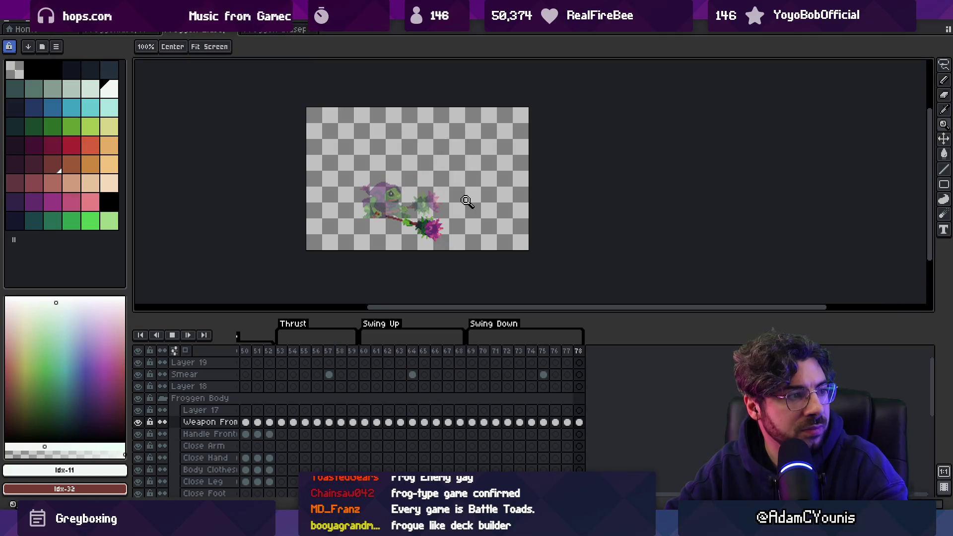
key("Return")
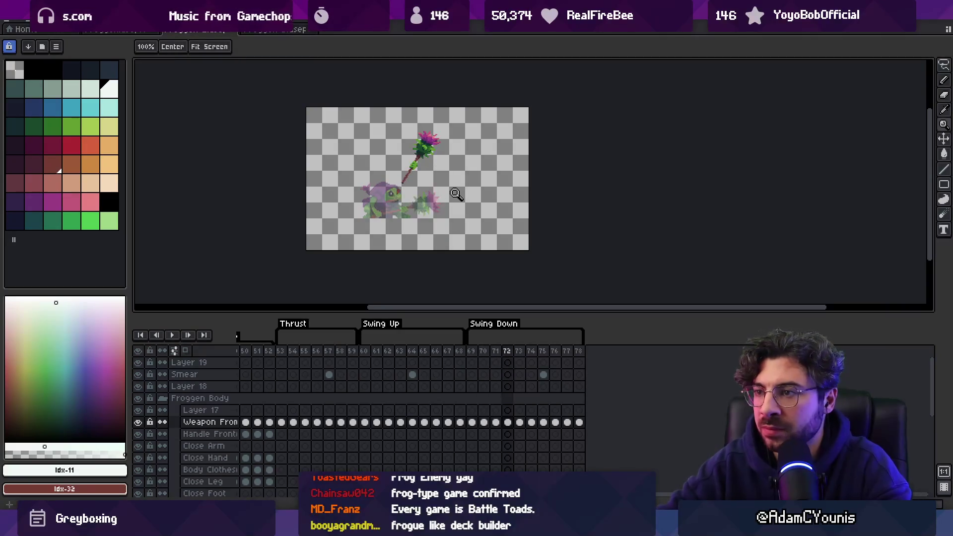
key("Return")
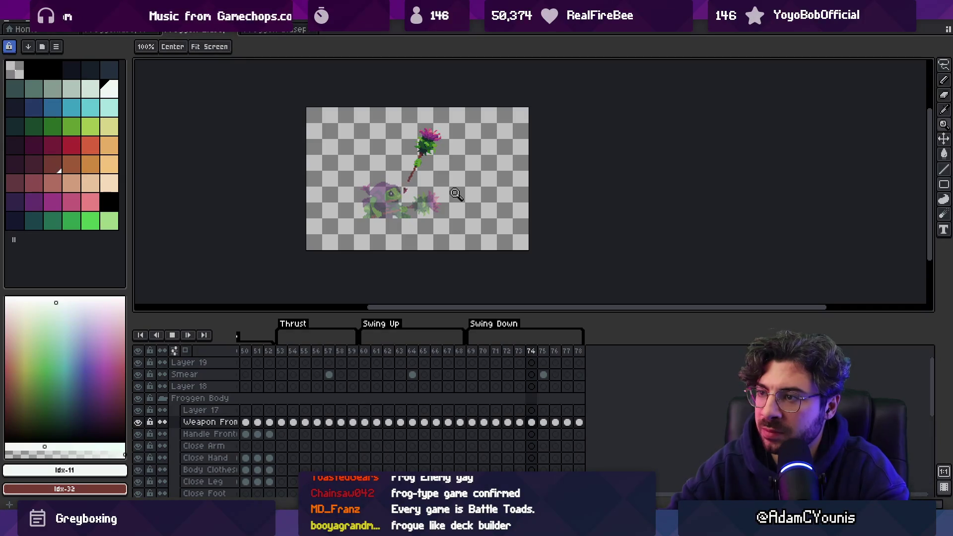
left_click(368, 352)
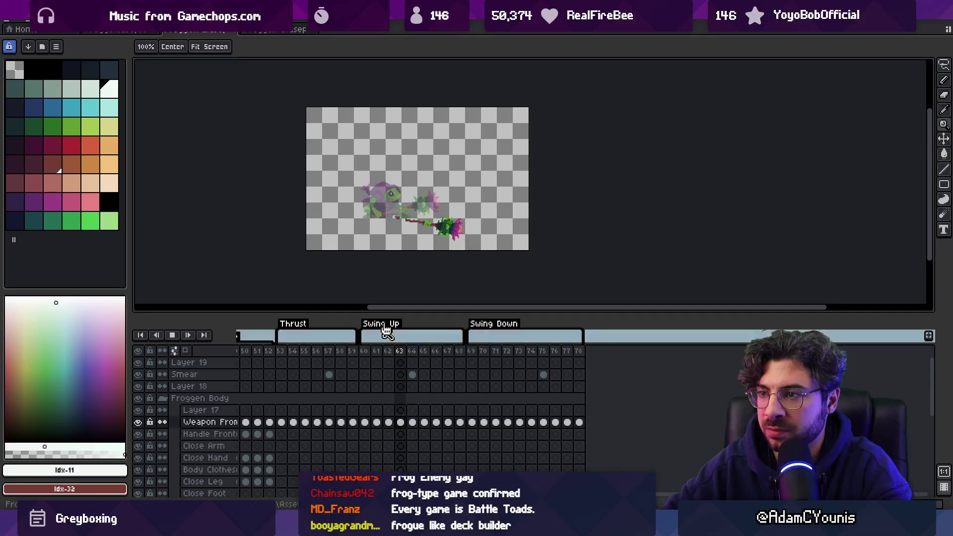
left_click(384, 213)
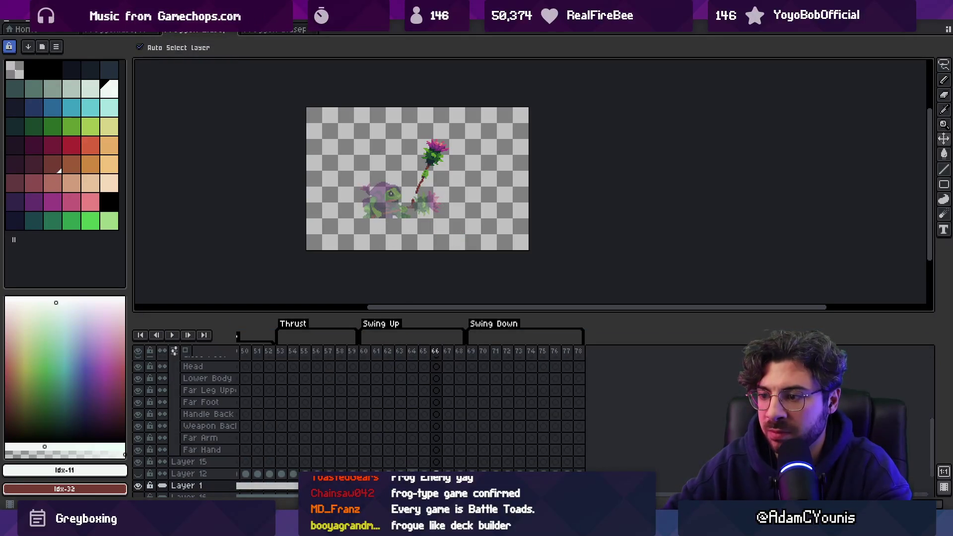
scroll(424, 427, "up", 10)
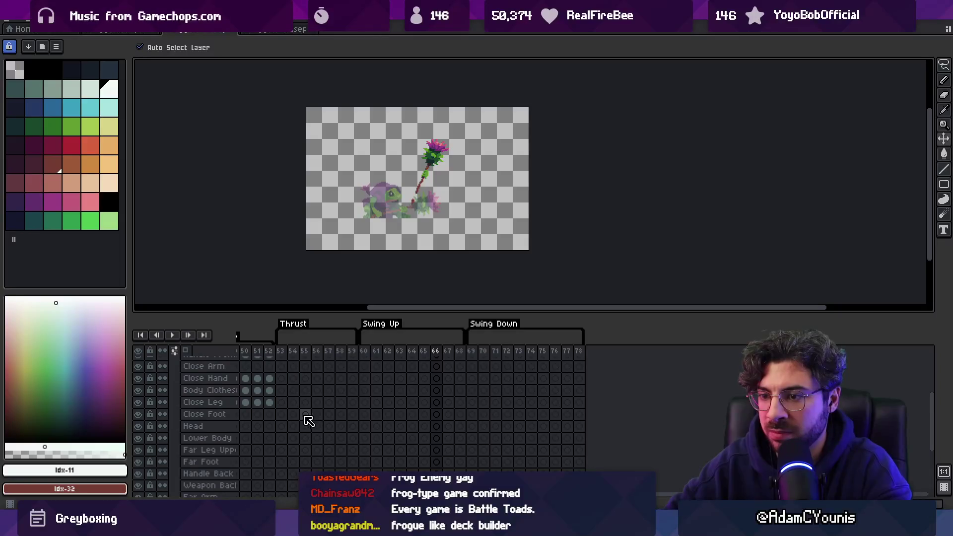
Select Layer 15's cels from frame 53 to 78, unlink them, then link the range into one cel
mouse_move(305, 419)
left_mouse_down()
mouse_move(449, 434)
mouse_move(478, 463)
mouse_move(400, 440)
mouse_move(362, 383)
mouse_move(363, 361)
mouse_move(432, 377)
mouse_move(949, 350)
mouse_move(807, 317)
mouse_move(505, 338)
left_mouse_up()
left_click(491, 452)
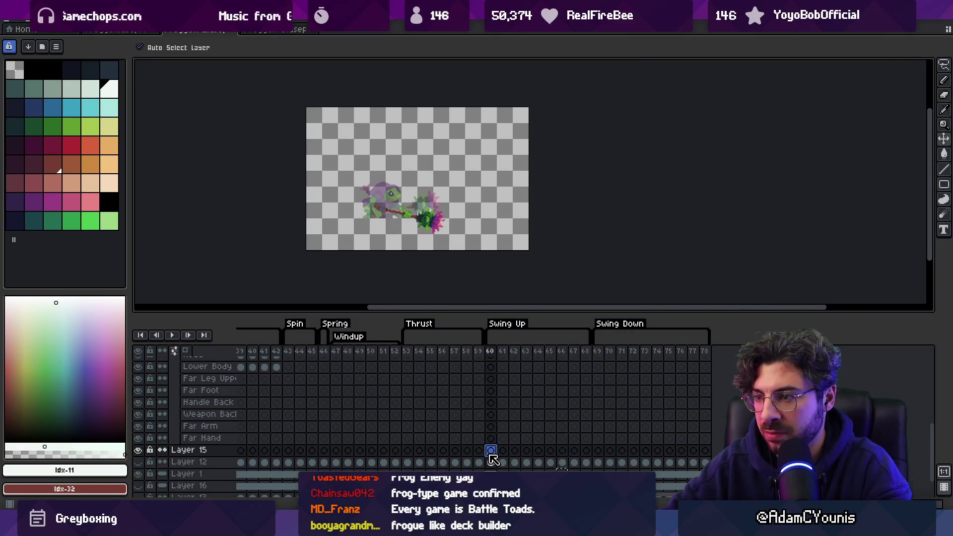
left_click(408, 451)
left_click_drag(695, 452, 408, 451)
right_click(408, 450)
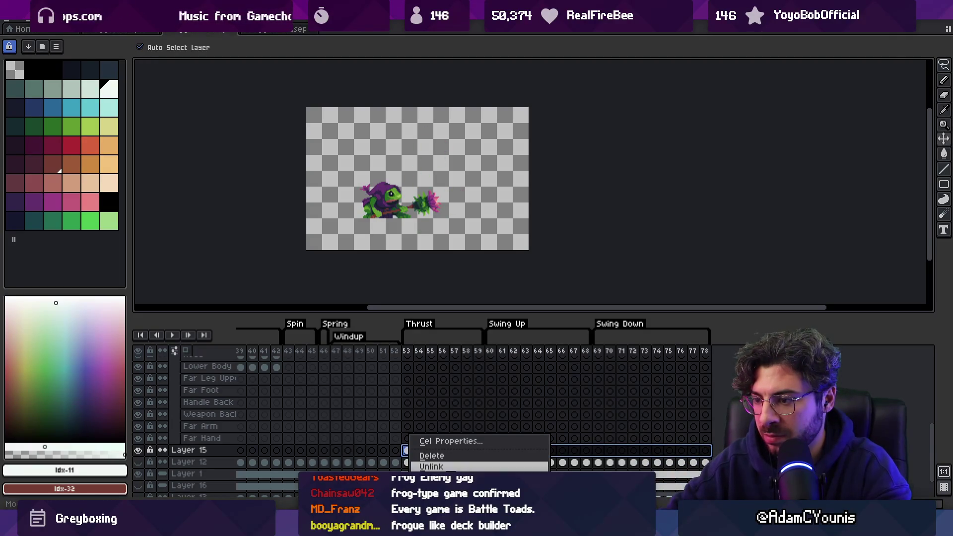
left_click(431, 467)
right_click(407, 450)
left_click(431, 467)
mouse_move(413, 361)
left_mouse_down()
mouse_move(692, 361)
mouse_move(417, 354)
left_mouse_up()
key("ctrl+z")
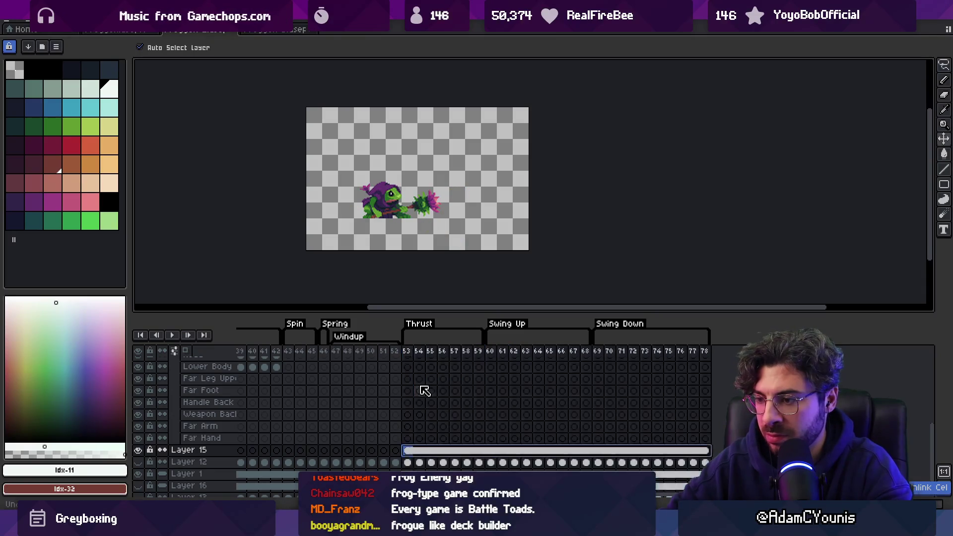
Check Layer 15's frames, then select Layer 1 and hide its faded ghost weapon
key("ctrl+z")
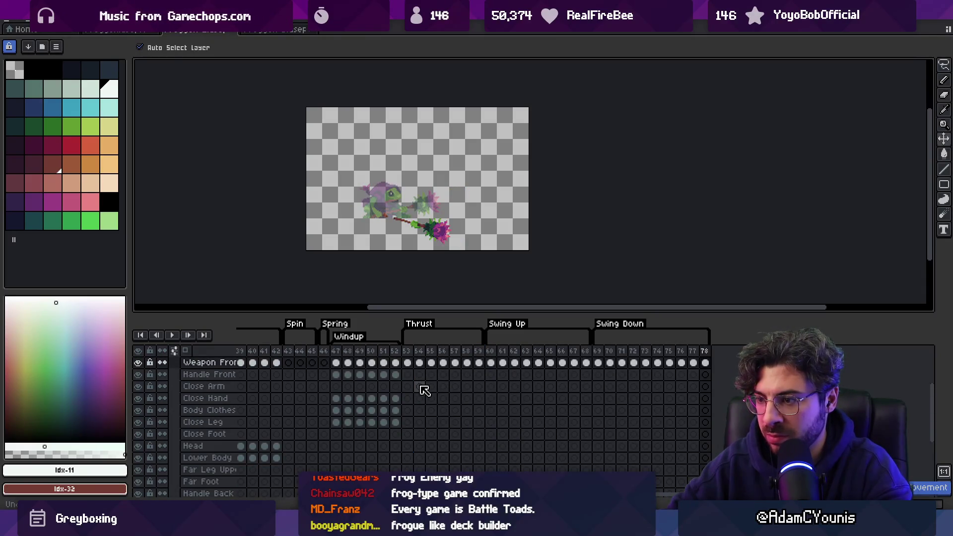
scroll(438, 416, "up", 2)
key("ctrl+y")
key("ctrl+y")
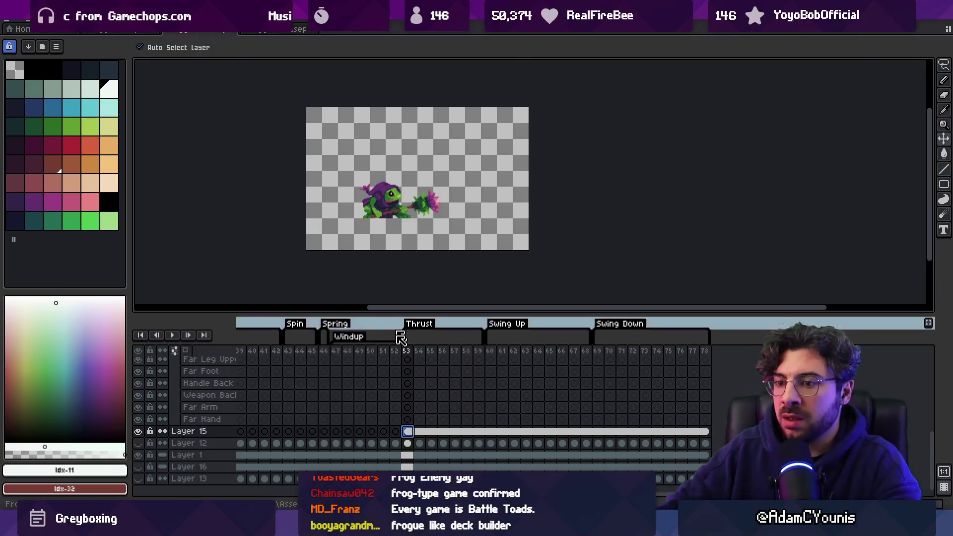
scroll(477, 212, "up", 3)
key("b")
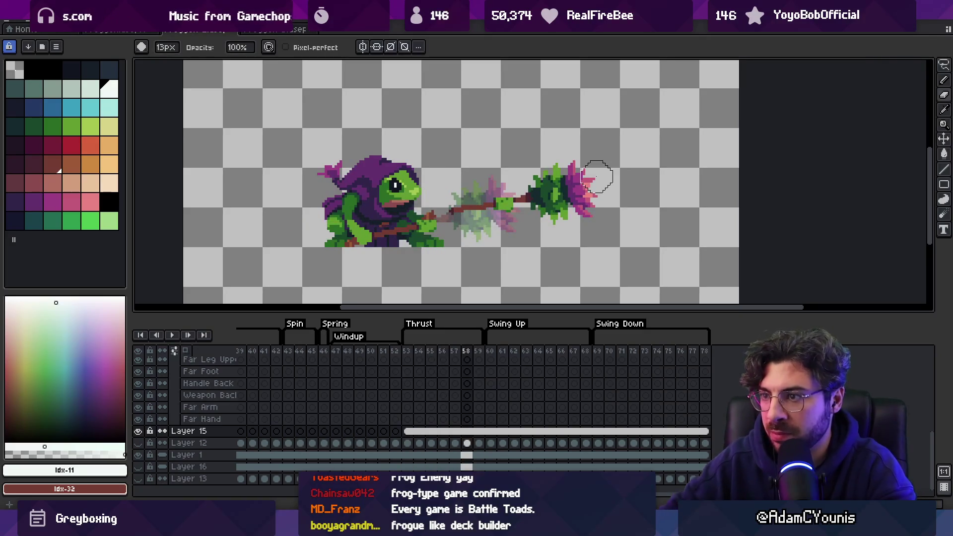
key("v")
left_click(491, 222)
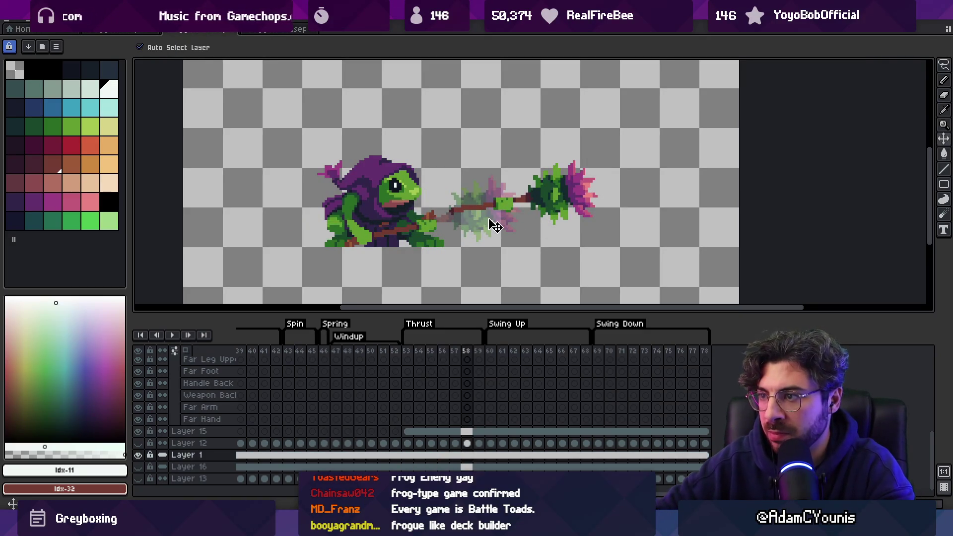
left_click(138, 455)
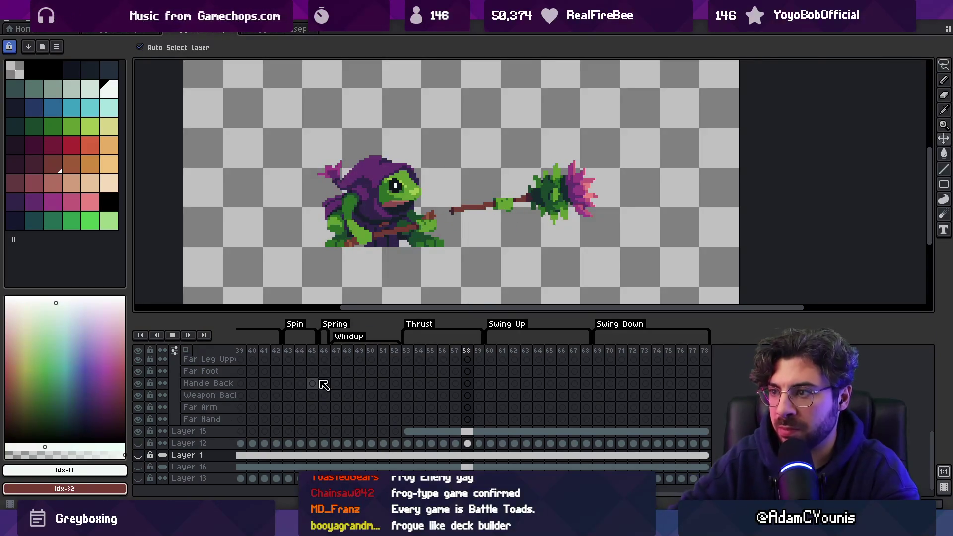
Zoom in and replay the animation to review the swings without the ghost weapon
key("z")
scroll(511, 208, "down", 3)
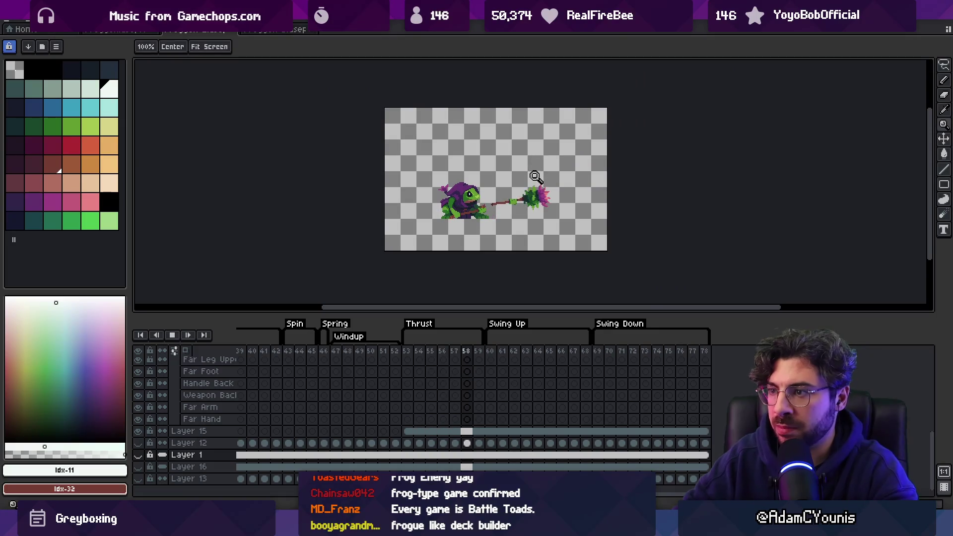
key("Return")
key("Return")
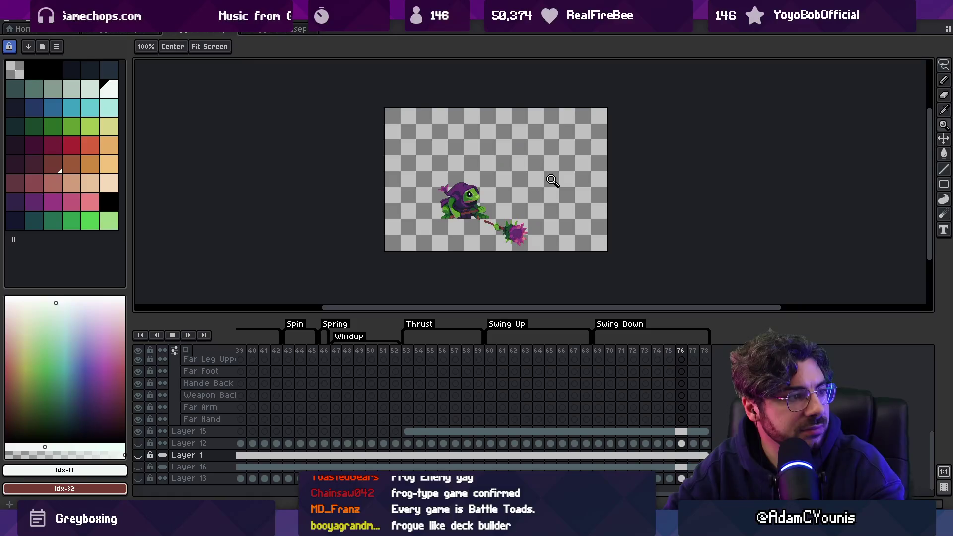
key("space")
key("m")
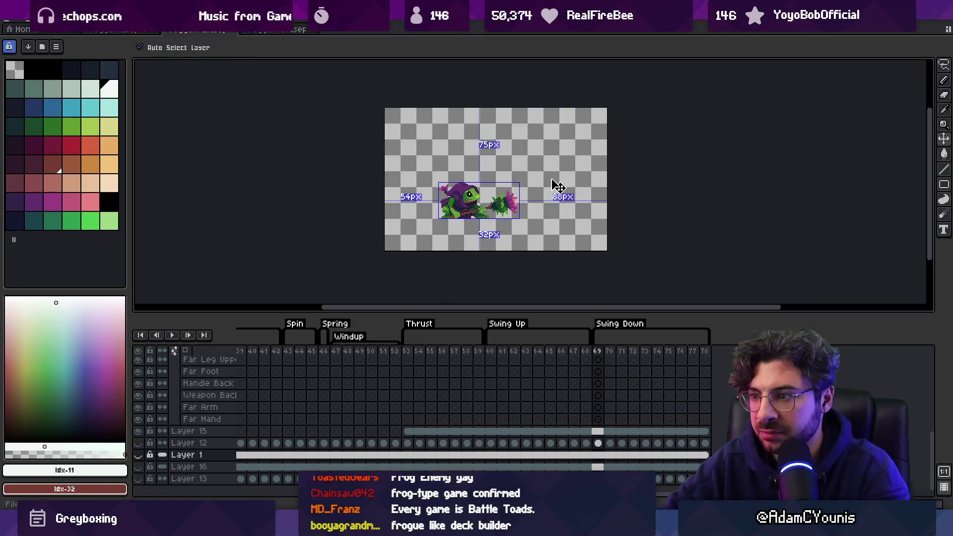
key("z")
key("space")
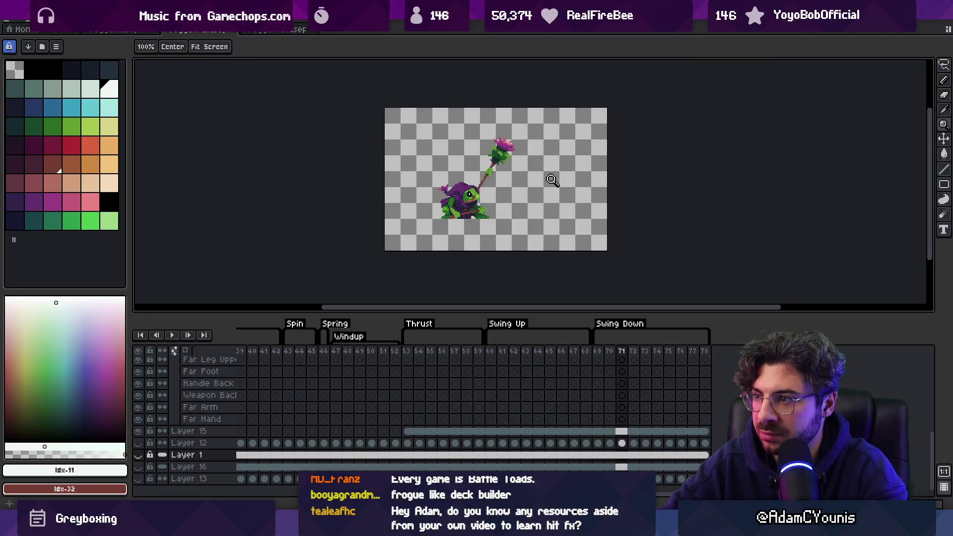
left_click(599, 351)
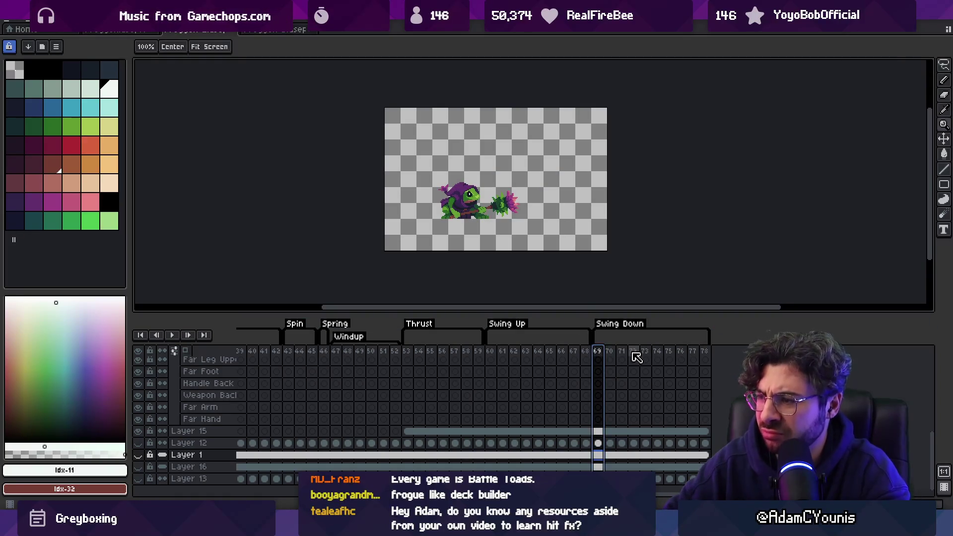
Delete frame 69 from Swing Down, replay, then select the Thrust frames and go to frame 61
key("alt+c")
key("Return")
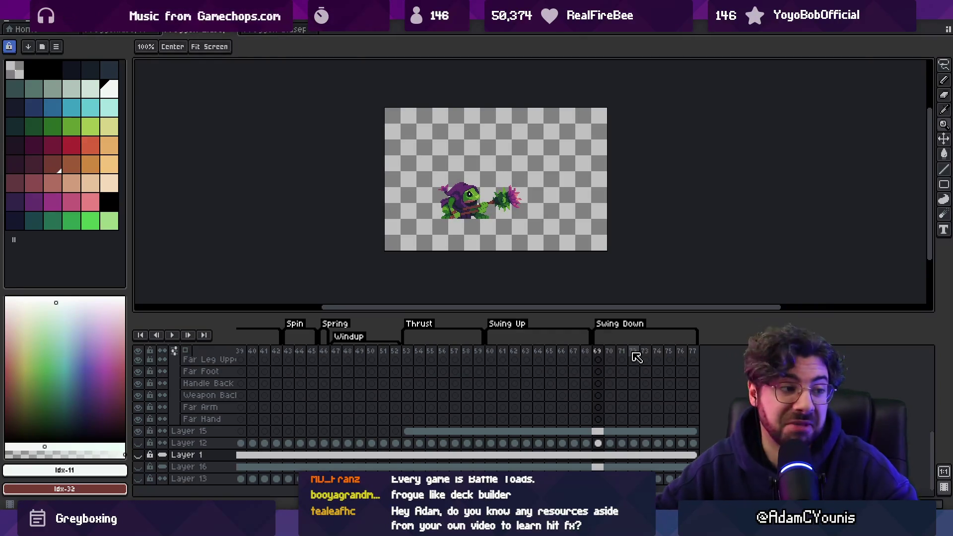
mouse_move(406, 353)
left_mouse_down()
mouse_move(676, 362)
mouse_move(451, 353)
mouse_move(539, 356)
mouse_move(491, 353)
mouse_move(517, 353)
mouse_move(502, 354)
left_mouse_up()
left_click(505, 248)
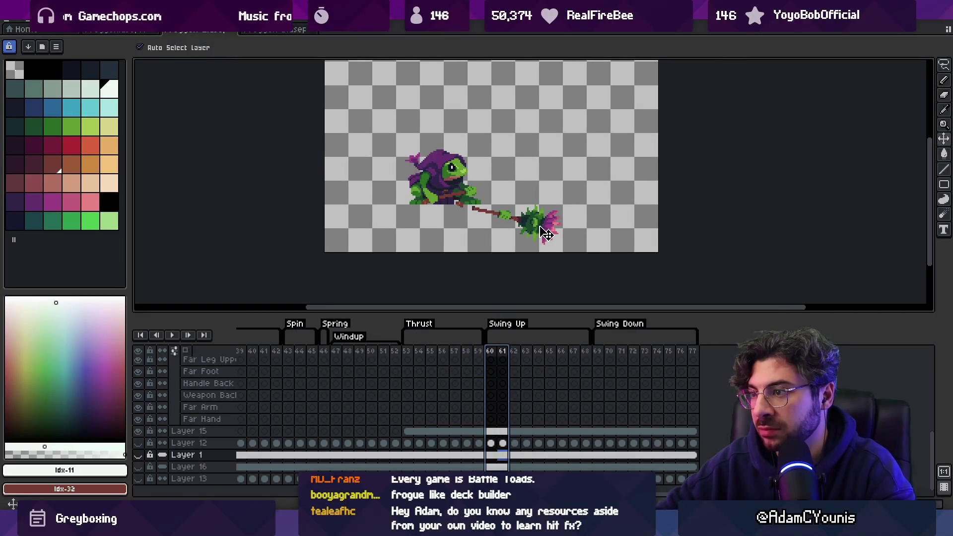
Rotate the selected weapon on frame 62 about -8.8° downward and commit it
key("m")
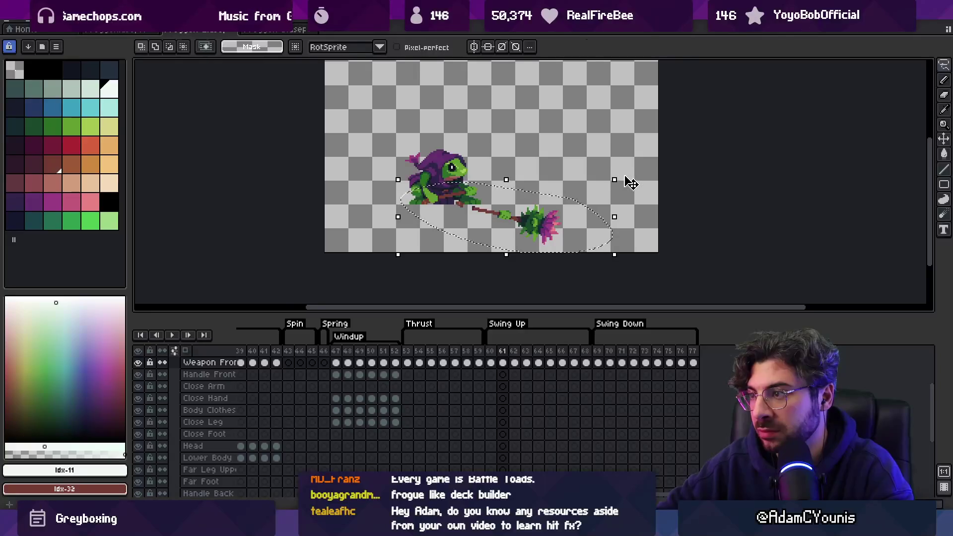
left_click_drag(630, 183, 625, 197)
left_click_drag(586, 234, 574, 238)
key("Return")
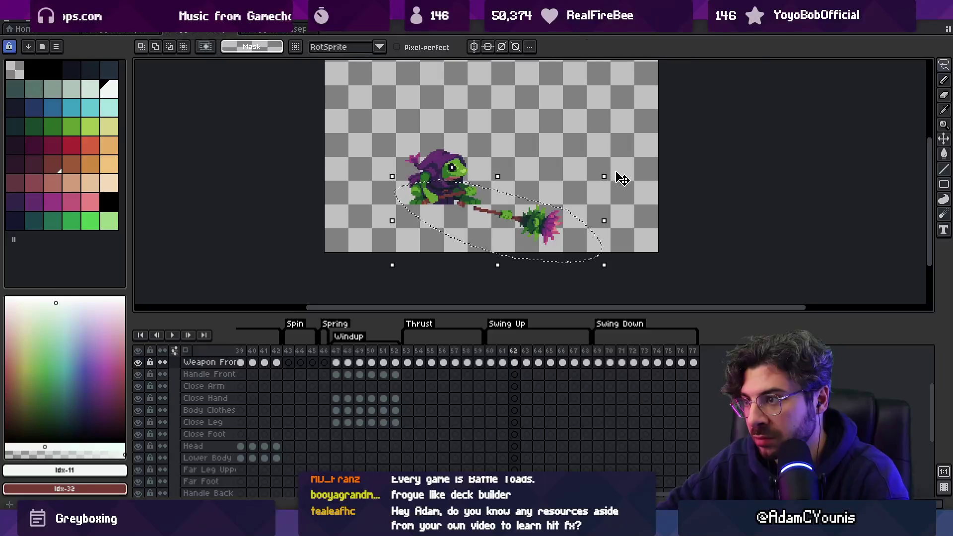
left_click_drag(623, 179, 613, 192)
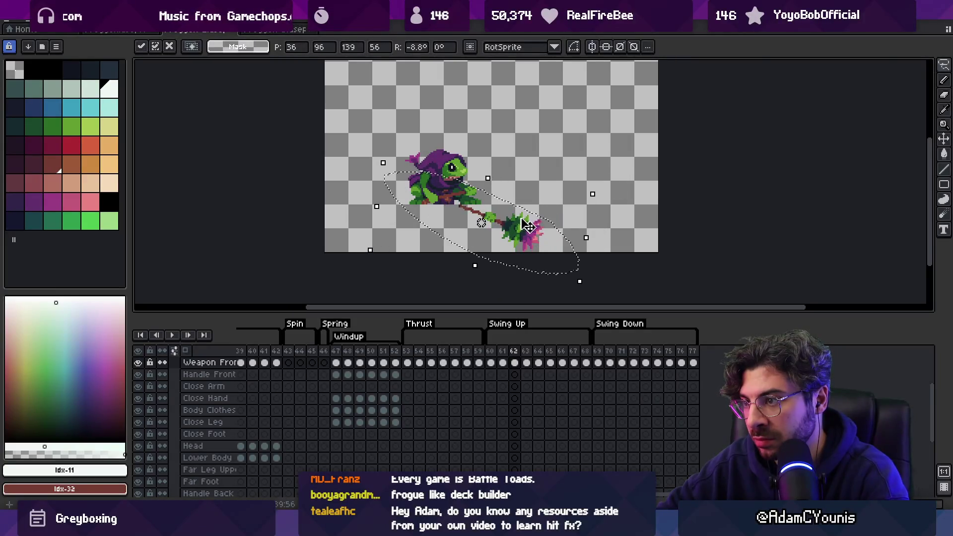
key("Return")
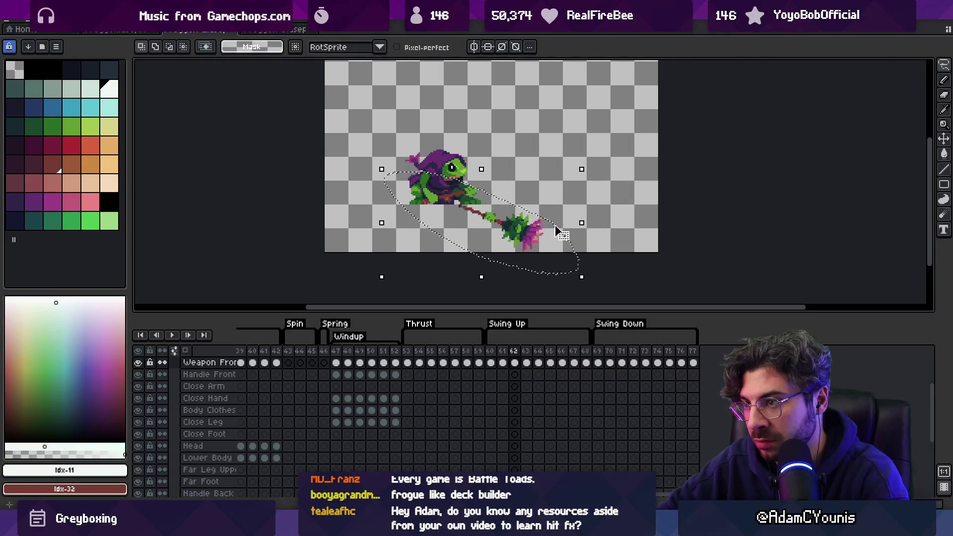
Compare frames 62–64, replay the swing, and reposition the weapon on frame 63
key("Right")
key("Left")
key("Left")
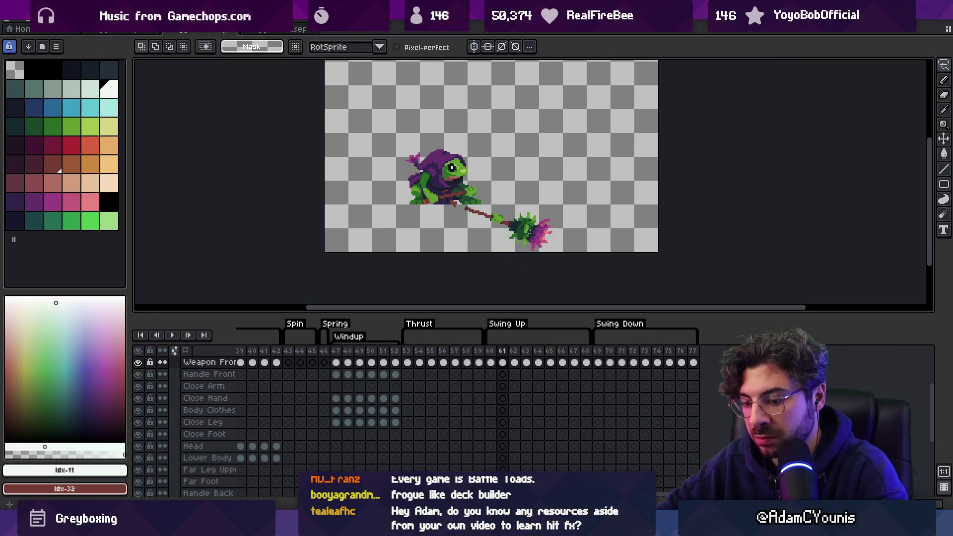
key("v")
key("Left")
key("Right")
key("Right")
key("Right")
key("Left")
key("Right")
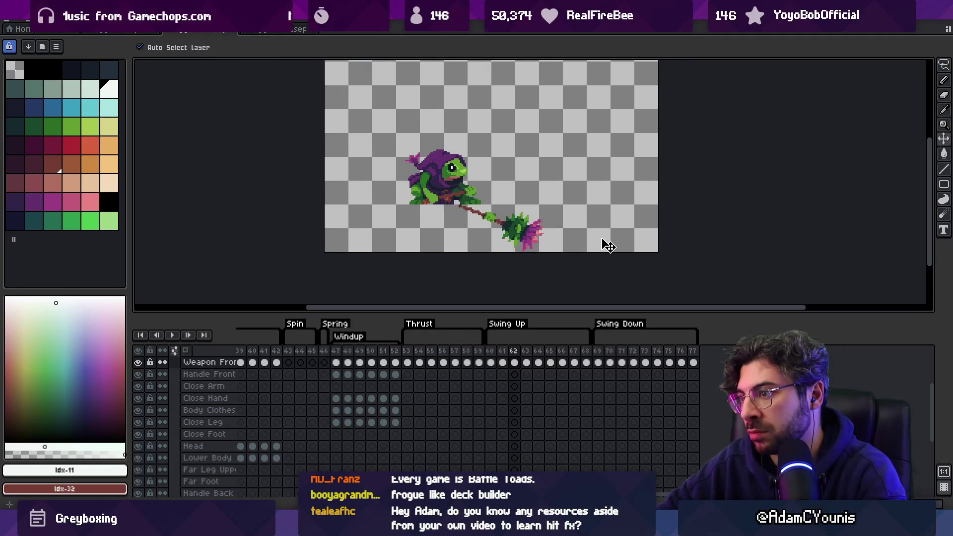
key("Right")
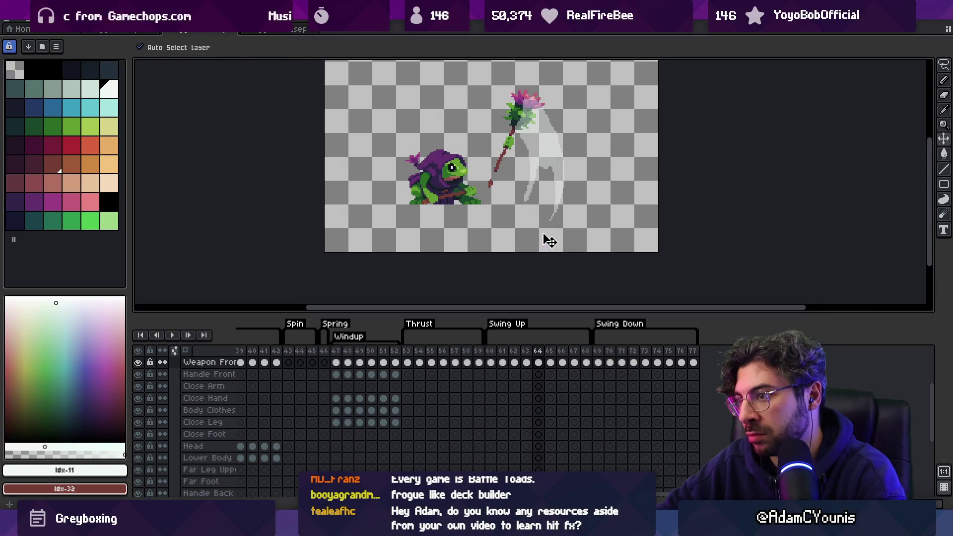
key("Return")
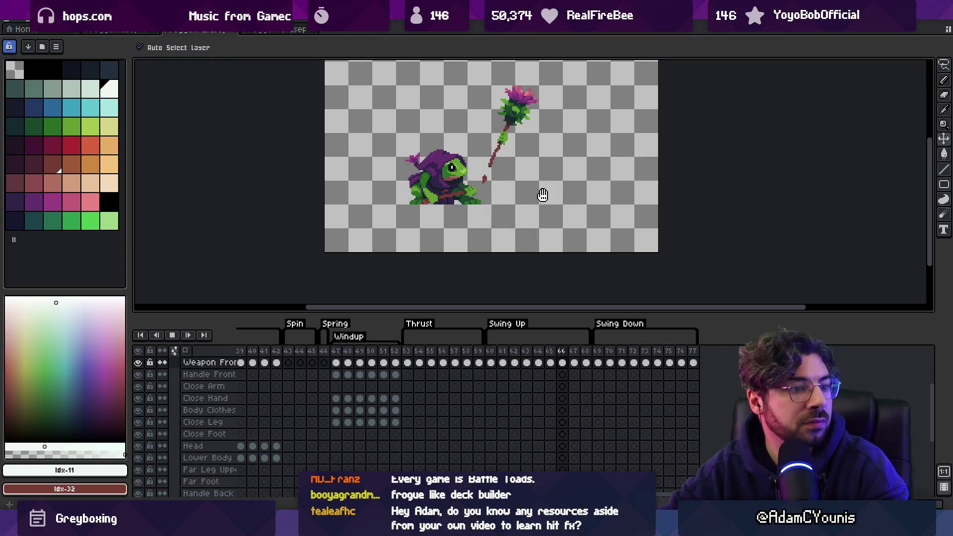
key("Return")
key("Right")
key("Right")
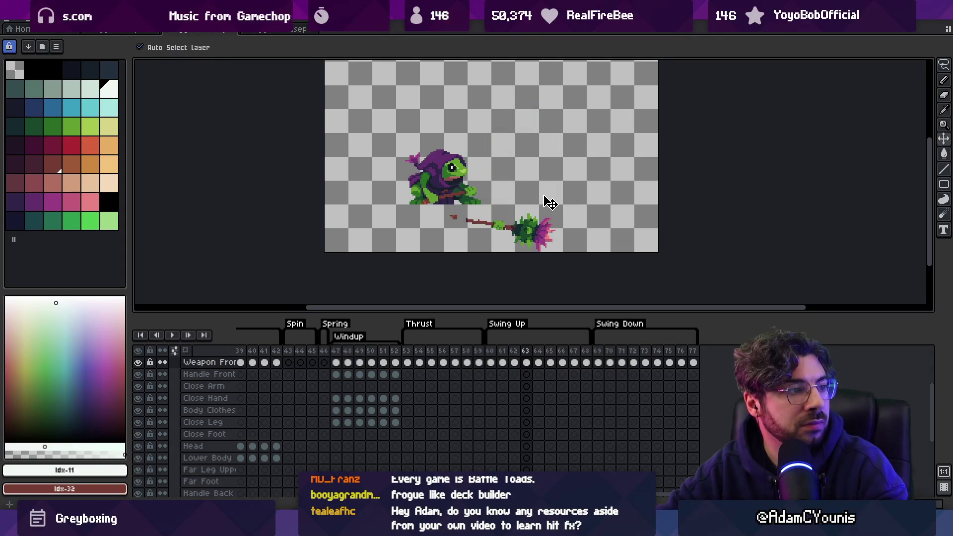
left_click_drag(546, 219, 540, 282)
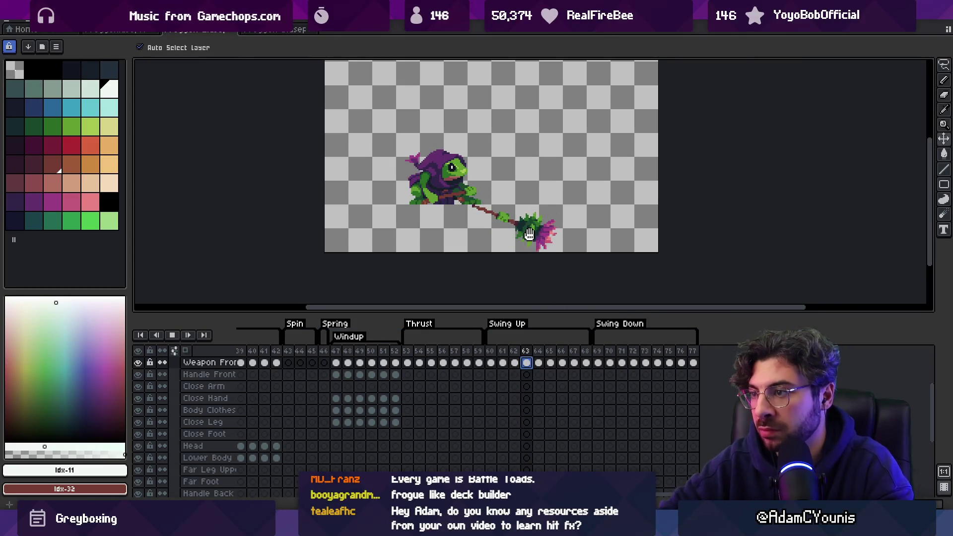
Review the new pose, then move the weapon to a new diagonal position on frame 60
key("Return")
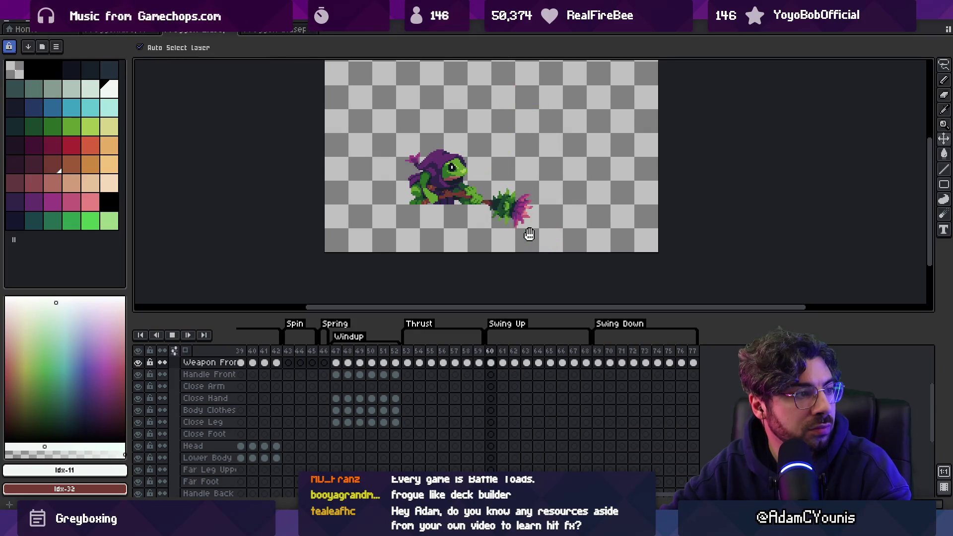
key("Return")
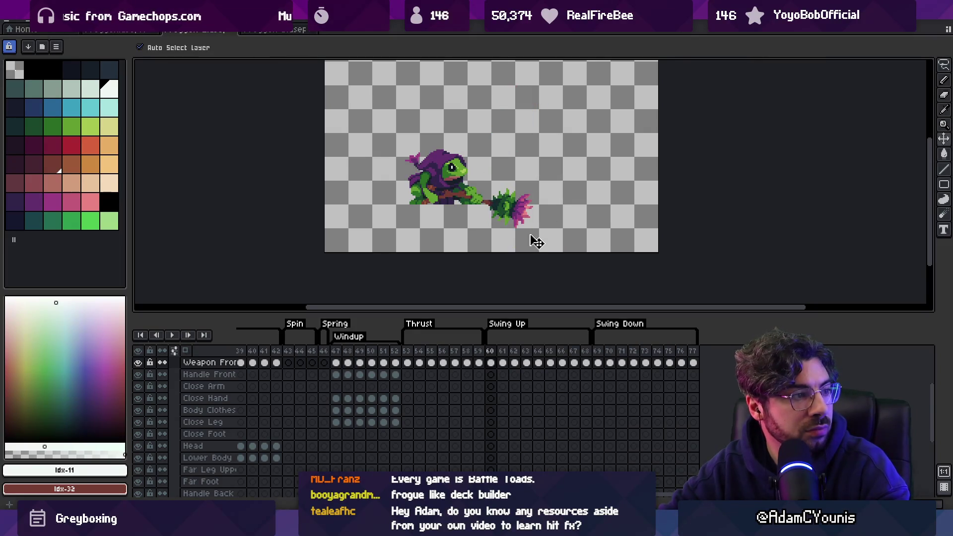
key("Right")
key("Right")
key("Right")
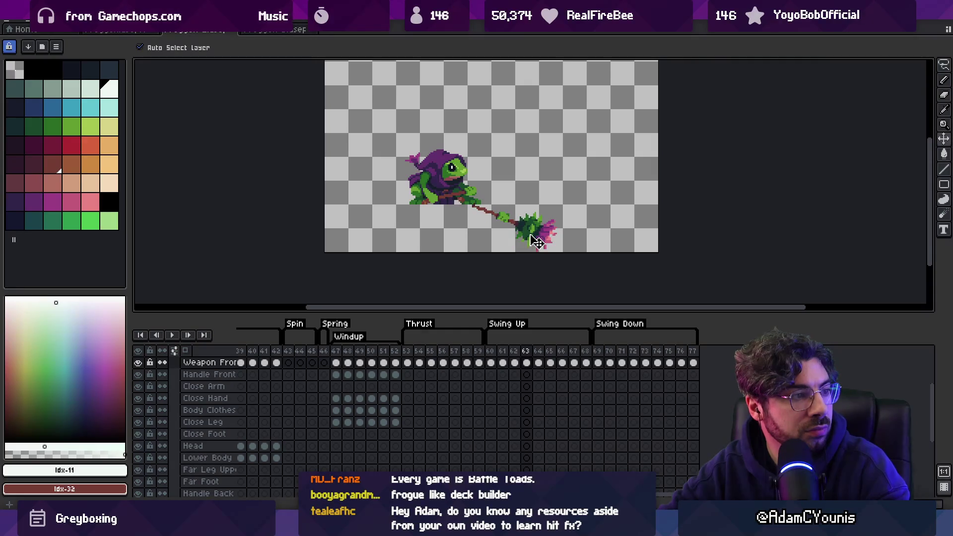
mouse_move(622, 363)
left_mouse_down()
mouse_move(682, 366)
mouse_move(659, 368)
left_mouse_up()
left_click(659, 367)
mouse_move(503, 363)
left_mouse_down()
mouse_move(532, 364)
mouse_move(494, 366)
mouse_move(511, 366)
mouse_move(493, 356)
mouse_move(511, 356)
mouse_move(496, 354)
left_mouse_up()
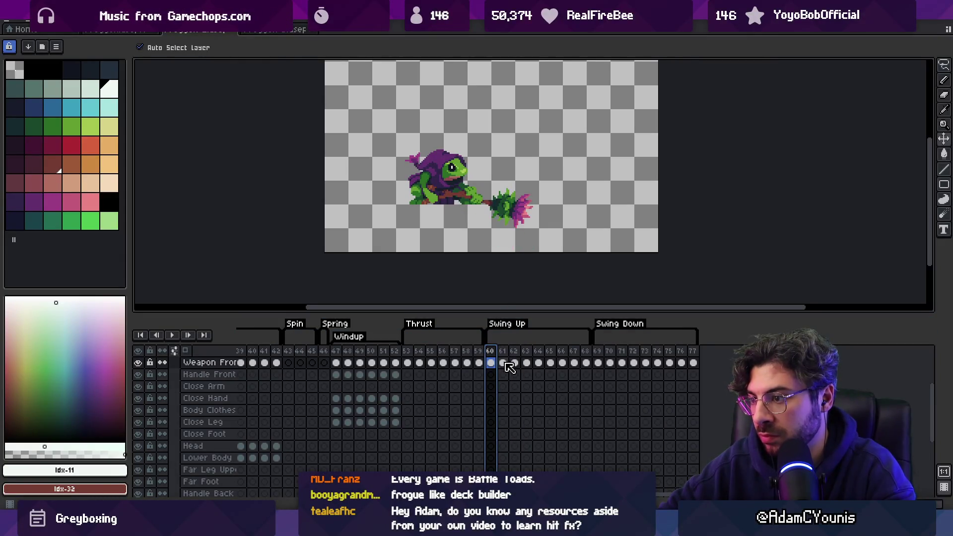
left_click_drag(503, 241, 482, 236)
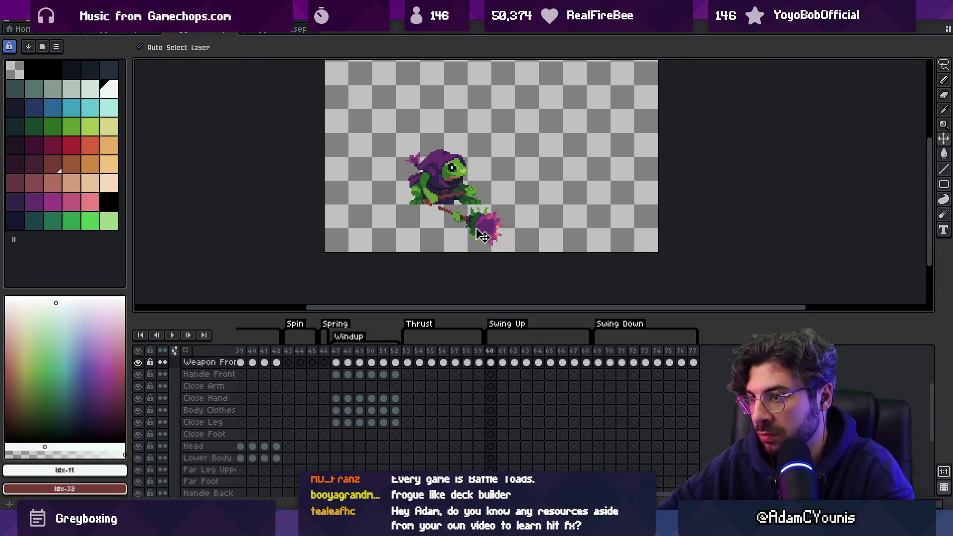
Select frames 60–63 and play them in the Preview window
left_click_drag(491, 356, 533, 354)
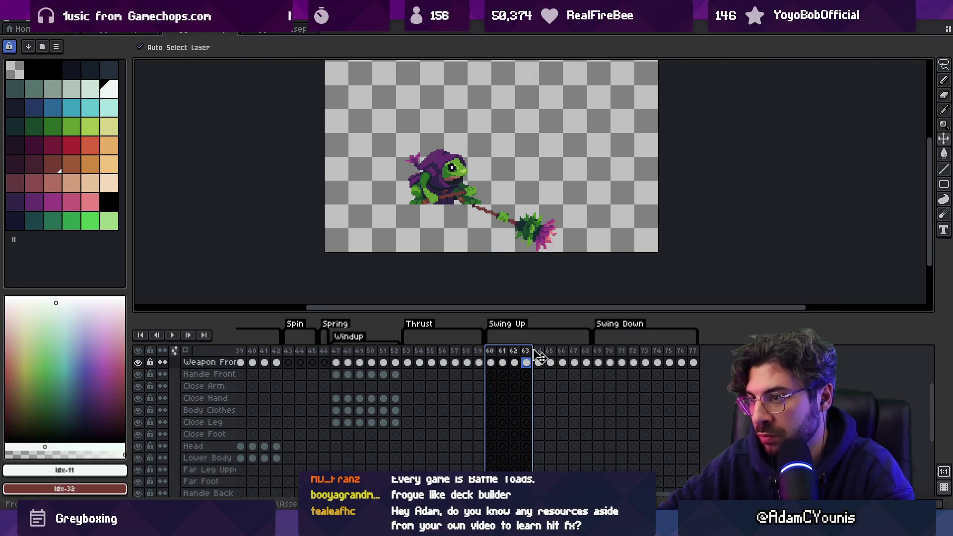
key("F7")
key("Return")
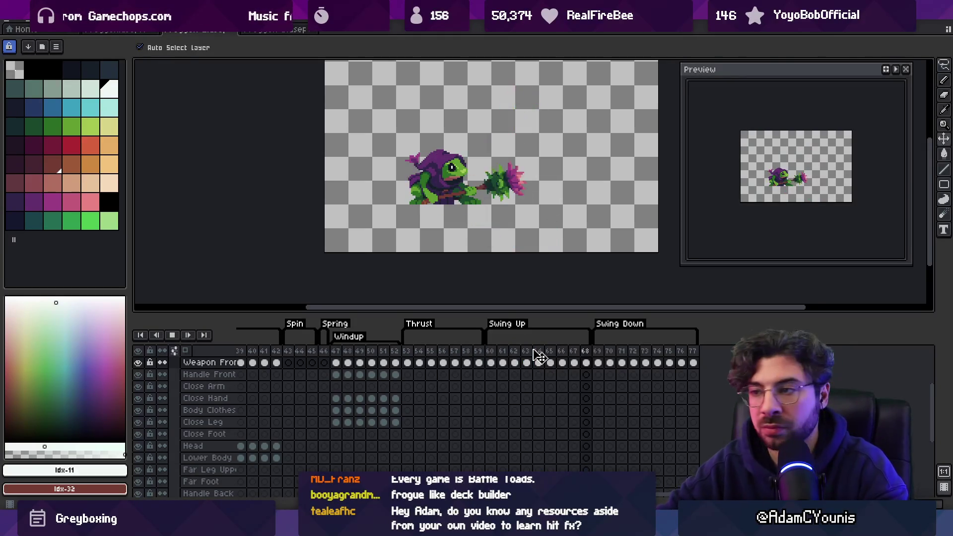
Nudge the frame 61 weapon a few pixels right and replay the swing to check
key("Return")
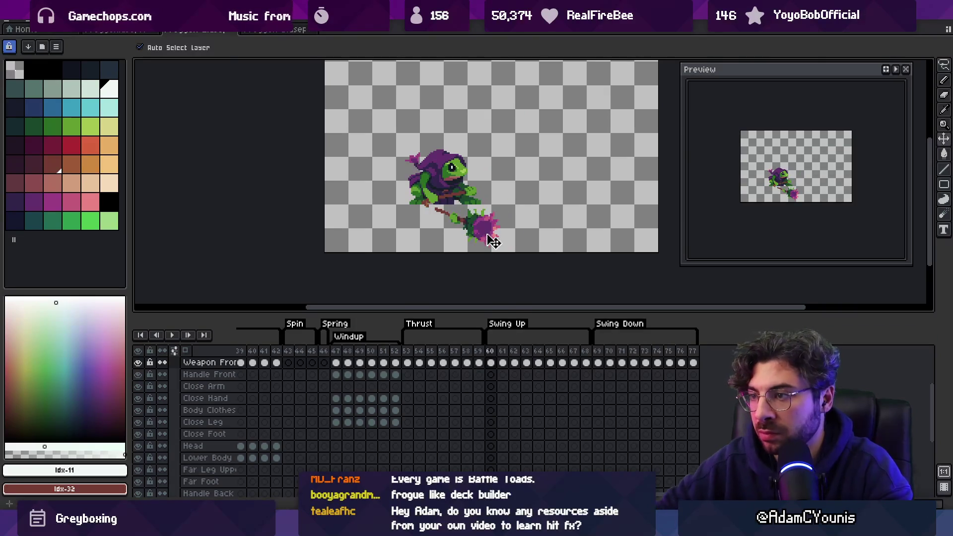
key("Right")
key("Right")
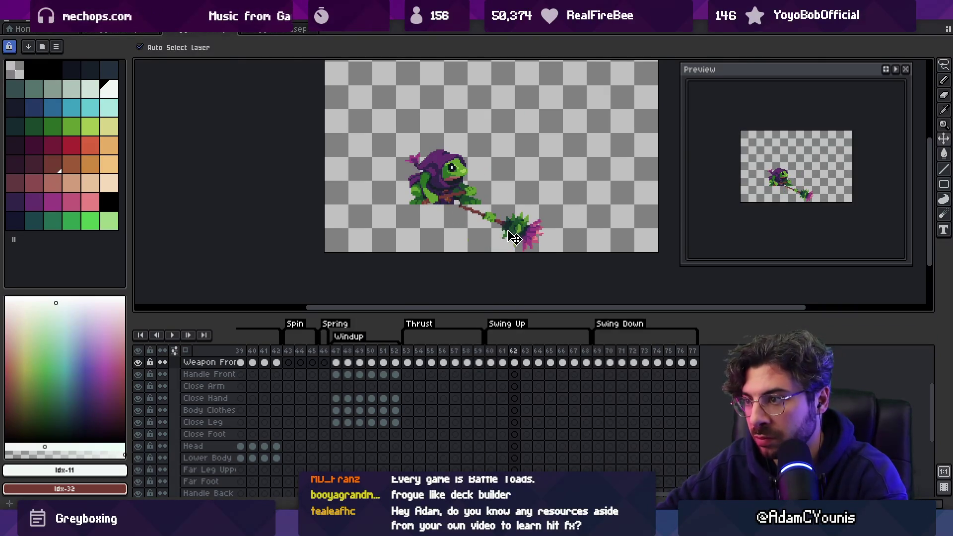
key("Left")
key("Right")
key("Left")
key("Right")
key("Left")
left_click_drag(514, 240, 517, 240)
key("Right")
key("Left")
key("Right")
key("Right")
key("Right")
key("Right")
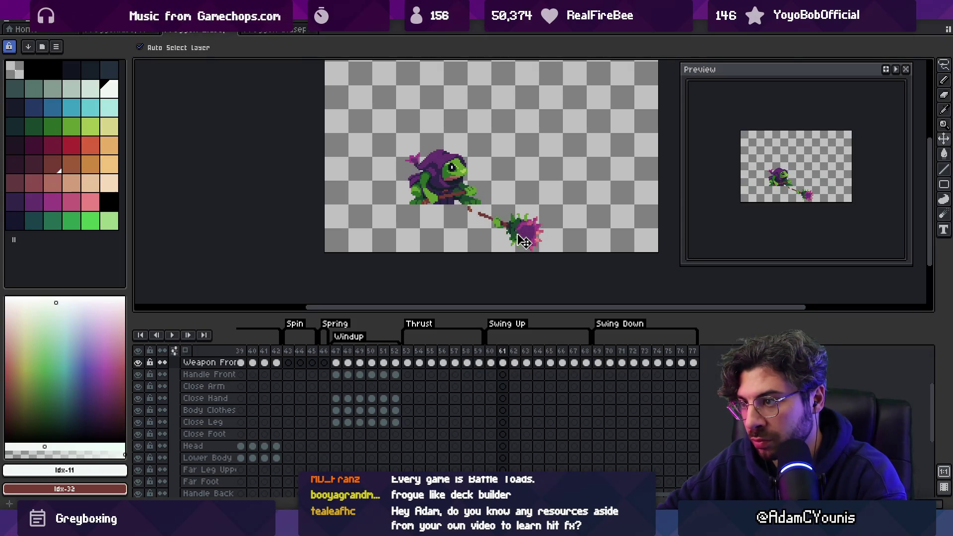
key("Return")
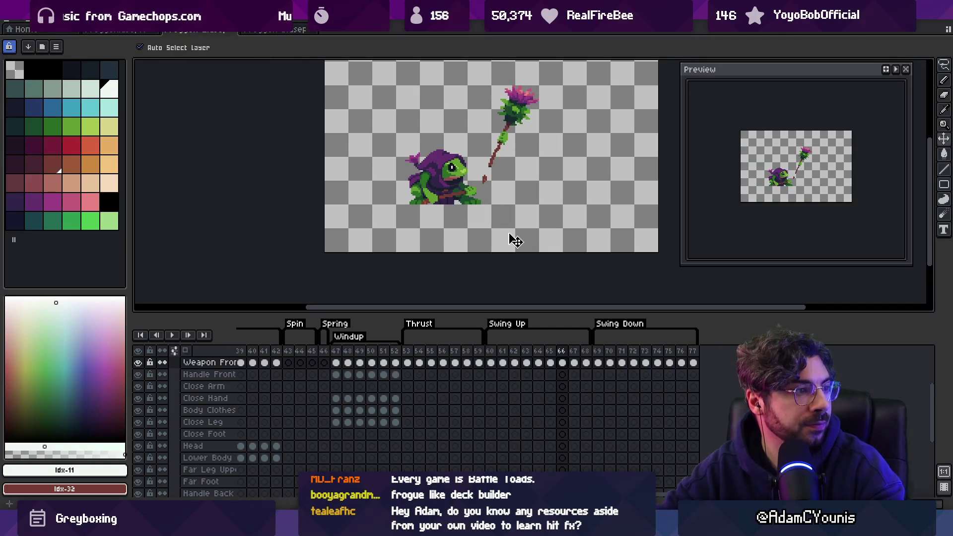
key("Return")
Save the sprite, close the Preview window, and switch to Unity's Scene view
key("ctrl+s")
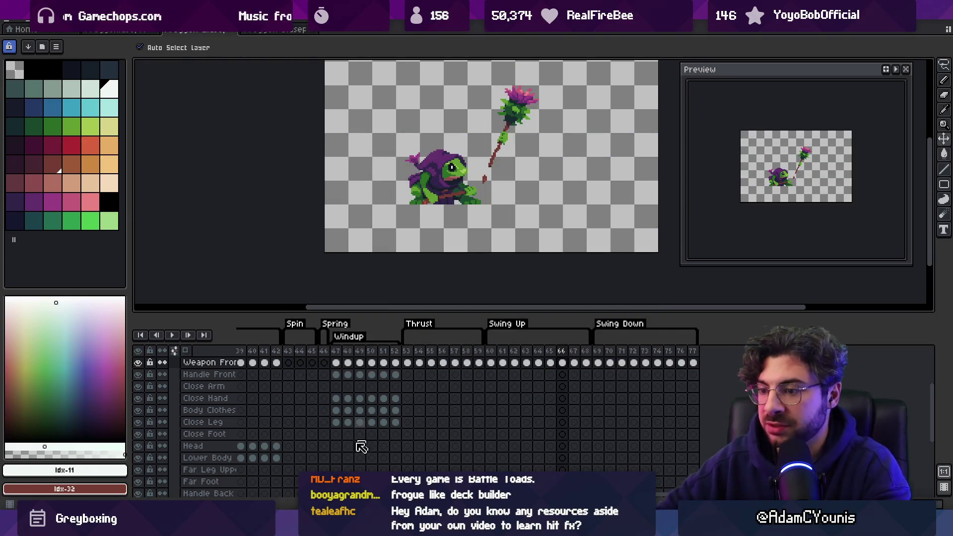
left_click(906, 70)
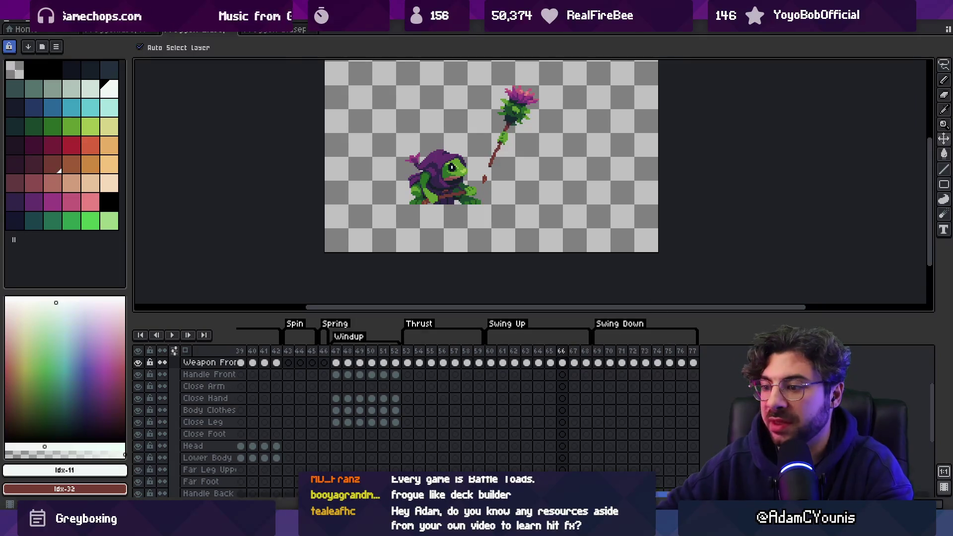
key("alt+Tab")
left_click(188, 42)
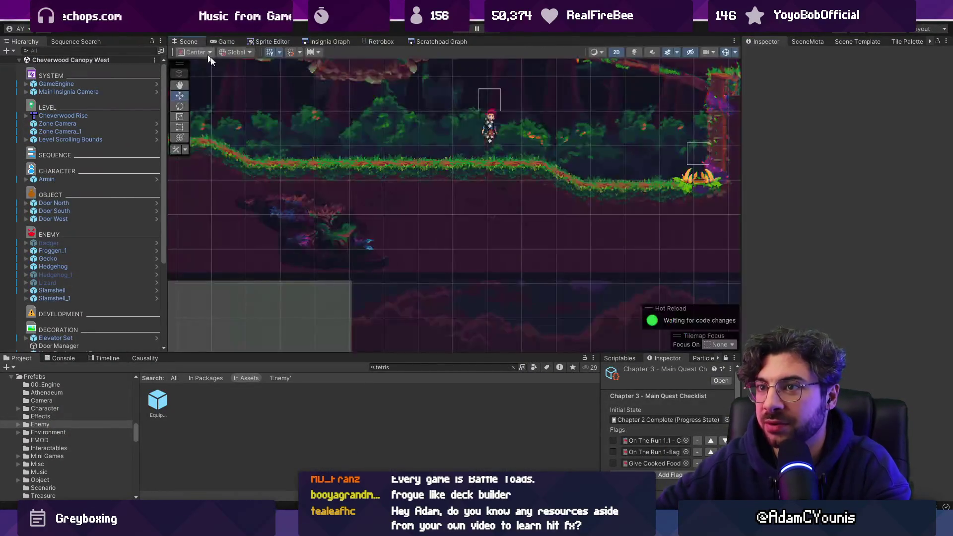
Search the Project window for the Froggen 2-Swing Up sprite and open it in a larger asset view
type("froggen")
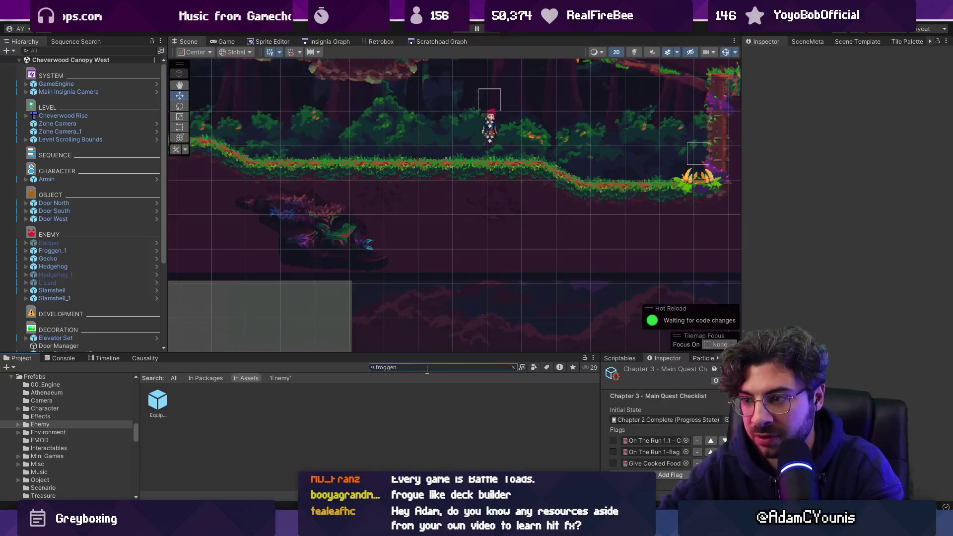
key("ctrl+a")
type("swiun")
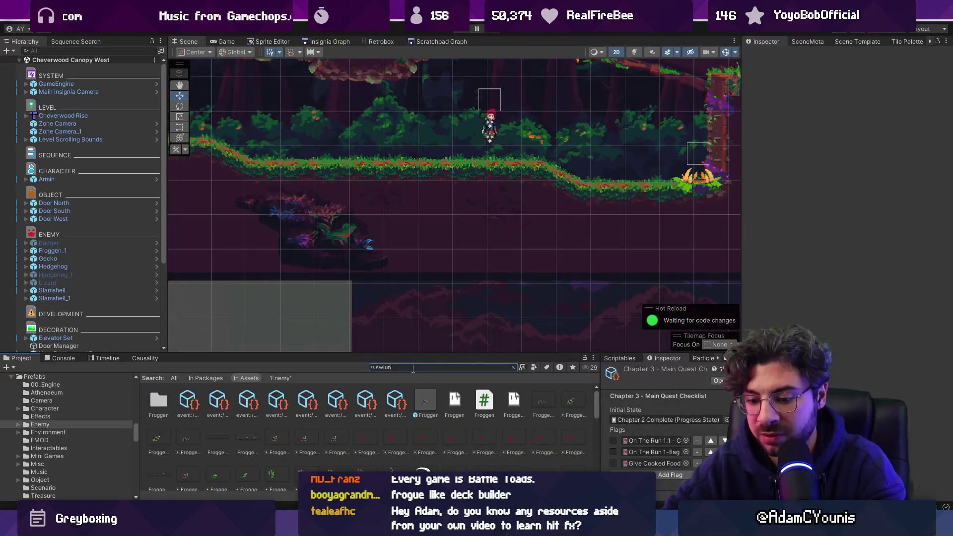
type("ng up")
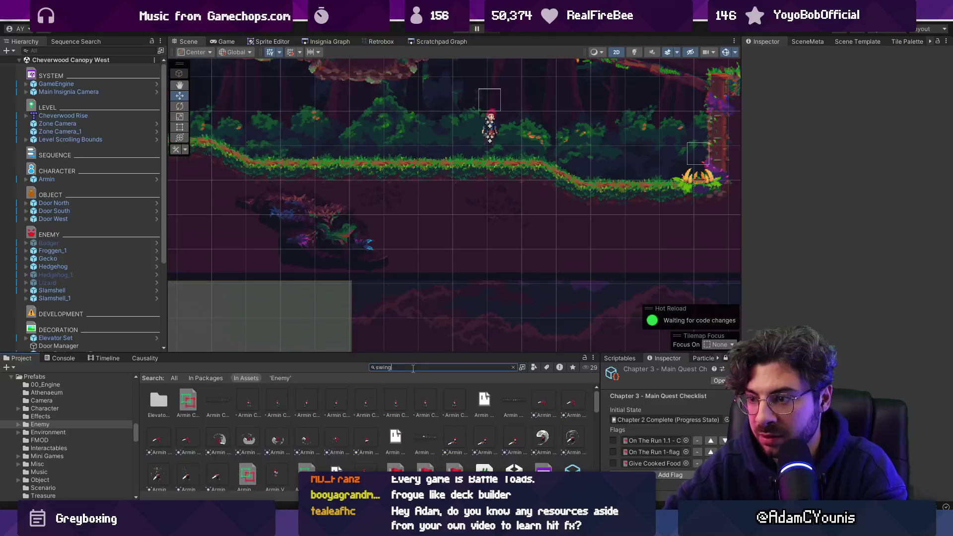
left_click(475, 401)
left_click(513, 368)
left_click_drag(354, 356, 360, 216)
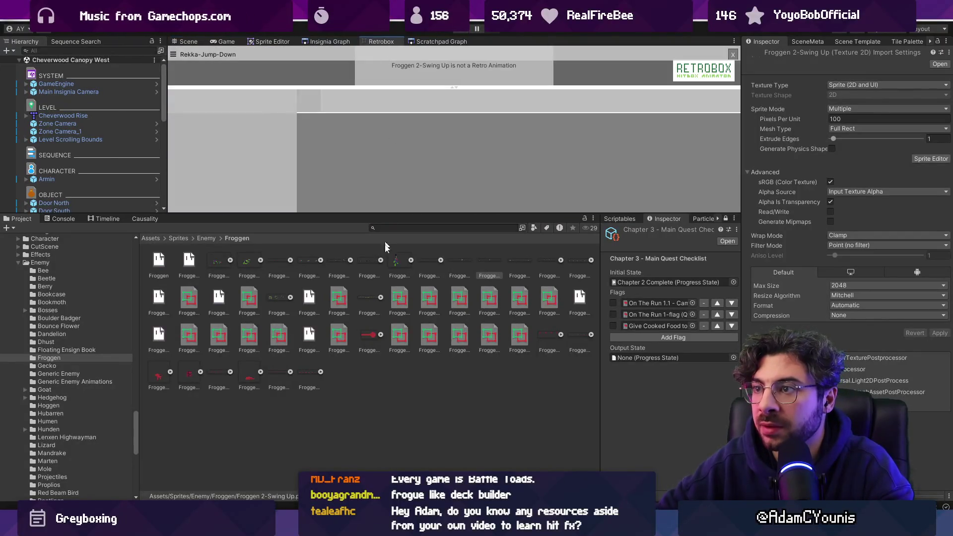
scroll(378, 267, "down", 3)
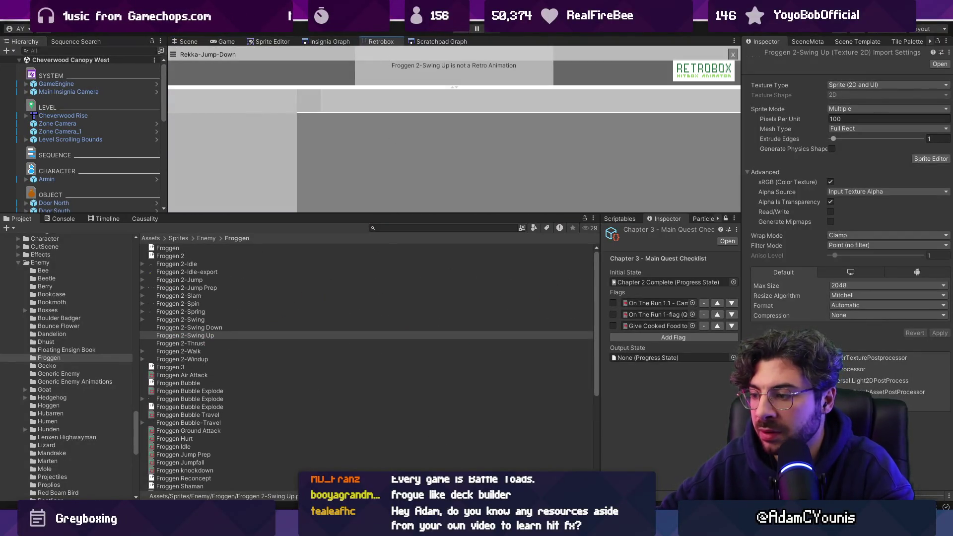
Check the Spin and Swing Up sheets, then open Froggen Air Attack in the Retrobox animator
key("alt+Tab")
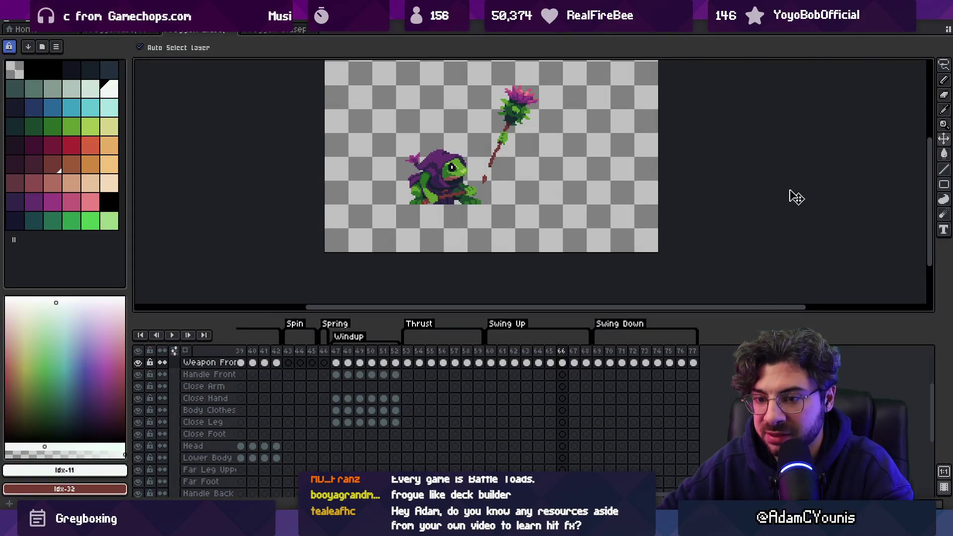
key("alt+Tab")
key("alt+Tab")
key("alt+Tab")
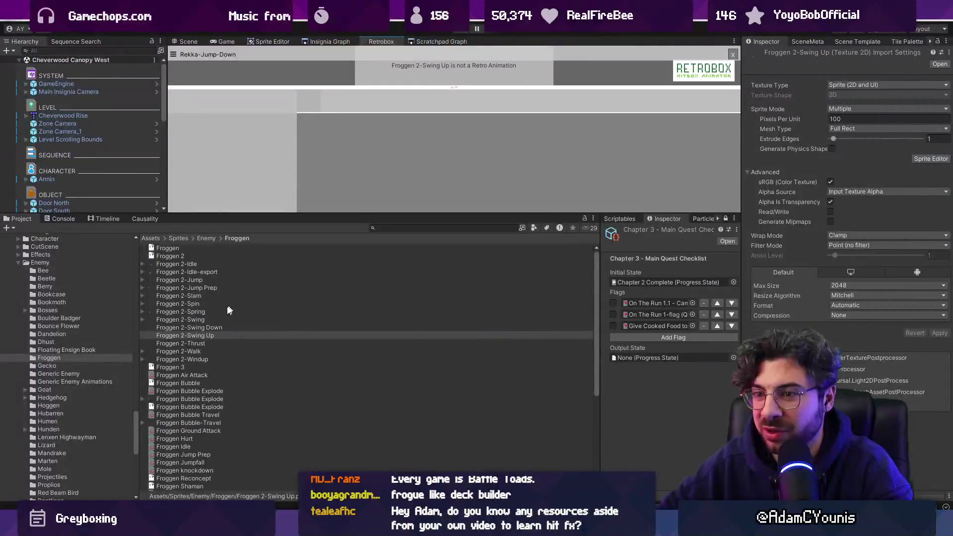
left_click(203, 304)
left_click(255, 43)
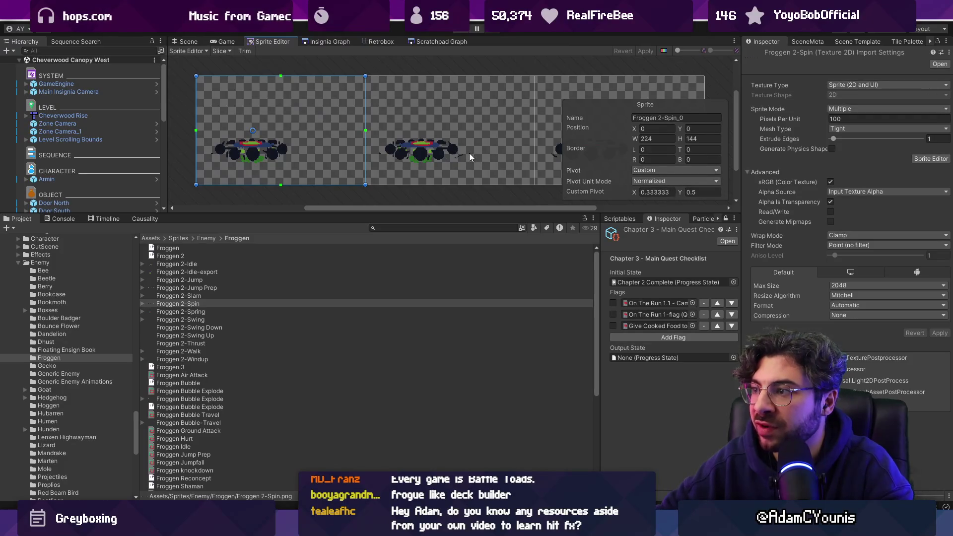
left_click(188, 336)
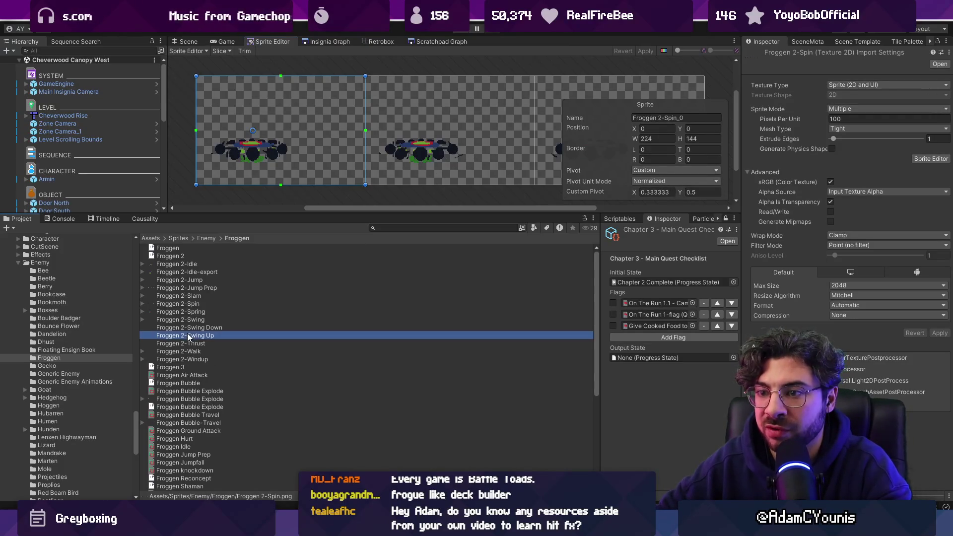
left_click(198, 376)
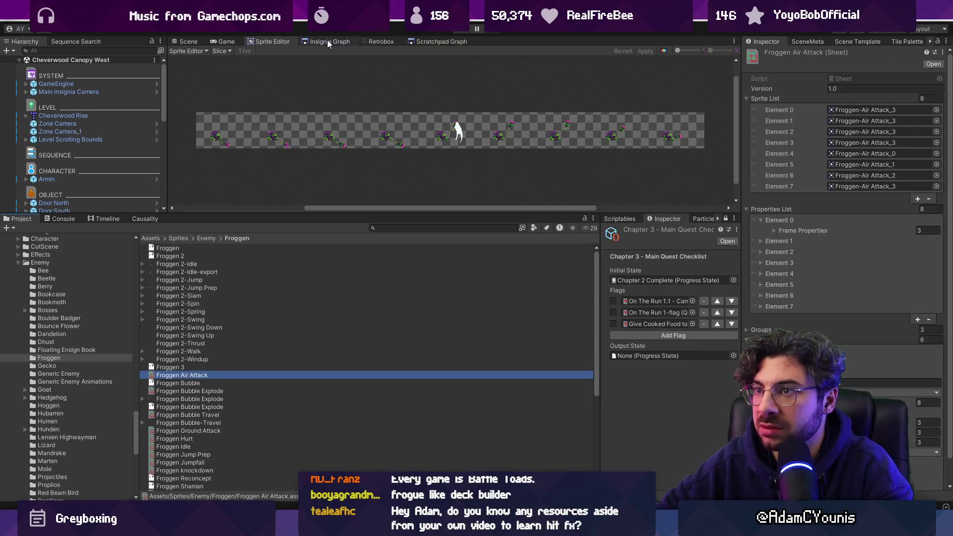
left_click(380, 42)
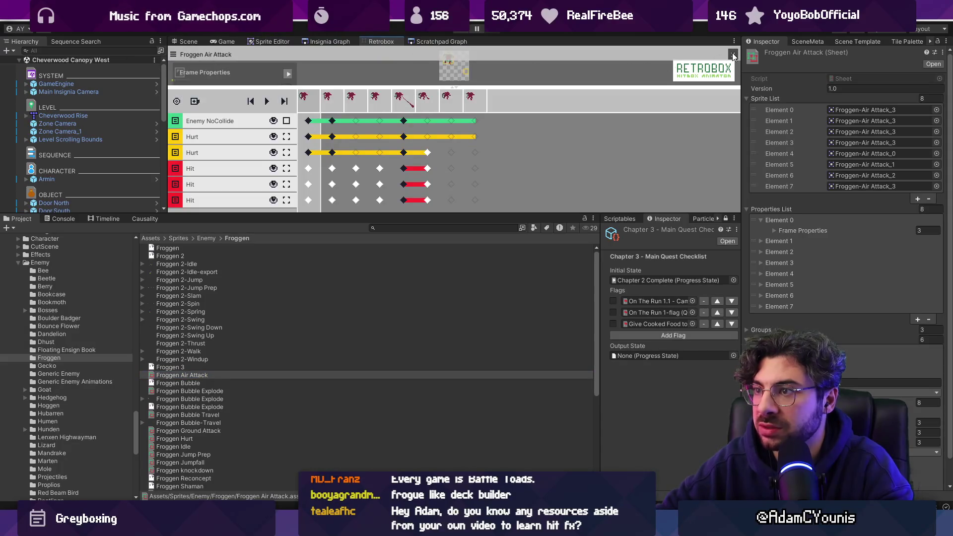
Set the Retrobox import prompt to a 224×144 frame size with a 0.3333 pivot
left_click(734, 54)
left_click_drag(447, 87, 444, 152)
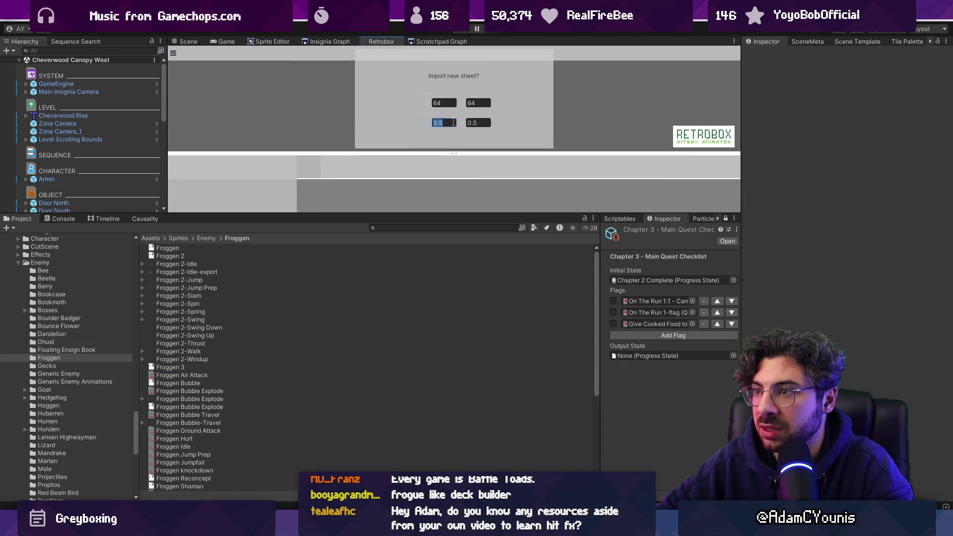
type("0.3")
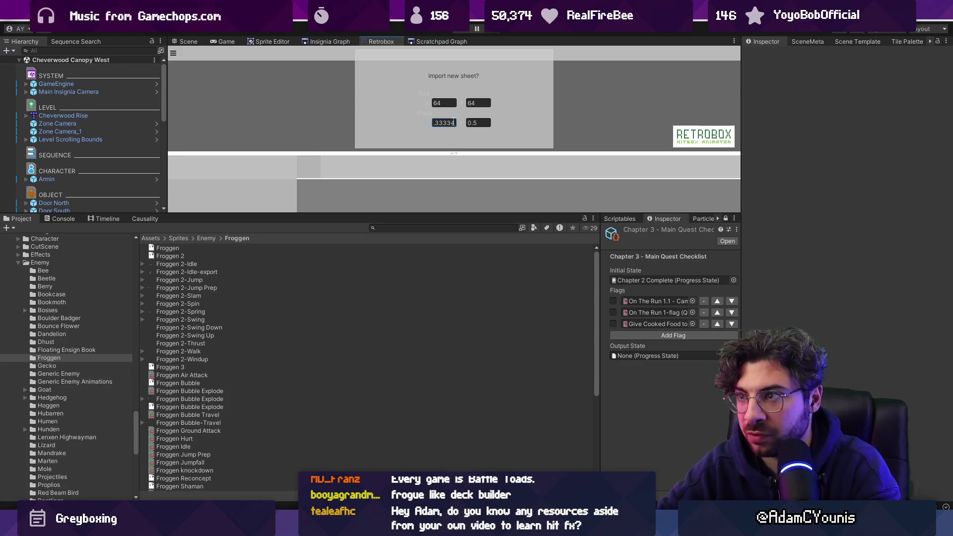
key("shift+Tab")
key("shift+Tab")
key("Tab")
type("144")
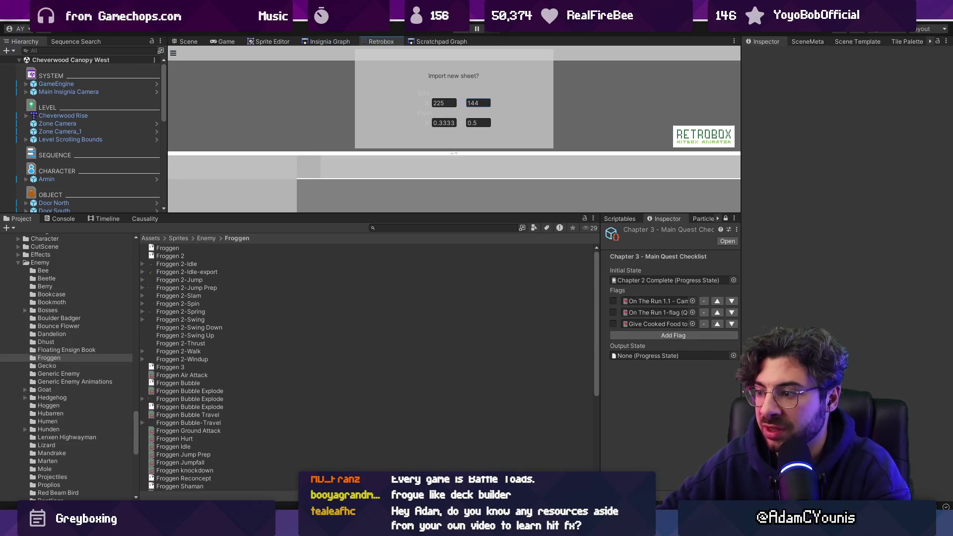
key("alt+Tab")
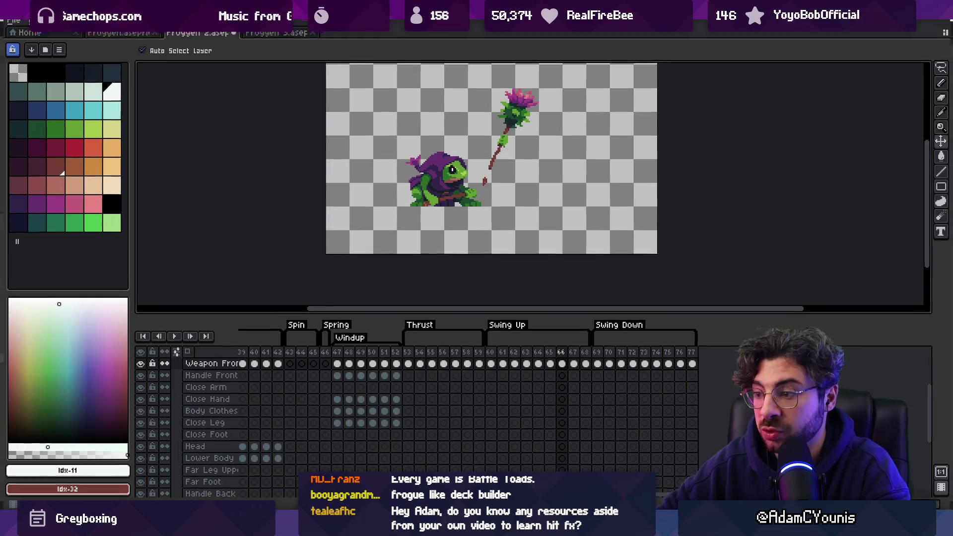
key("alt+Tab")
type("224")
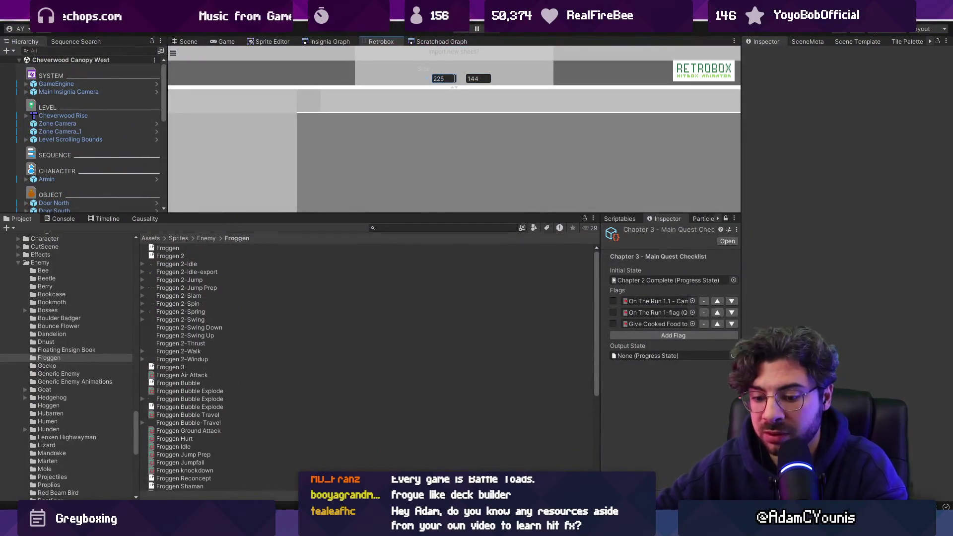
left_click_drag(455, 87, 470, 165)
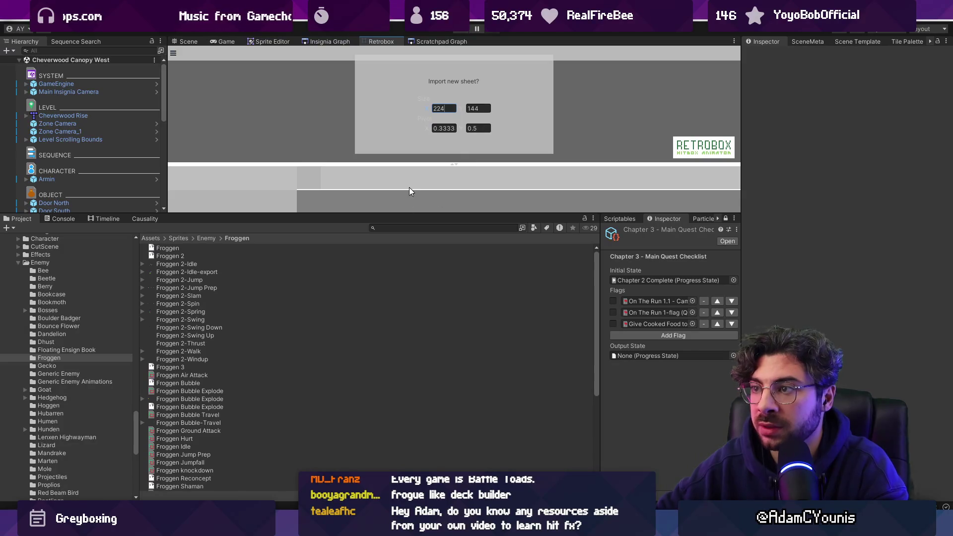
Import the Froggen 2-Swing Down, Swing Up and Thrust textures as Retrobox sheets
left_click(190, 328)
left_click(198, 337, "shift")
left_click(198, 343, "shift")
left_click_drag(219, 333, 416, 117)
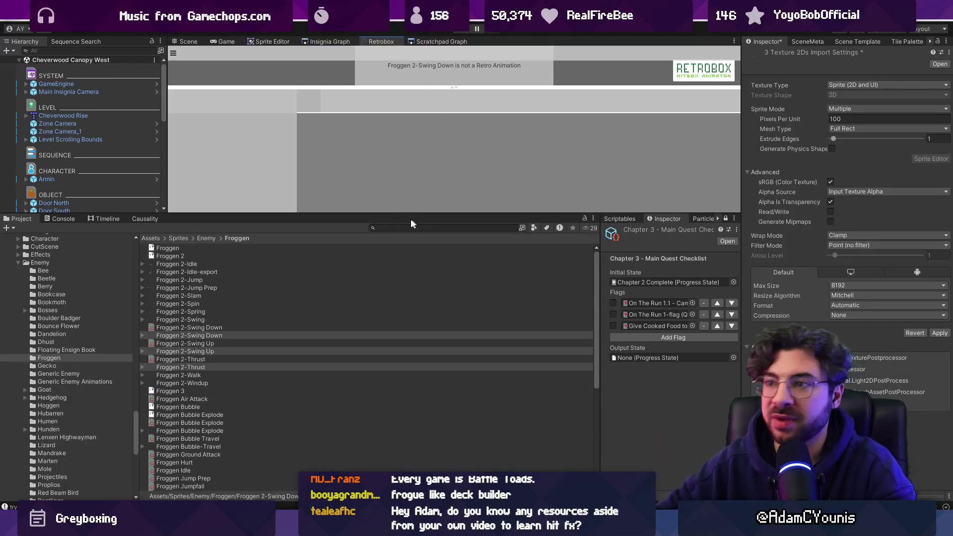
Give Froggen 2-Swing Down a Hurt box track with its frame-0 hitbox over the frog's body
left_click_drag(411, 215, 410, 312)
left_click_drag(435, 185, 373, 353)
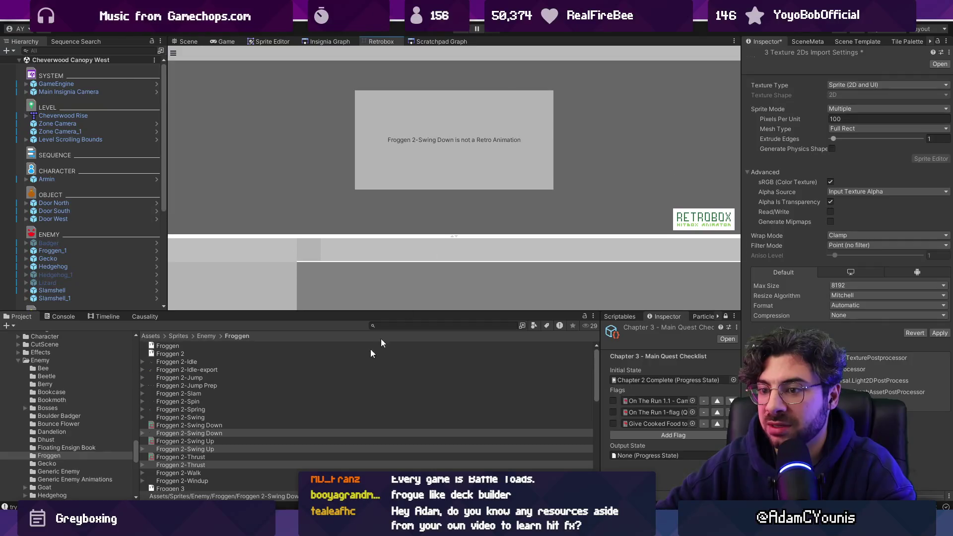
left_click(223, 425)
key("Return")
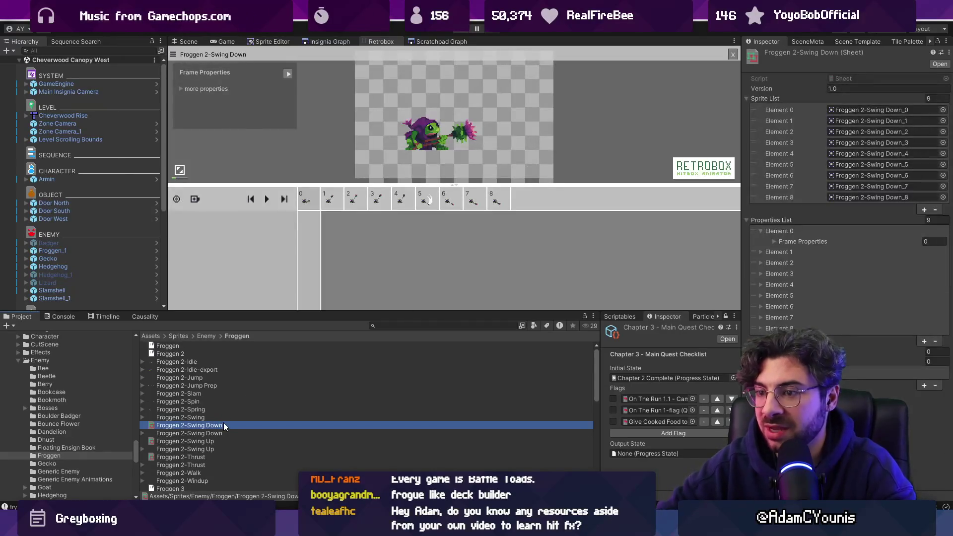
key("Down")
key("Down")
key("Down")
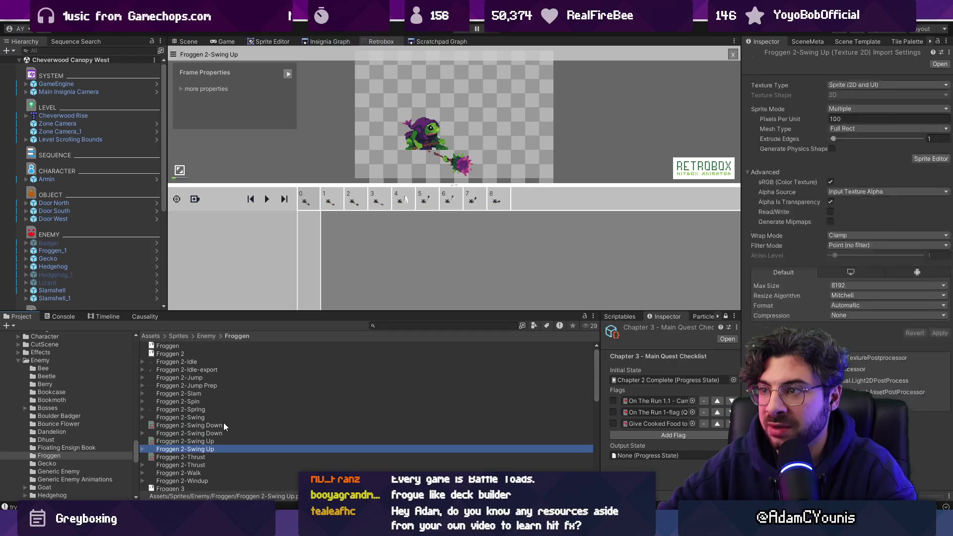
left_click(223, 425)
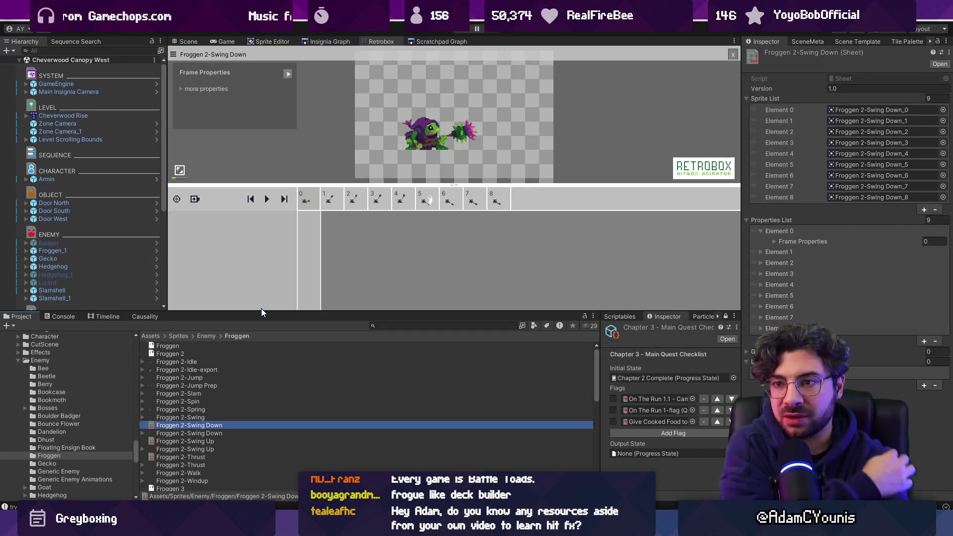
left_click(195, 199)
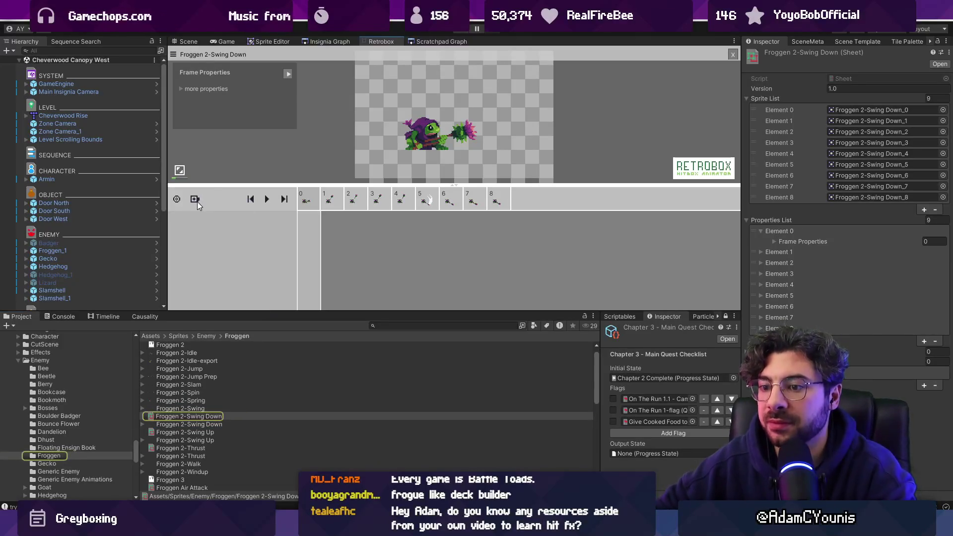
left_click(237, 219)
left_click(237, 219)
left_click(213, 231)
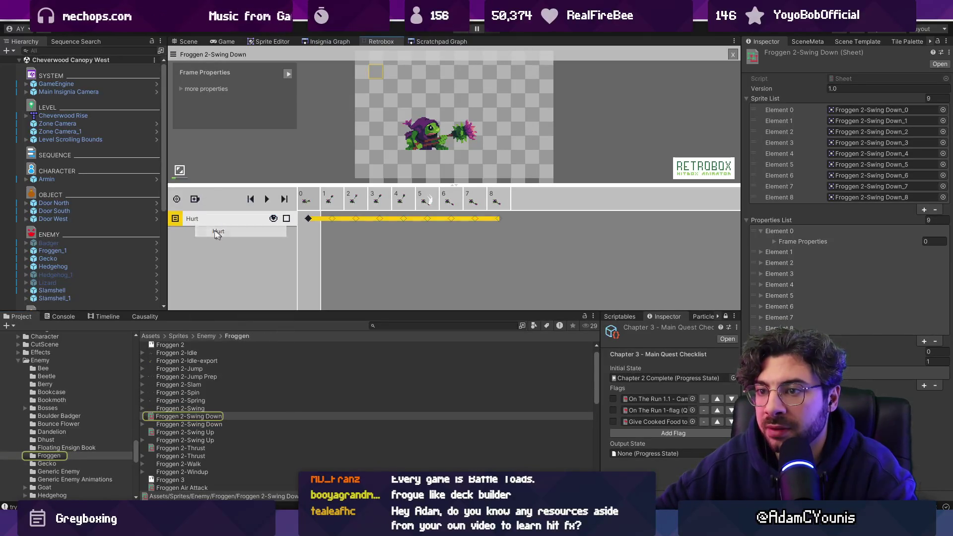
left_click(307, 220)
mouse_move(377, 73)
left_mouse_down()
mouse_move(417, 131)
mouse_move(447, 148)
left_mouse_up()
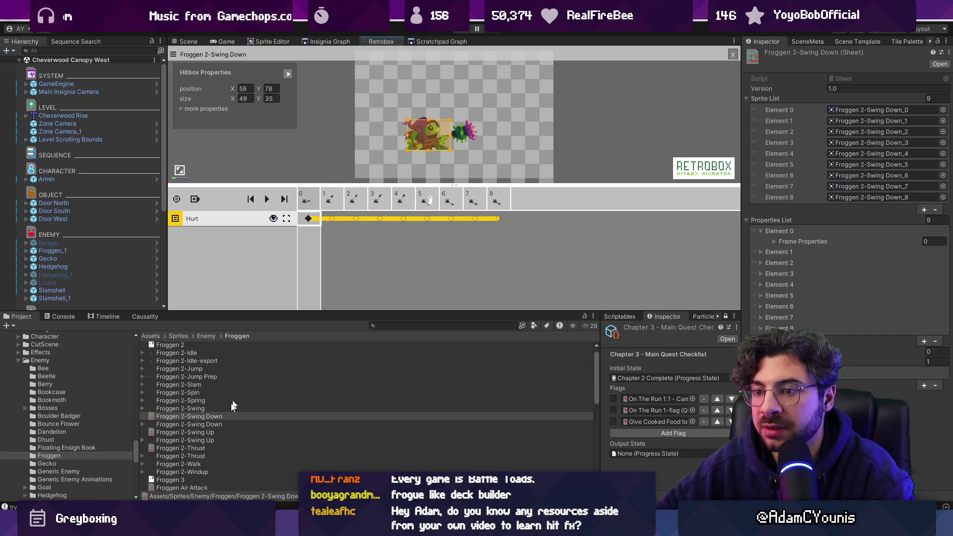
Add a Hurt box track to the Froggen 2-Swing Up sheet
left_click(210, 432)
left_click(195, 199)
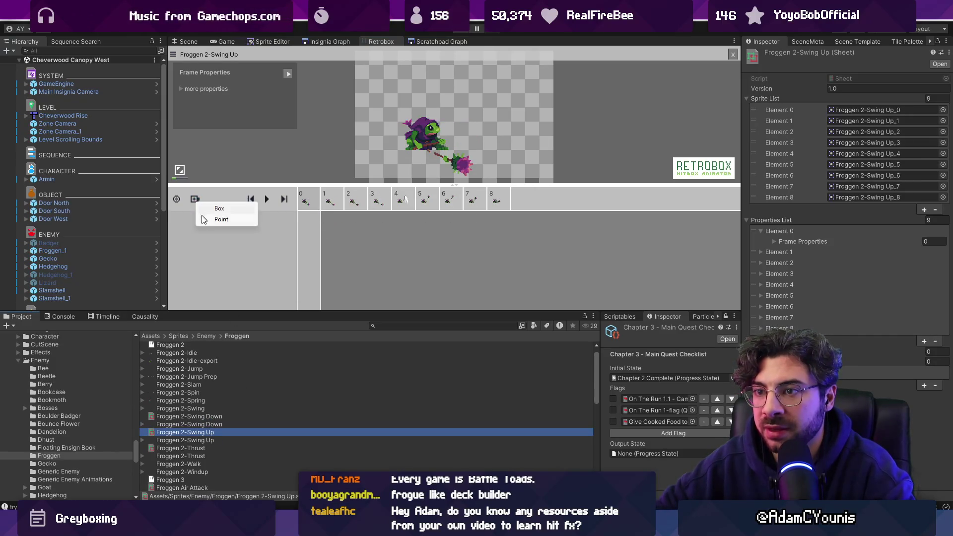
left_click(217, 216)
left_click(308, 219)
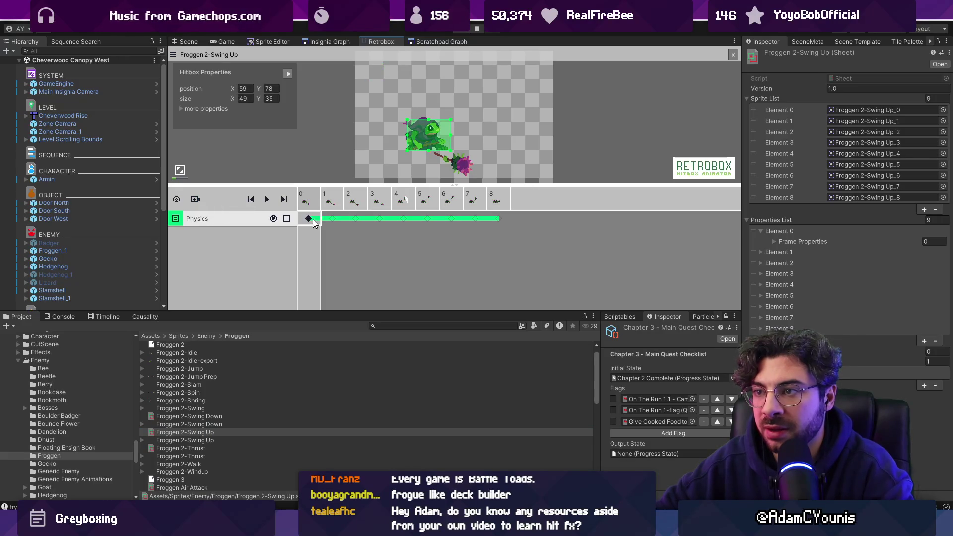
left_click(210, 219)
left_click(223, 239)
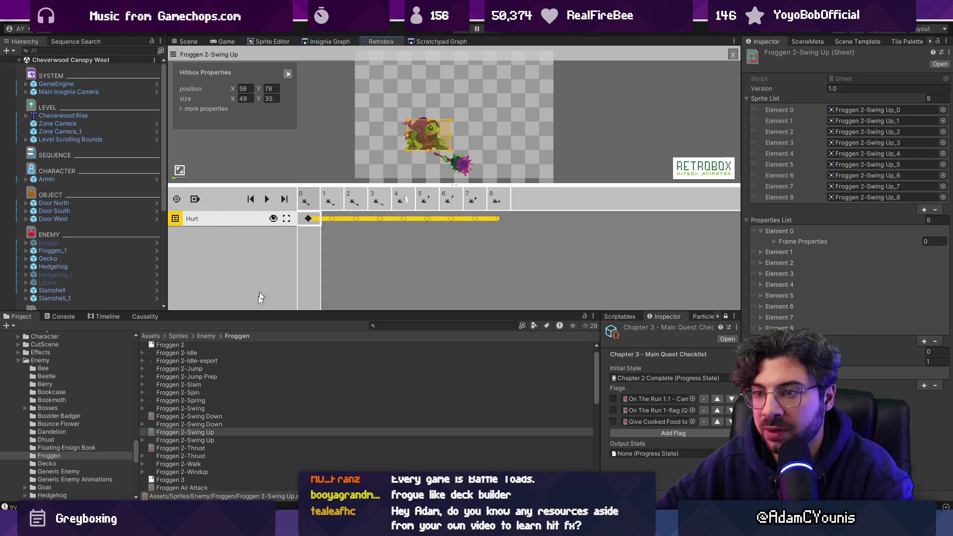
Add a Hurt box track fitted over the frog's body to Froggen 2-Thrust
left_click(198, 449)
left_click(195, 199)
left_click(208, 208)
left_click(211, 209)
left_click(308, 219)
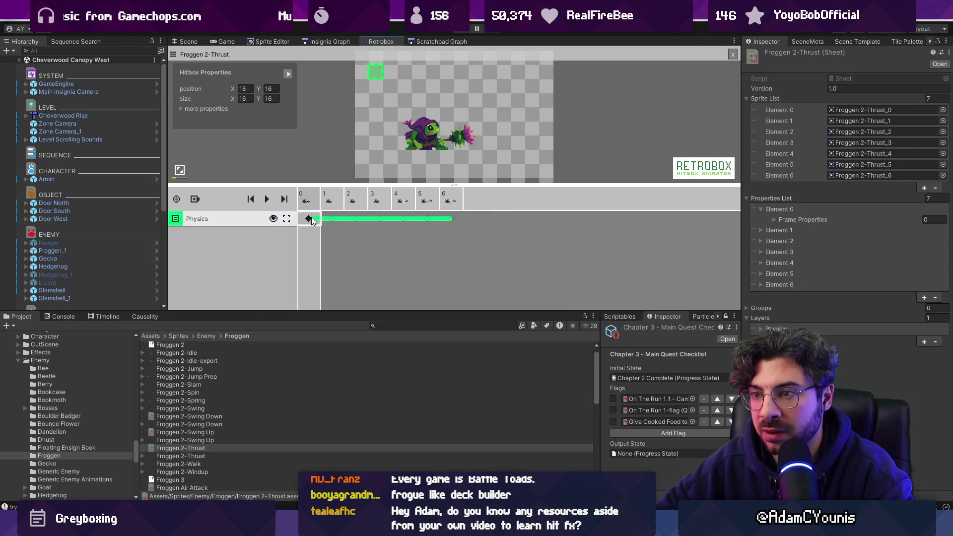
left_click(286, 219)
left_click(251, 221)
left_click(248, 233)
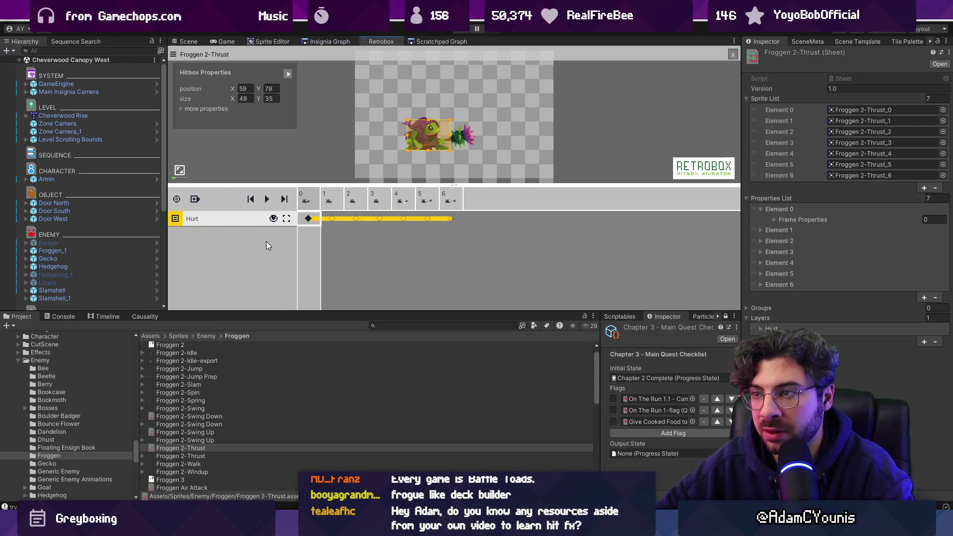
left_click(193, 417)
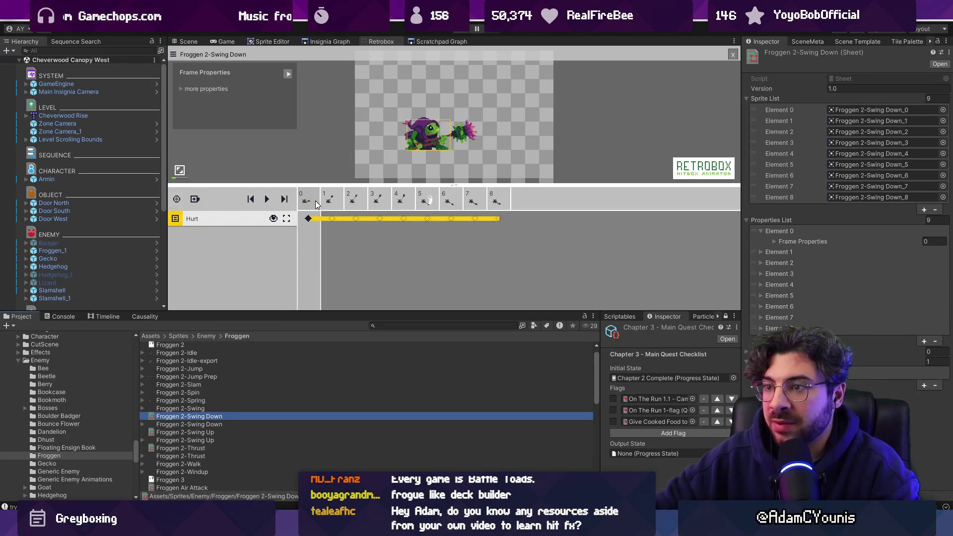
left_click(405, 205)
On Swing Down, review frames 3–4 and add a new box track set to Hit
left_click(382, 205)
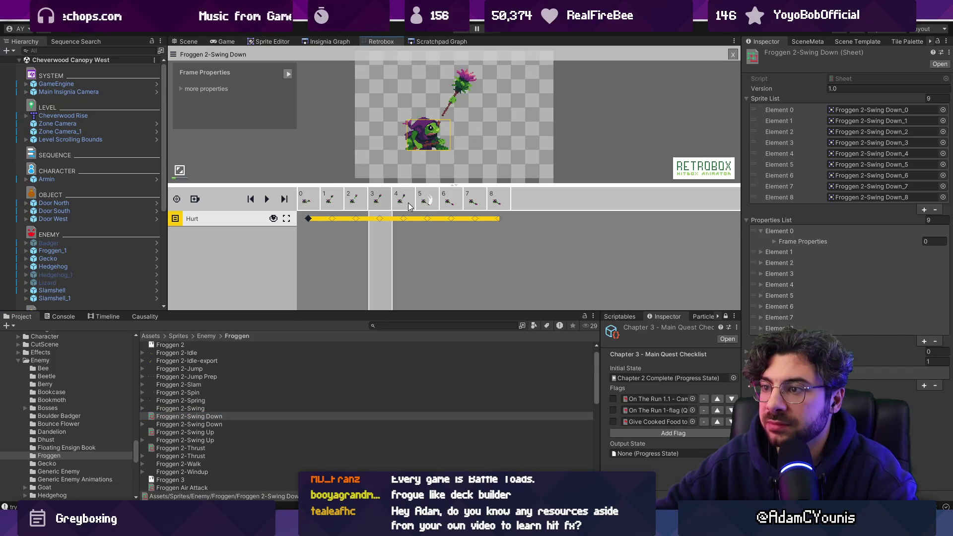
left_click(409, 205)
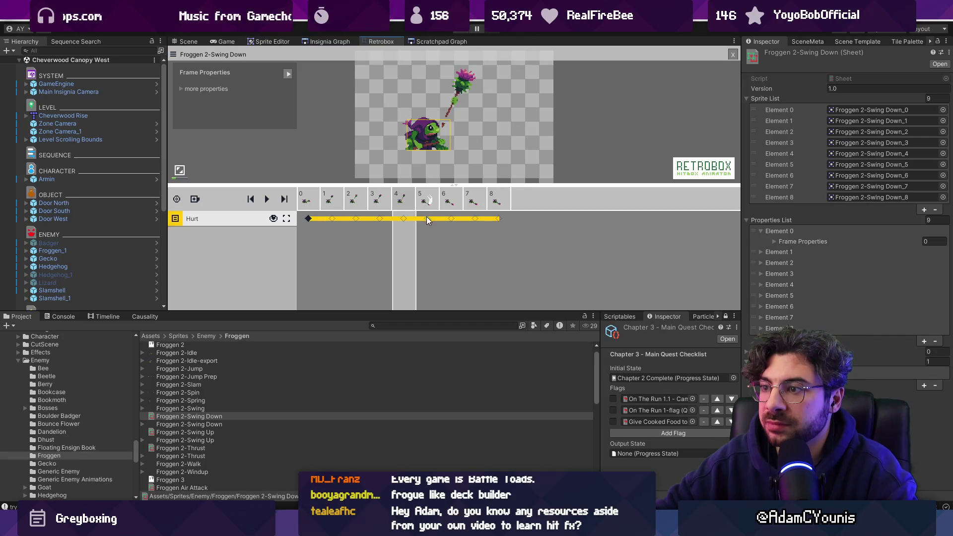
left_click(195, 199)
left_click(233, 224)
left_click(215, 234)
left_click(243, 262)
Limit the Swing Down Hit box to frames 5–6 and enlarge it over the white slash
left_click(287, 235)
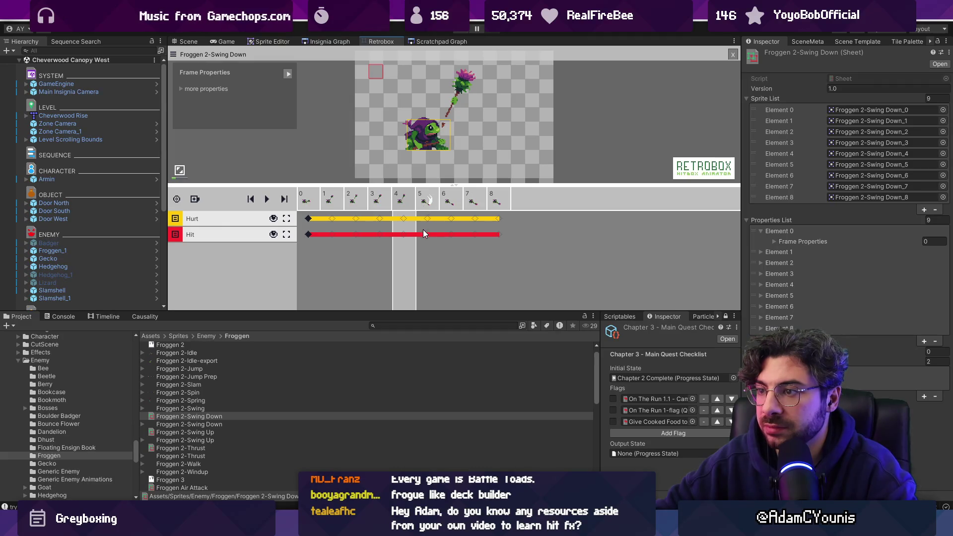
left_click(426, 234)
left_click(311, 234)
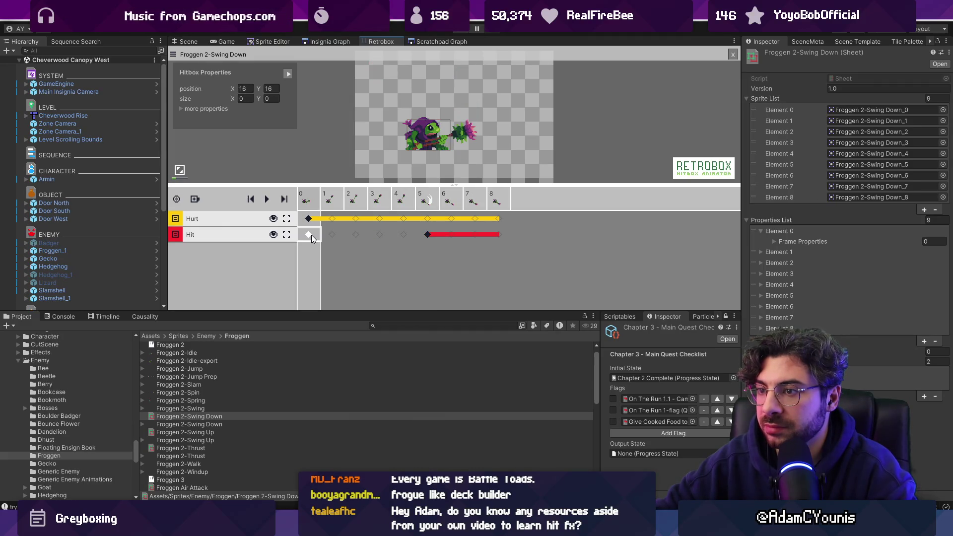
left_click(445, 236)
left_click(451, 234)
left_click(452, 235)
left_click(429, 236)
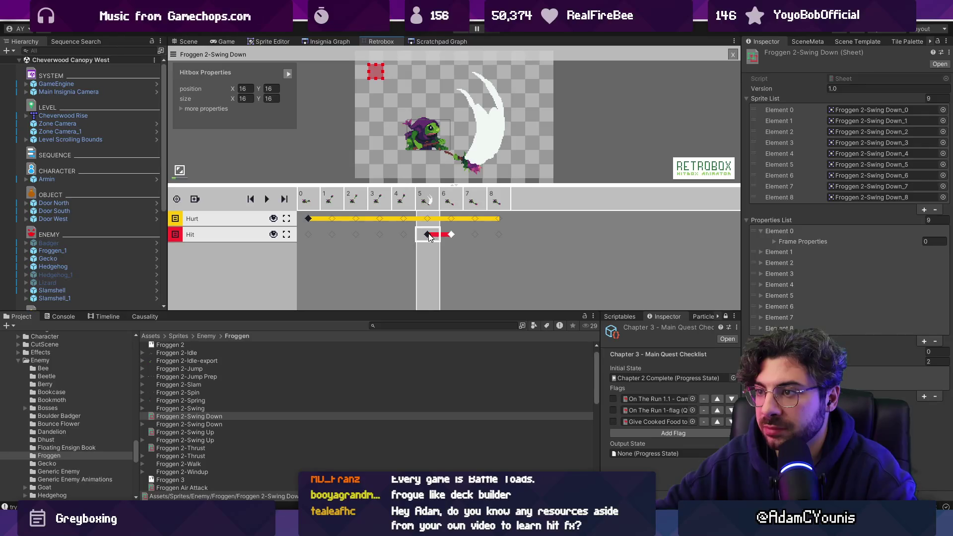
left_click_drag(467, 84, 505, 169)
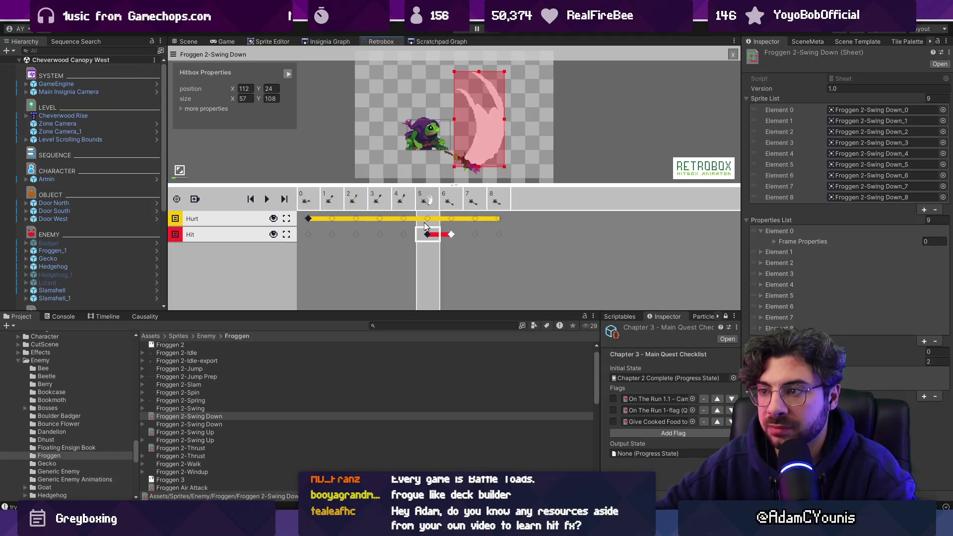
Add a Hit layer to Froggen 2-Swing Up keyed on frame 4 only, fitted around the swing
left_click(213, 431)
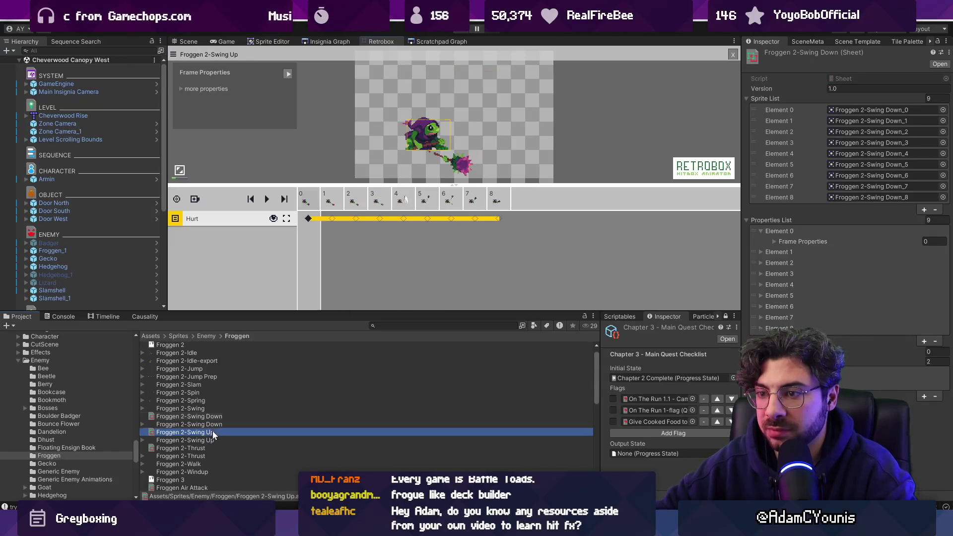
left_click(196, 199)
left_click(221, 216)
left_click(229, 234)
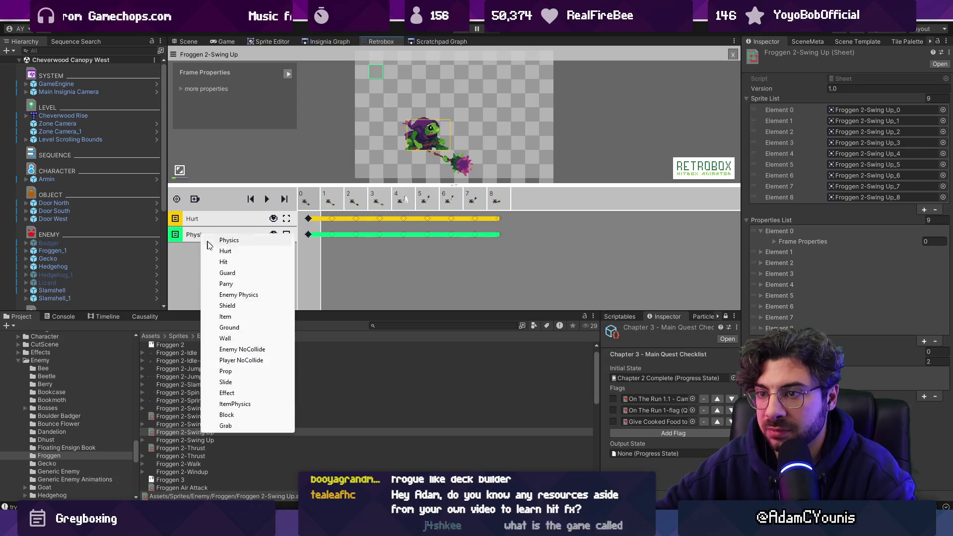
left_click(231, 262)
left_click(408, 237)
left_click(406, 236)
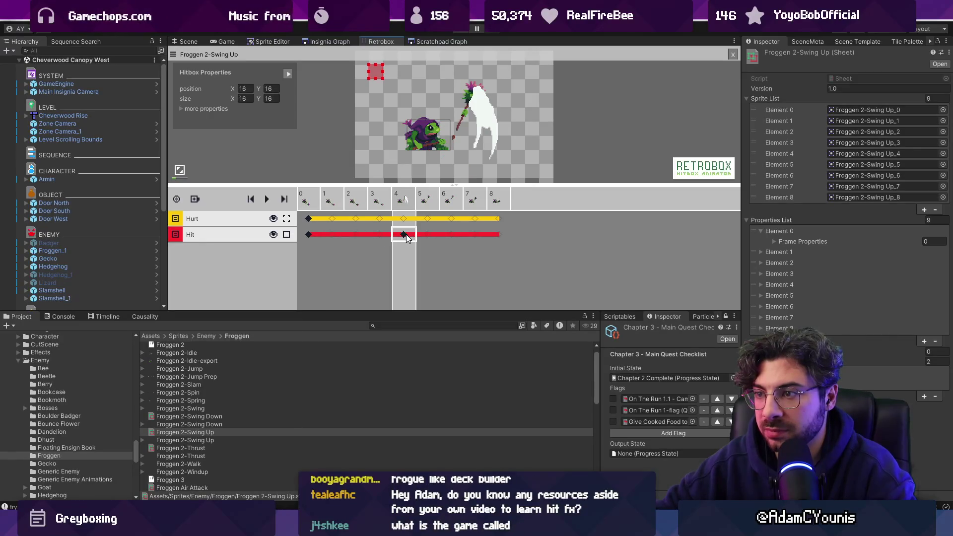
left_click(425, 234)
left_click(425, 235)
left_click(406, 236)
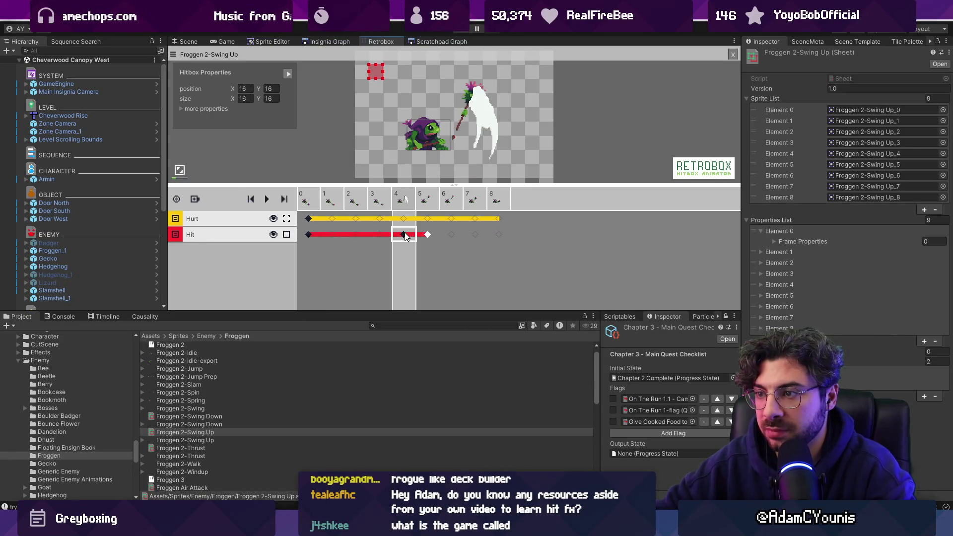
left_click(311, 235)
left_click(311, 234)
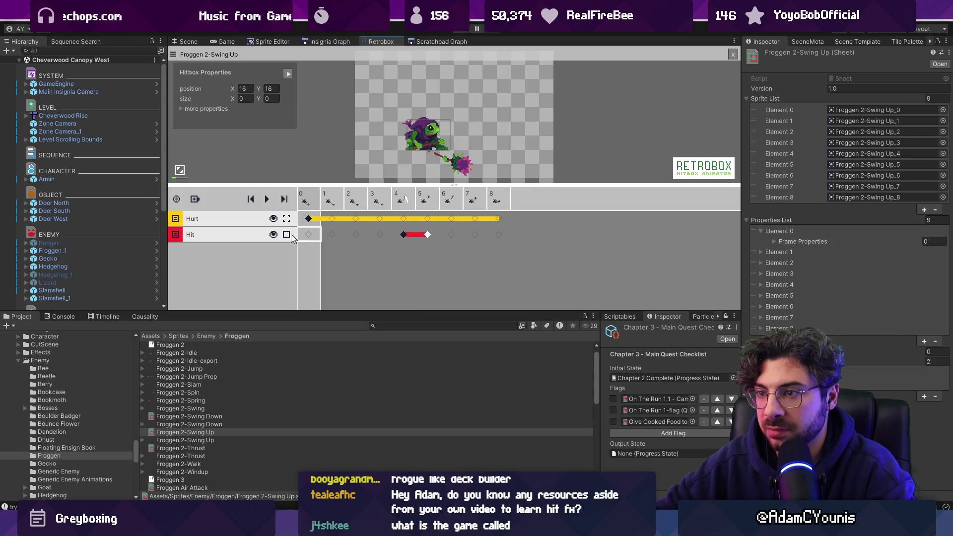
Add a Hit layer to Froggen 2-Thrust that starts at frame 4 instead of frame 0
left_click(206, 416)
left_click(214, 449)
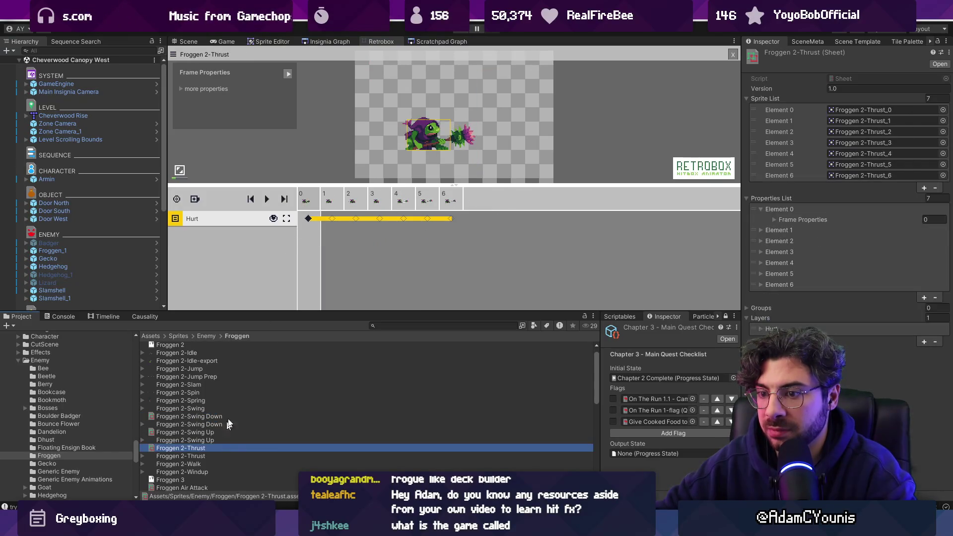
left_click(196, 199)
left_click(213, 219)
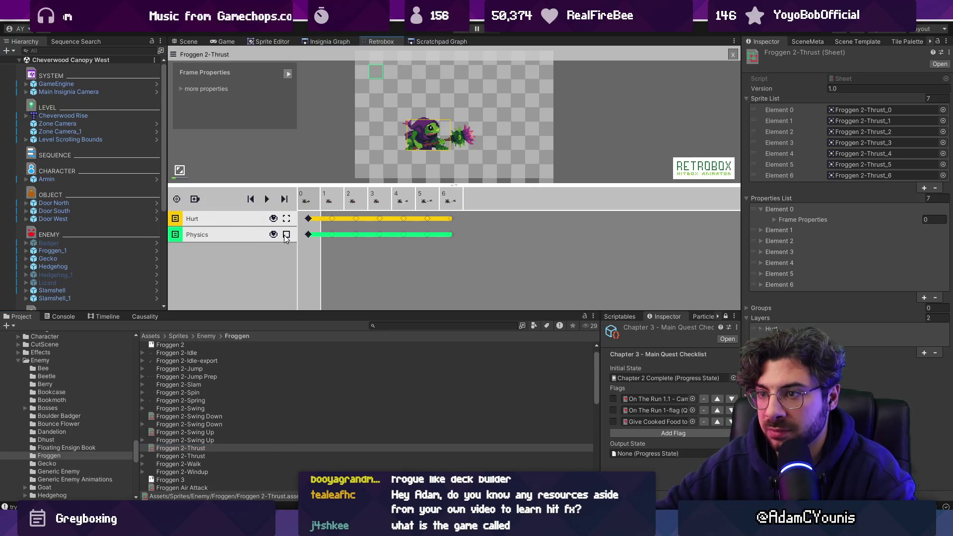
left_click(307, 234)
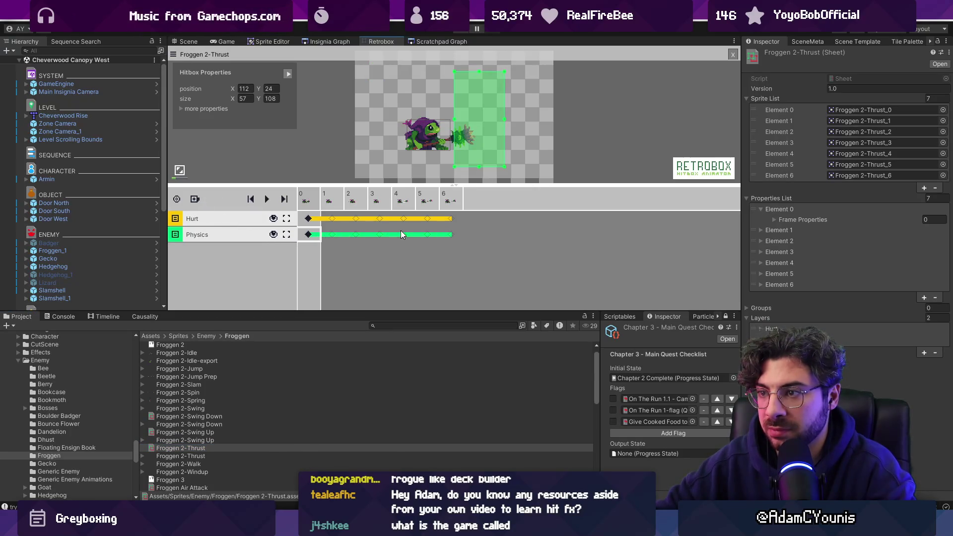
left_click(382, 235)
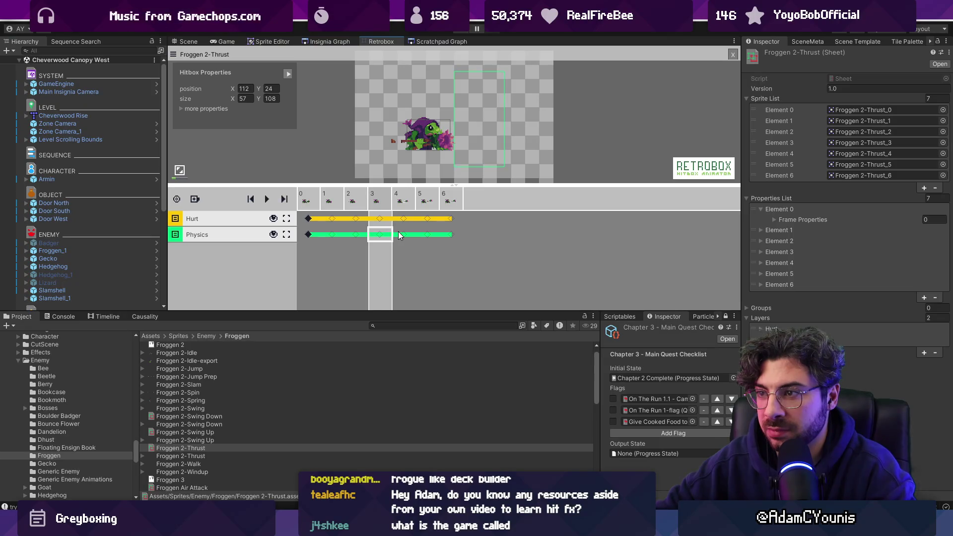
double_click(400, 233)
left_click(310, 238)
double_click(310, 237)
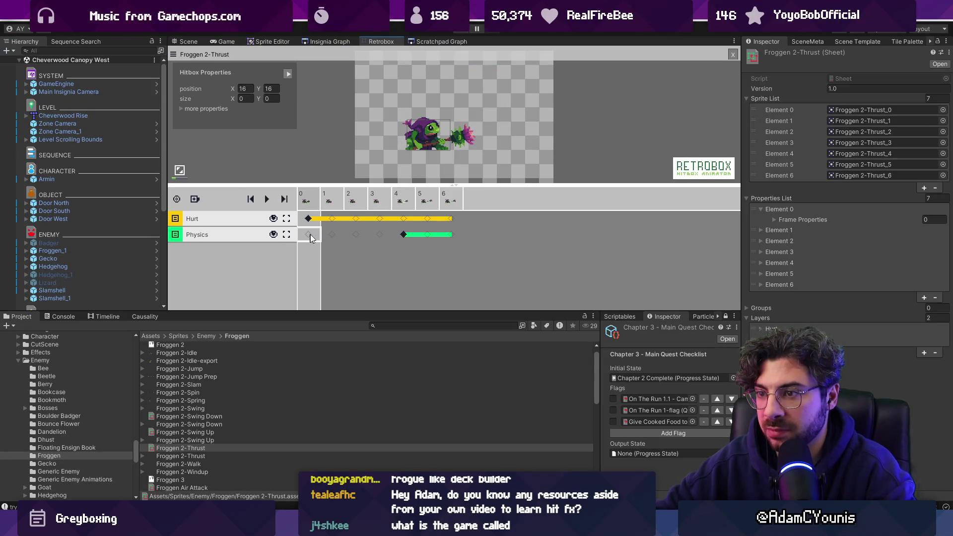
left_click(219, 236)
left_click(229, 258)
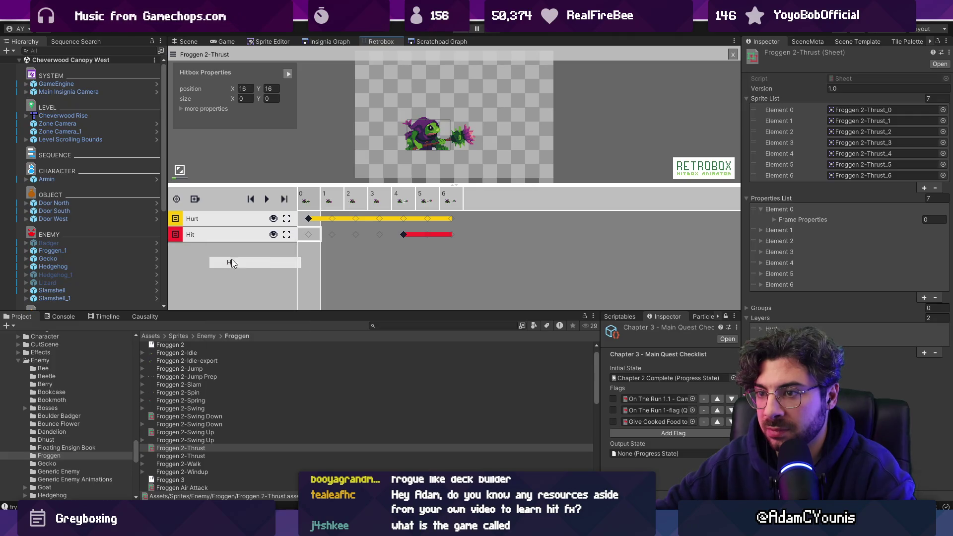
Extend the Thrust Hit box through frame 6 and reshape it low and wide along the staff
left_click(428, 235)
key("Right")
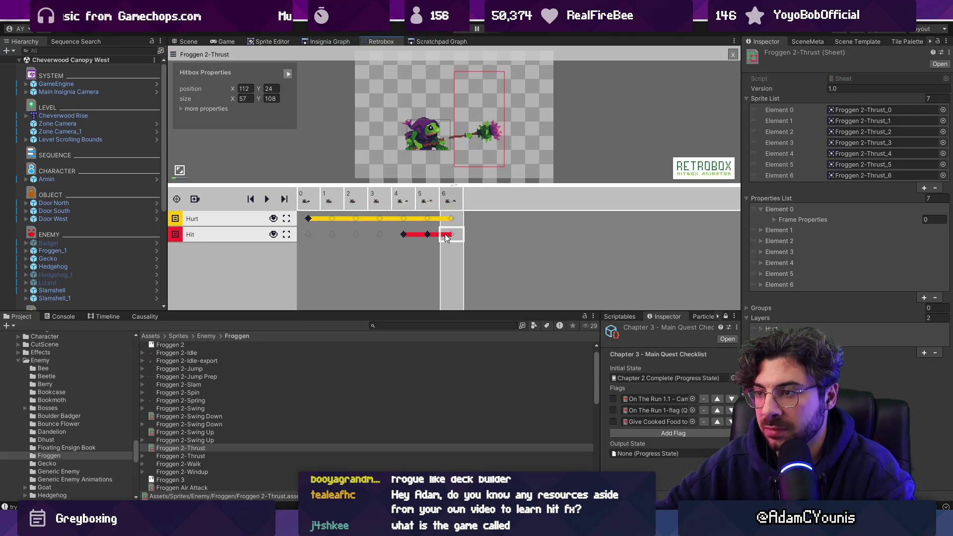
key("Left")
key("Left")
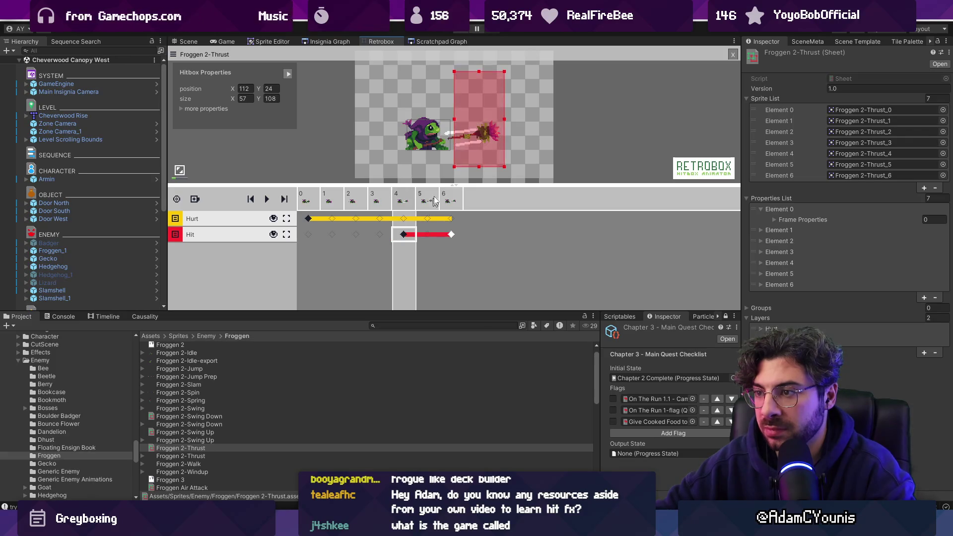
left_click_drag(480, 71, 478, 120)
mouse_move(455, 165)
left_mouse_down()
mouse_move(401, 153)
mouse_move(426, 149)
left_mouse_up()
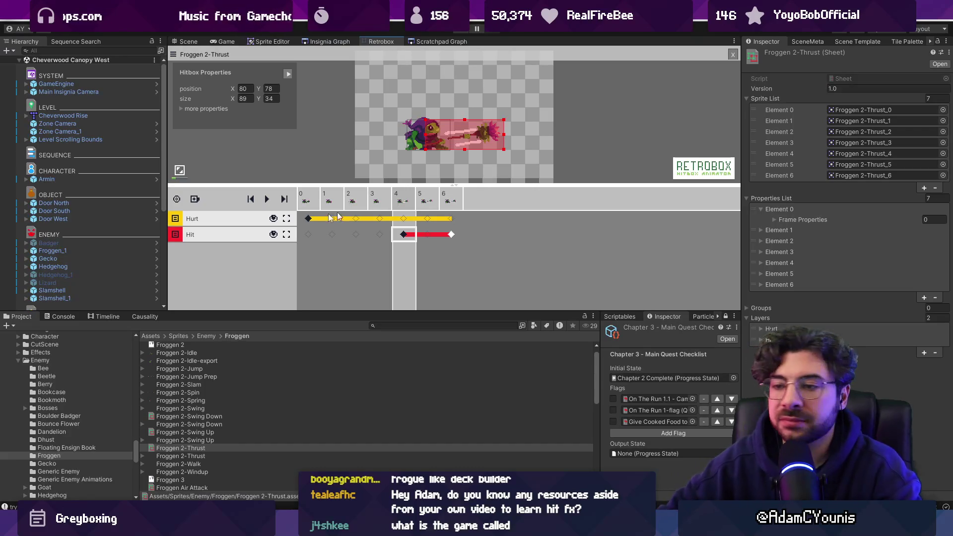
left_click(230, 417)
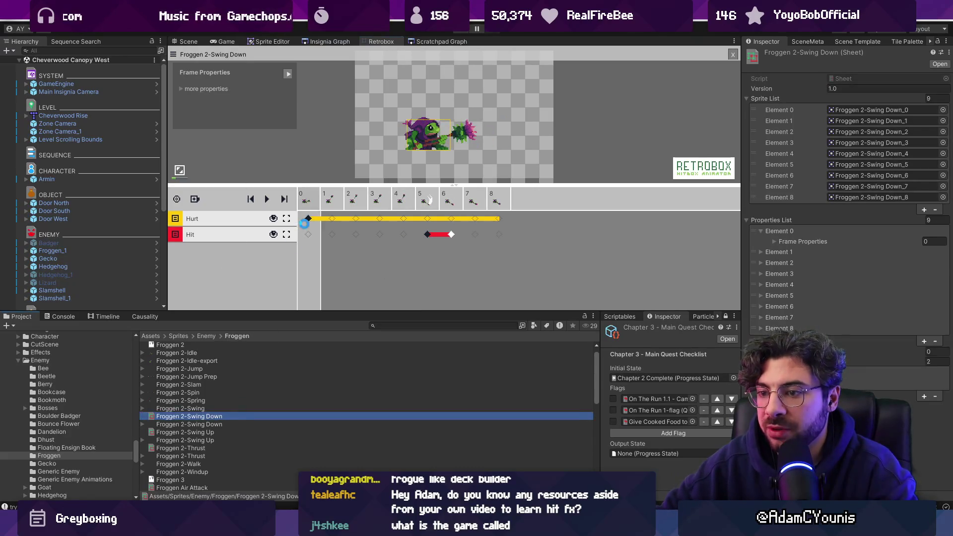
Give Swing Down frame 5 a velocity property with X set to 2
left_click(423, 202)
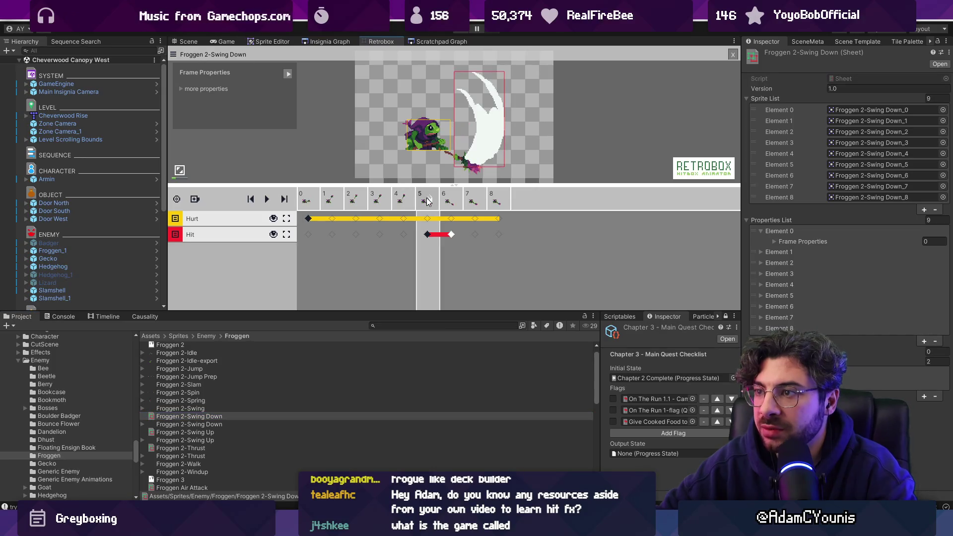
left_click(181, 88)
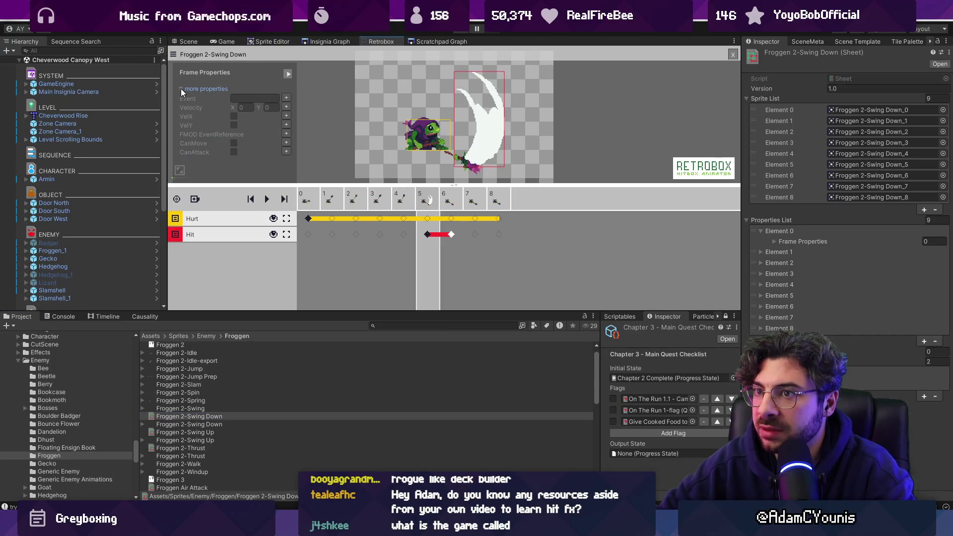
left_click(286, 107)
left_click(245, 90)
type("2")
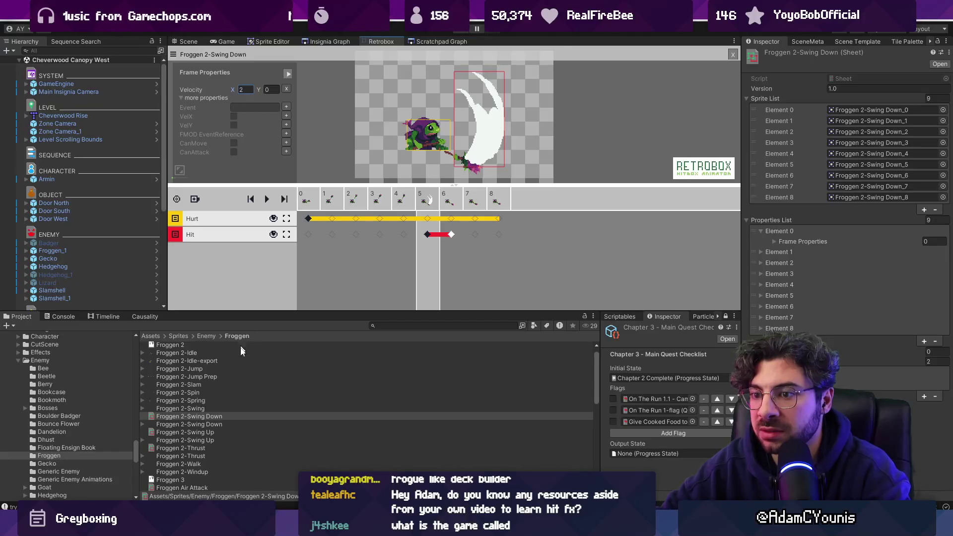
Add Velocity and VelX properties to frame 4 of Froggen 2-Swing Up
left_click(201, 432)
left_click(406, 212)
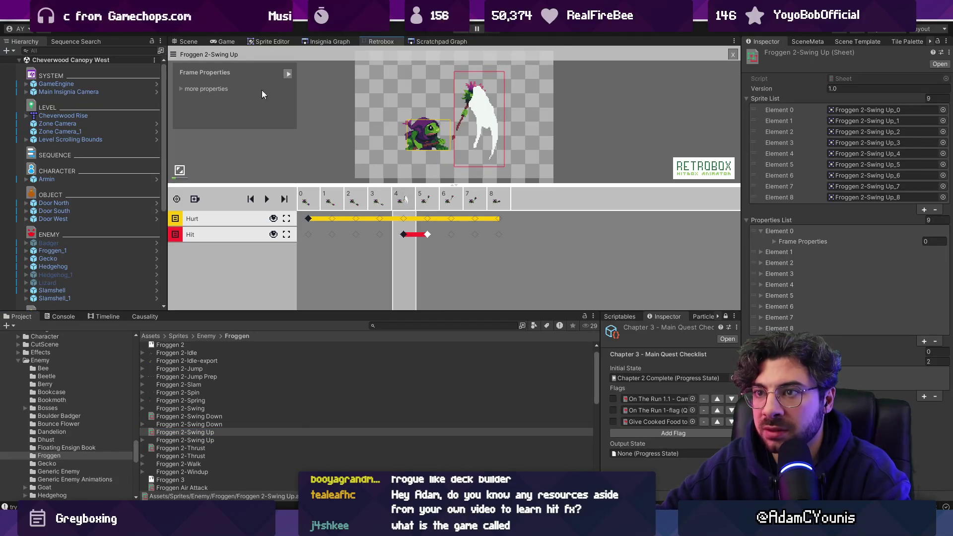
left_click(180, 88)
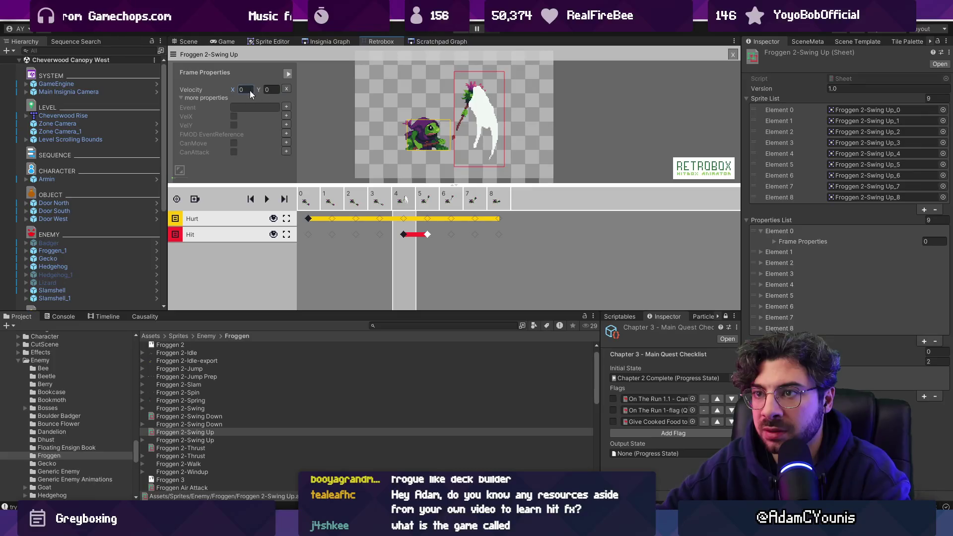
type("2")
left_click(287, 115)
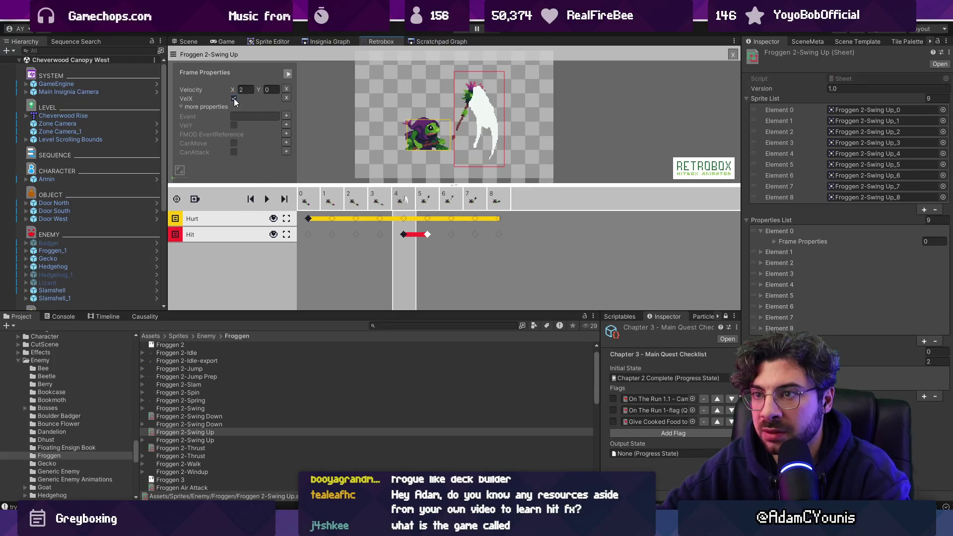
Inspect the extra properties of the Swing Down frame-5 hitbox key
left_click(204, 416)
left_click(428, 234)
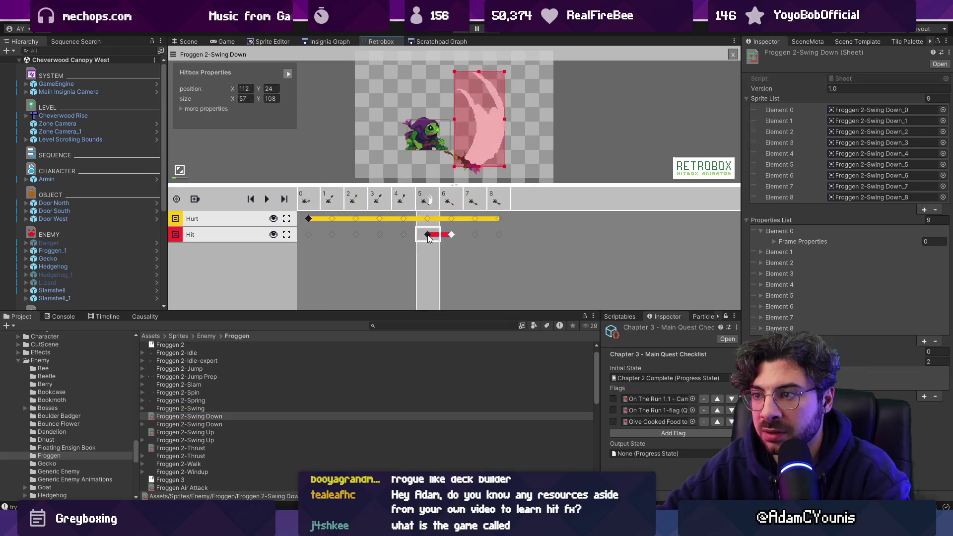
left_click(182, 108)
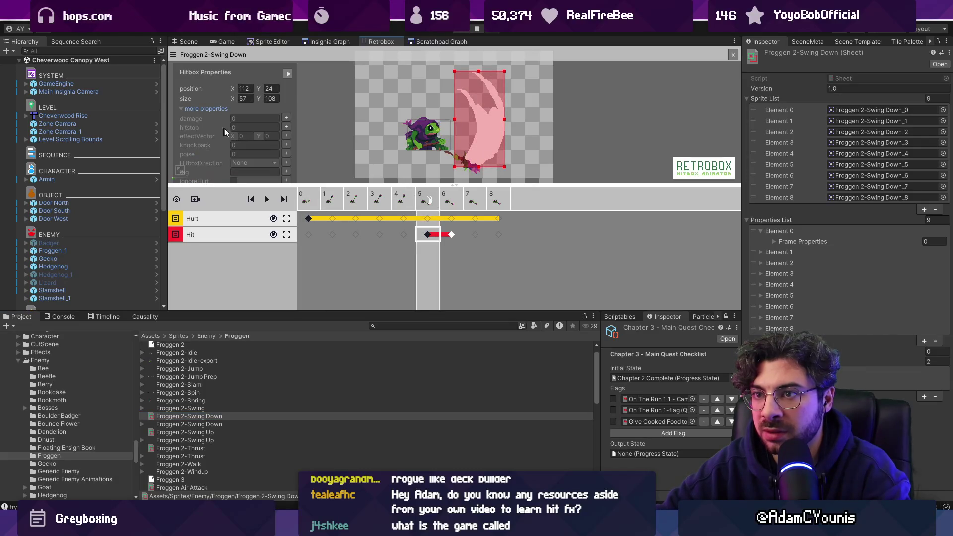
left_click(318, 157)
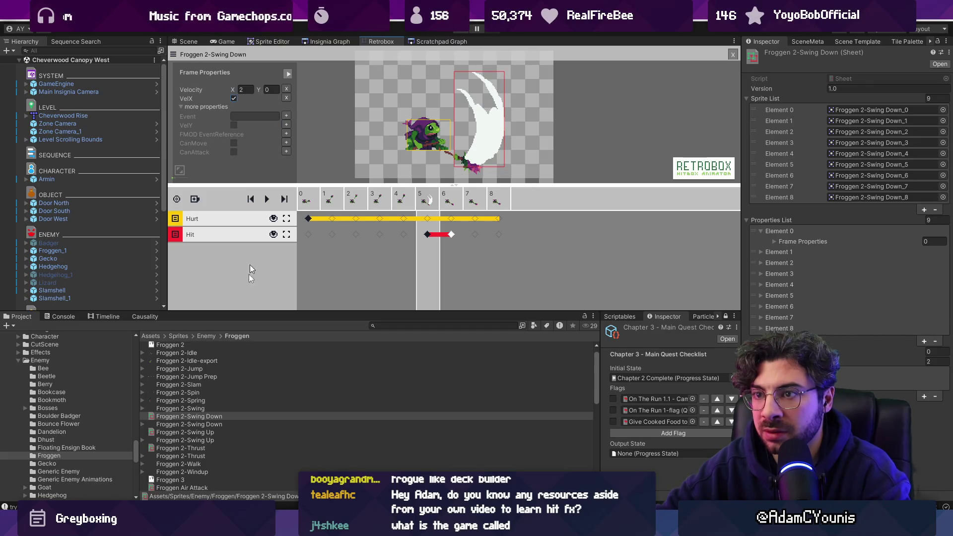
Open Froggen 2-Thrust at frame 4 and show its extra frame properties
left_click(193, 449)
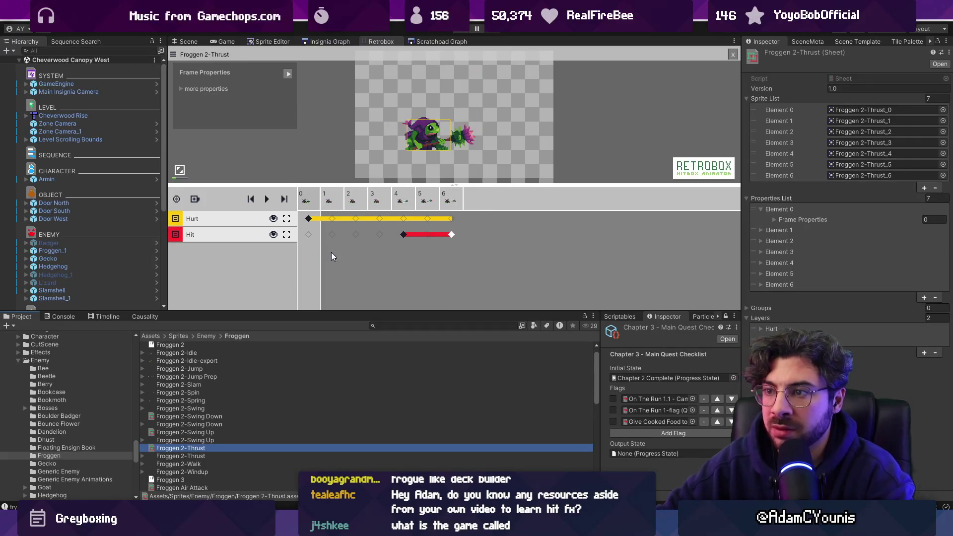
left_click(403, 263)
left_click(195, 199)
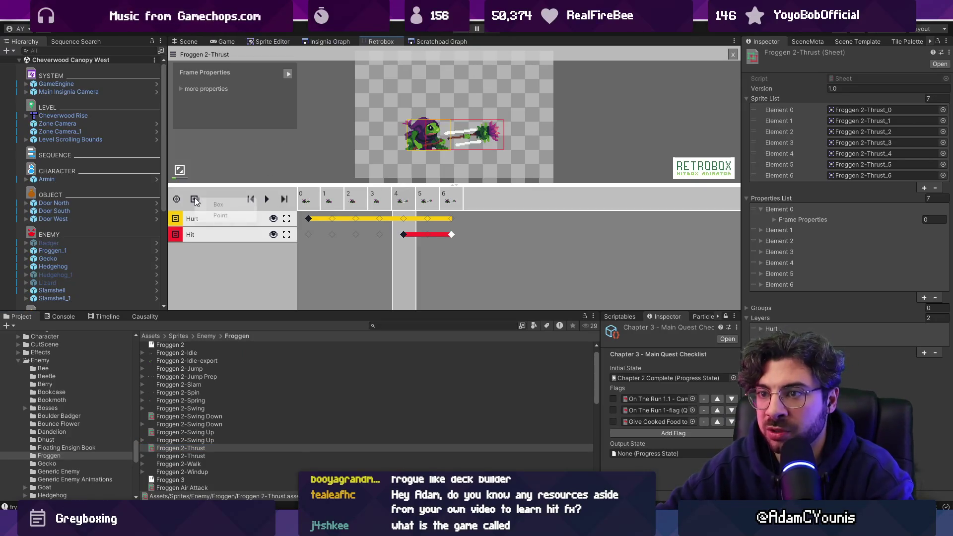
left_click(323, 263)
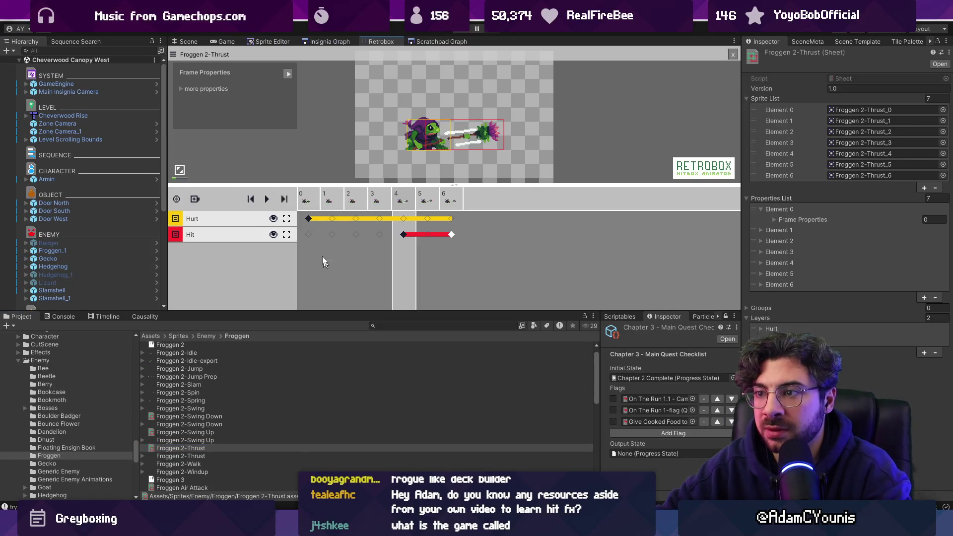
left_click(184, 91)
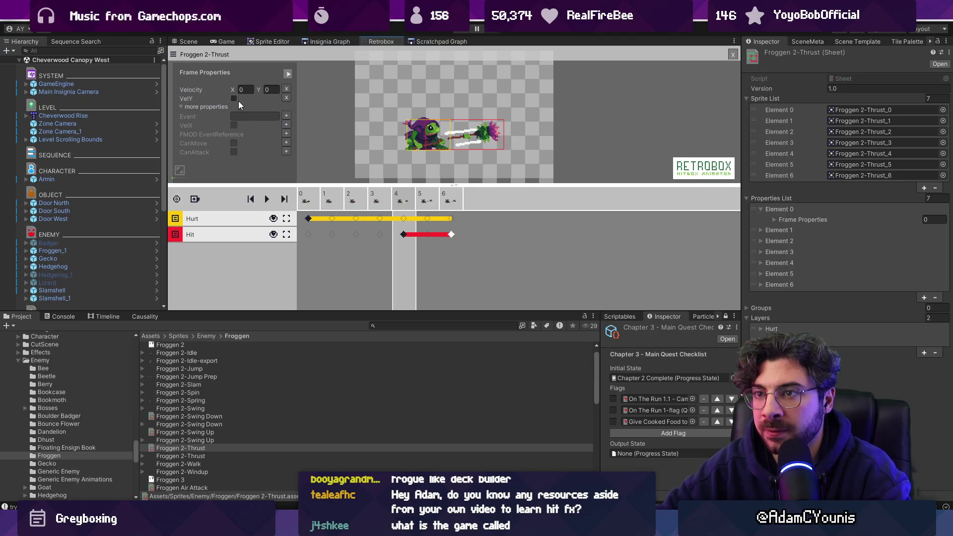
Give Thrust frame 1 a velocity X of -2, then select Swing Down's frame-5 hitbox
mouse_move(325, 197)
left_mouse_down()
mouse_move(373, 197)
mouse_move(308, 197)
mouse_move(326, 197)
left_mouse_up()
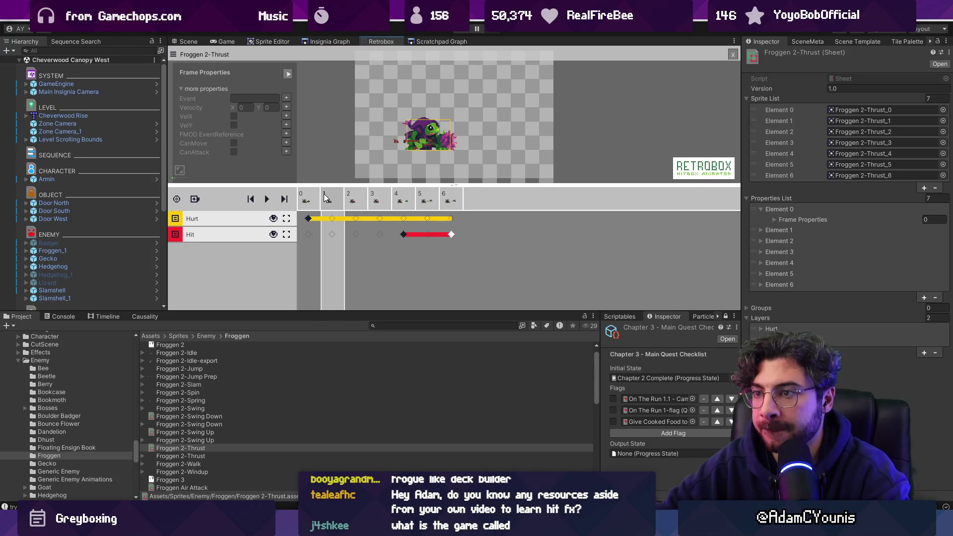
left_click(287, 107)
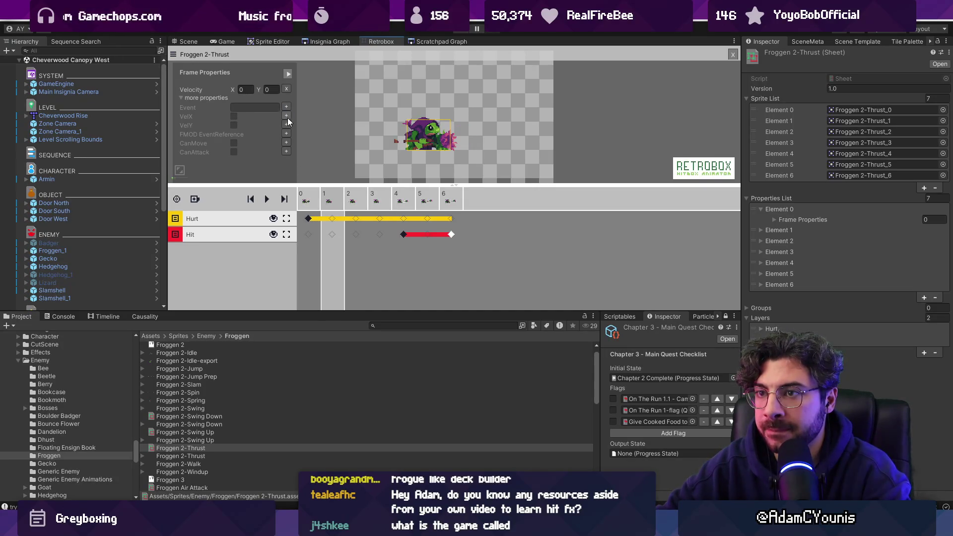
left_click(286, 116)
type("-2")
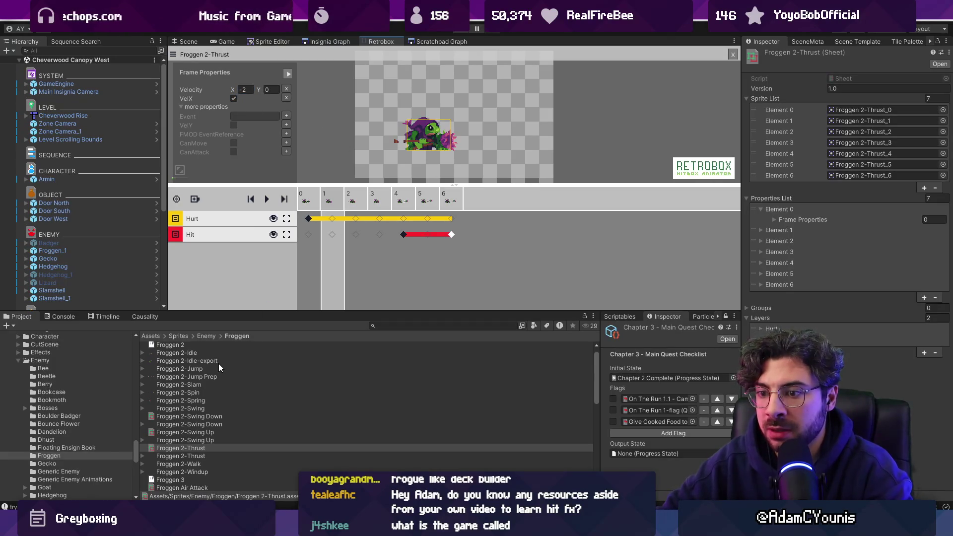
left_click(228, 417)
left_click(430, 235)
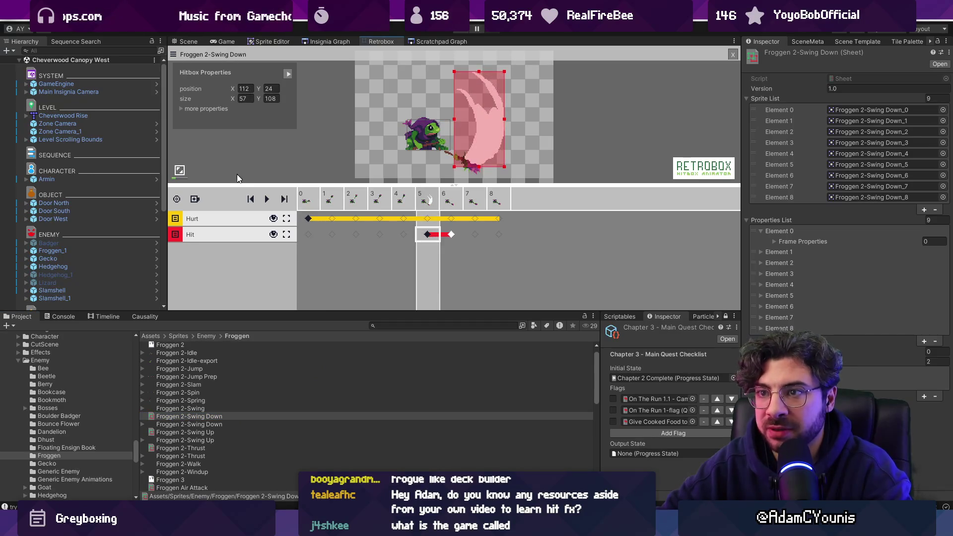
Add damage, hitstop, knockback, poise and direction properties to the Swing Down hitbox, direction Down
left_click_drag(278, 312, 291, 349)
left_click(189, 110)
left_click(286, 118)
left_click(287, 128)
left_click(287, 145)
left_click(286, 154)
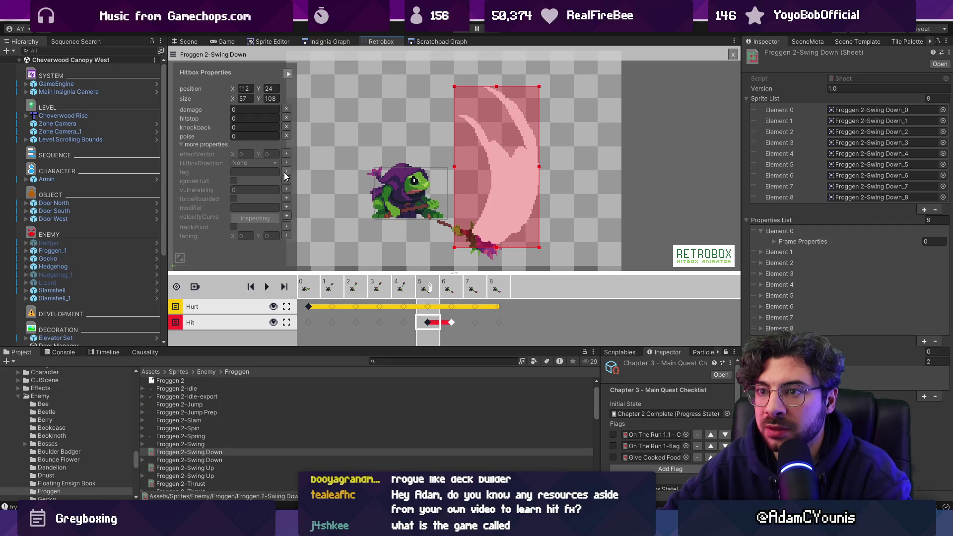
left_click(286, 163)
left_click(270, 145)
left_click(273, 179)
Enter damage 20, hitstop 2, knockback 2, poise 10, then select Swing Up's frame-4 hitbox
left_click(259, 110)
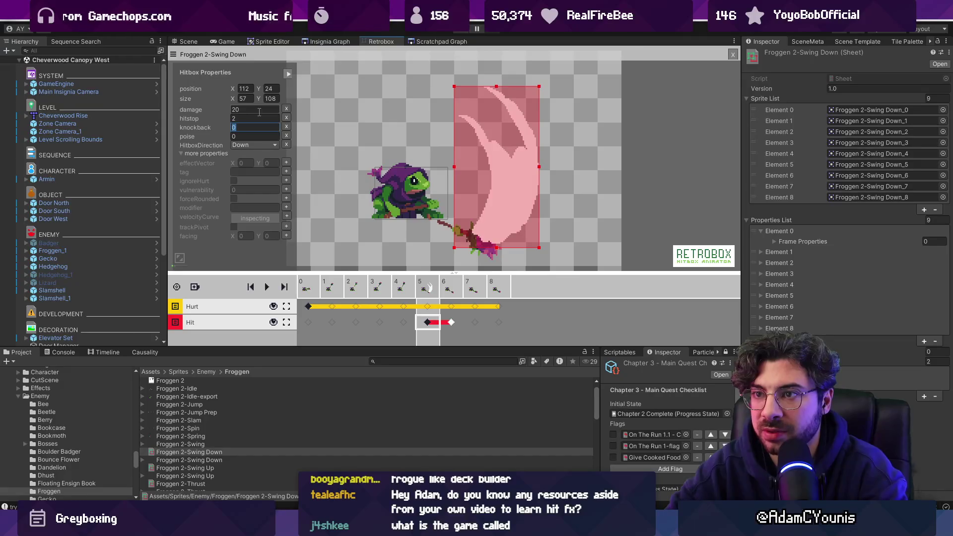
type("2")
key("Tab")
type("10")
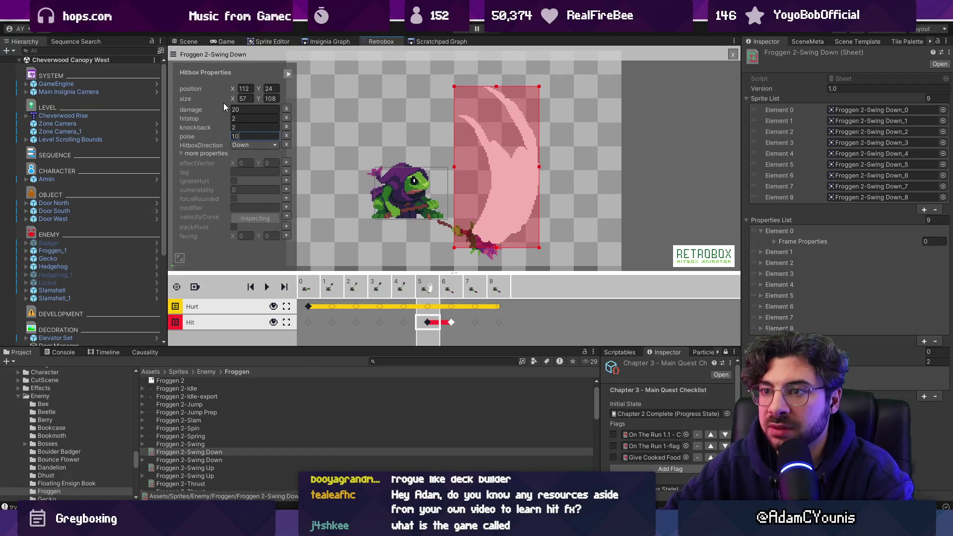
left_click(272, 163)
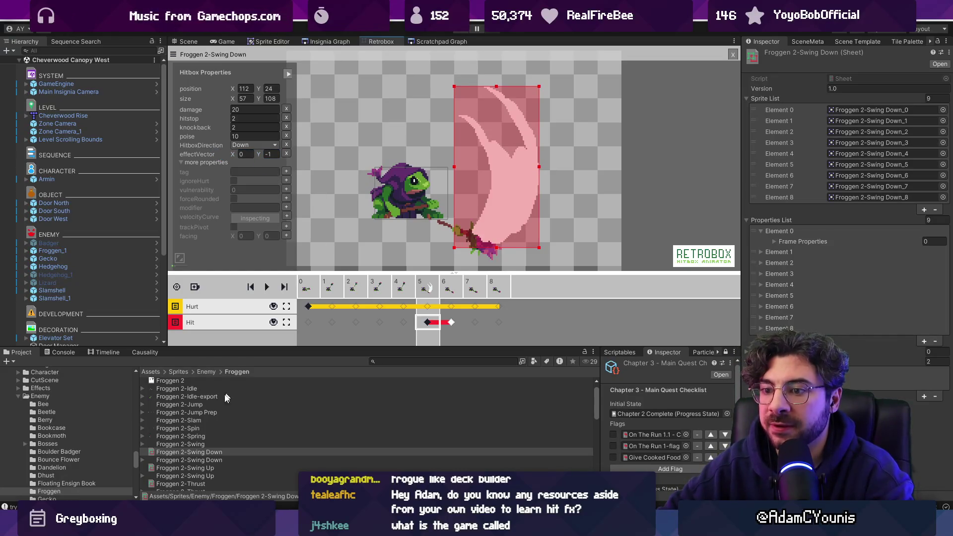
left_click(193, 466)
left_click(412, 271)
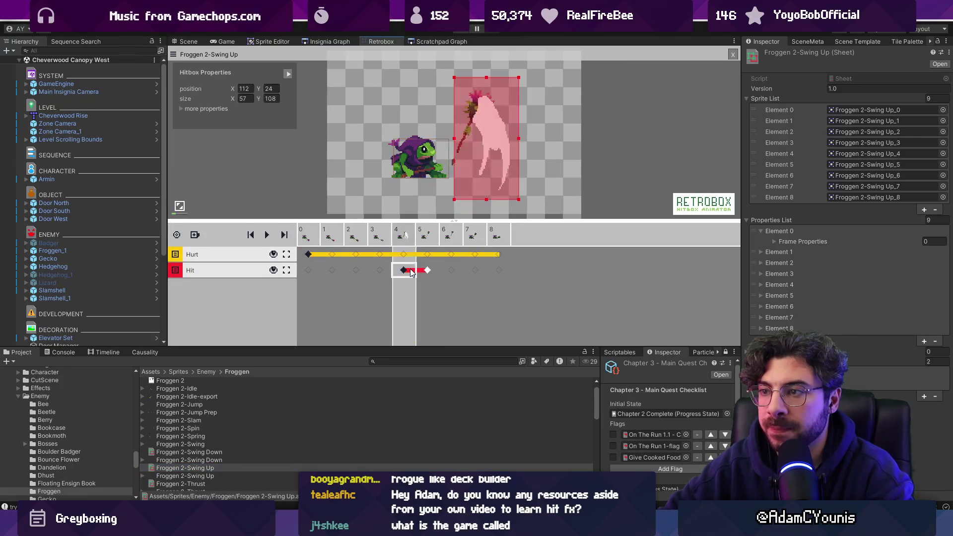
Add direction and knockback properties to the Swing Up hitbox and set its direction to Up
left_click(182, 108)
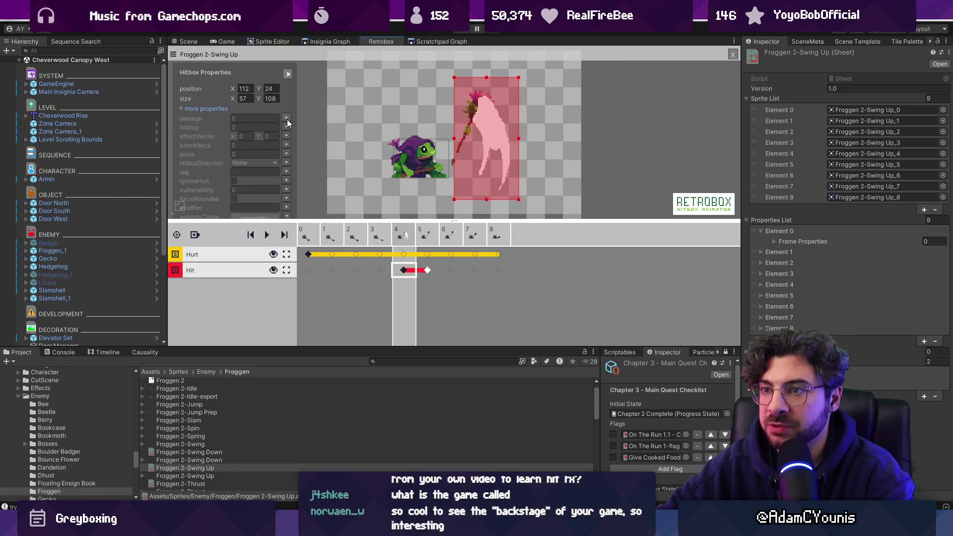
left_click(286, 162)
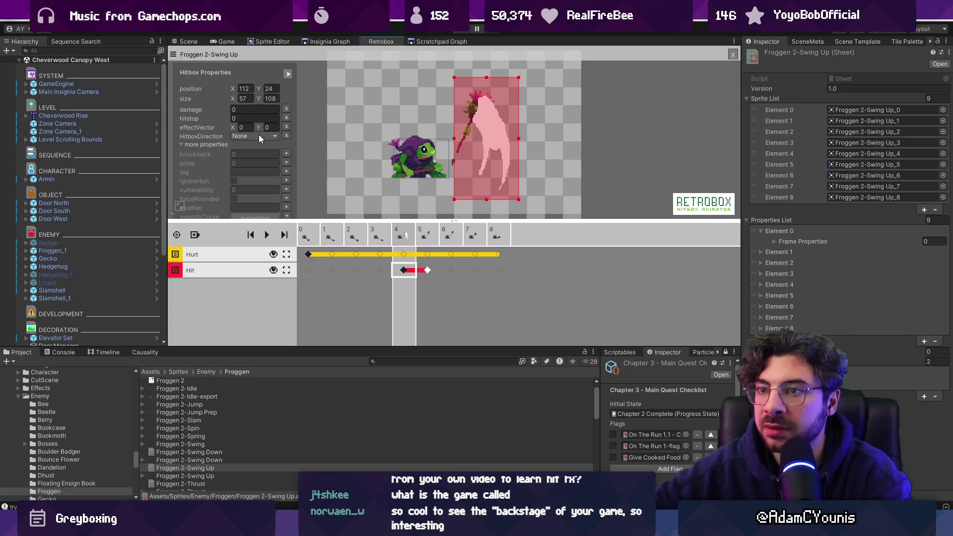
left_click(286, 154)
left_click(268, 136)
left_click(250, 157)
Give the Swing Up hitbox damage 20, knockback 2 and an added poise of 10
left_click(273, 110)
type("20")
key("Tab")
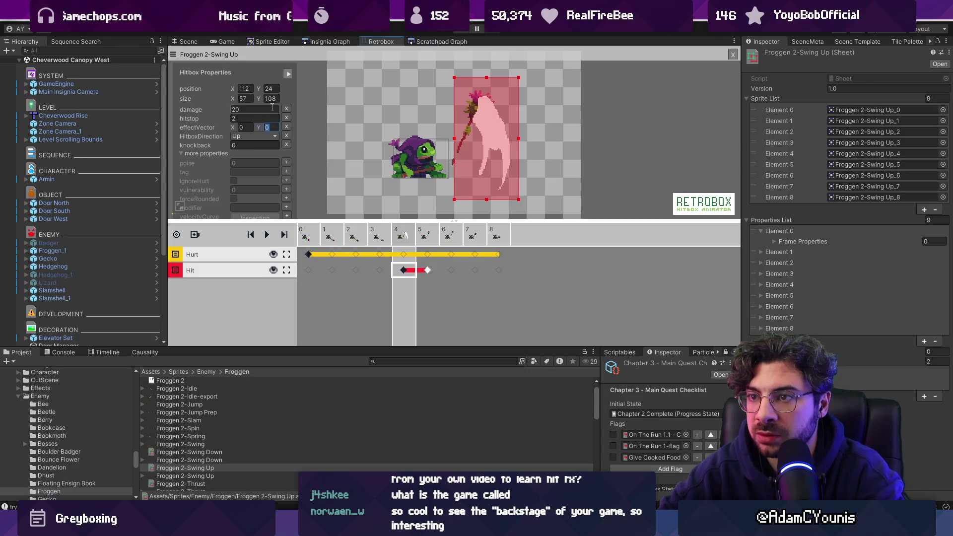
key("Tab")
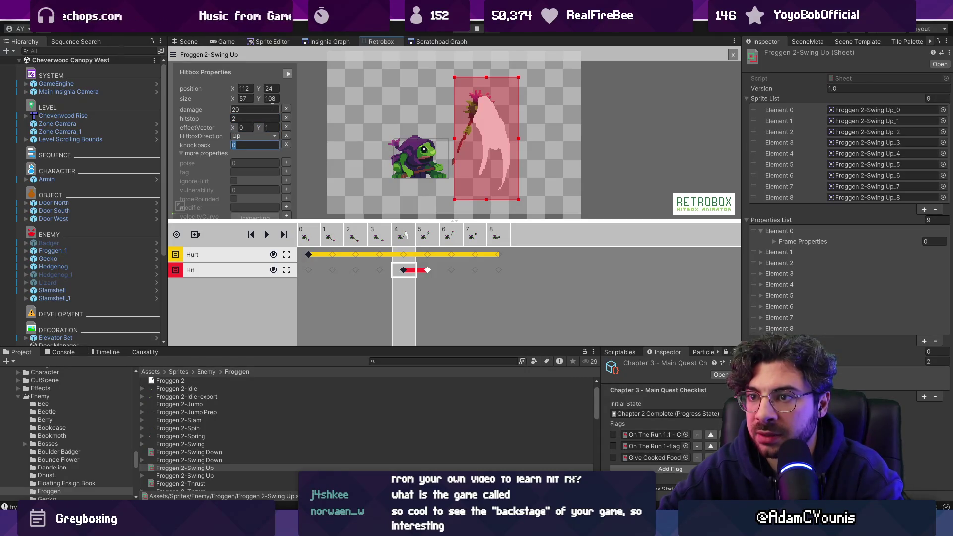
type("2")
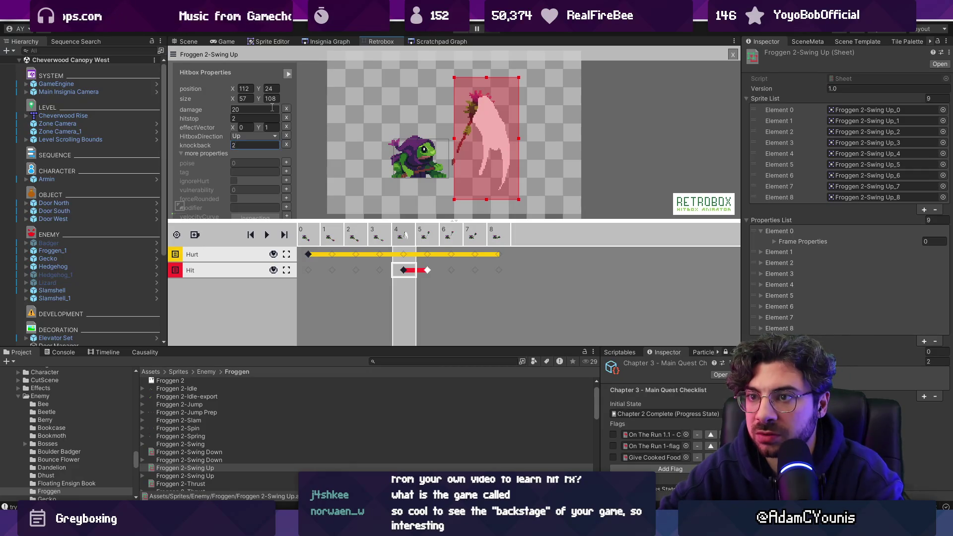
left_click(286, 163)
left_click(260, 155)
type("10")
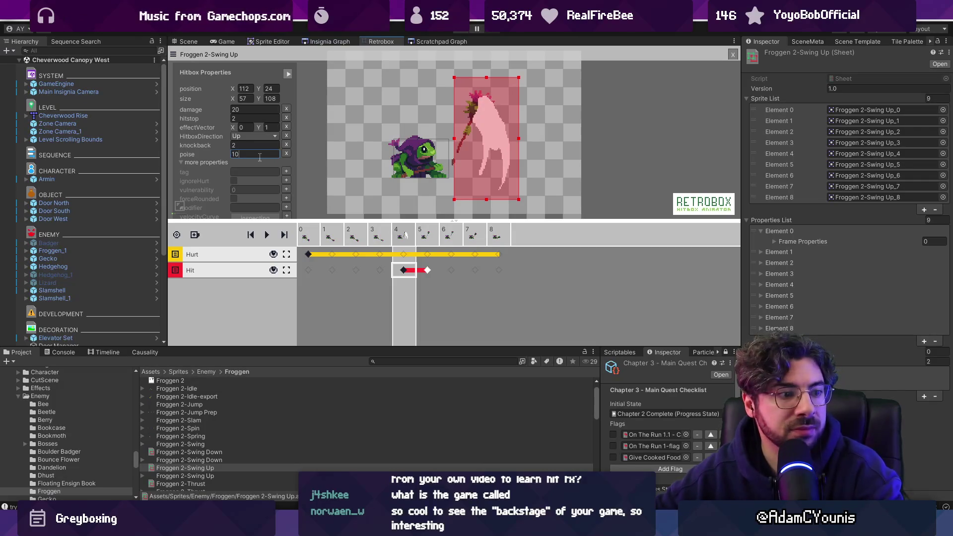
left_click(633, 166)
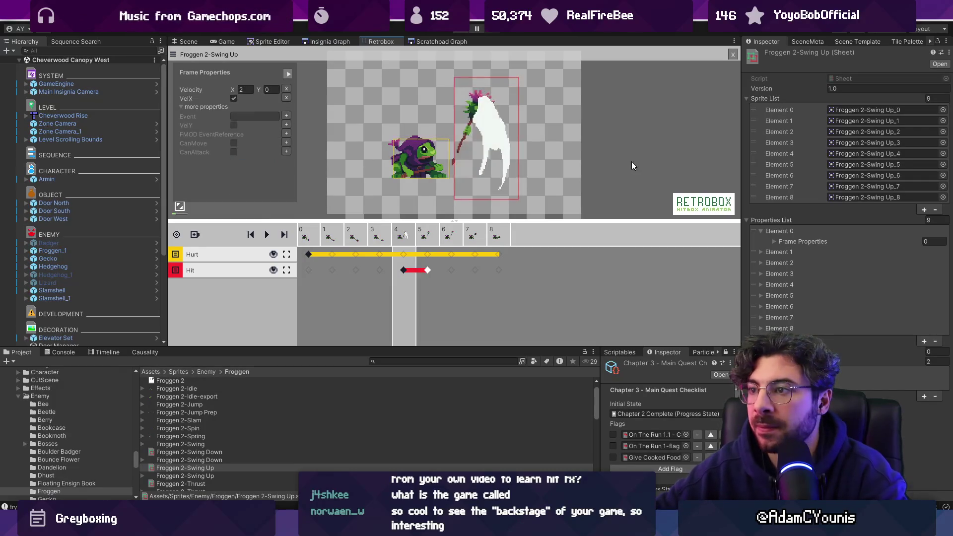
Point the Froggen 2-Thrust frame 4 hitbox Forward and add damage, hitstop, effect vector, knockback and poise
left_click(191, 483)
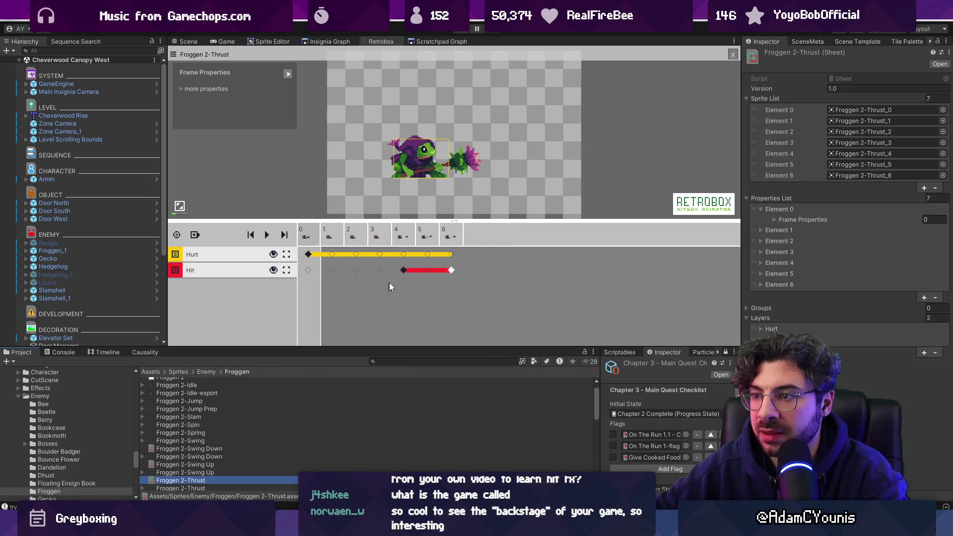
left_click(394, 258)
left_click(182, 109)
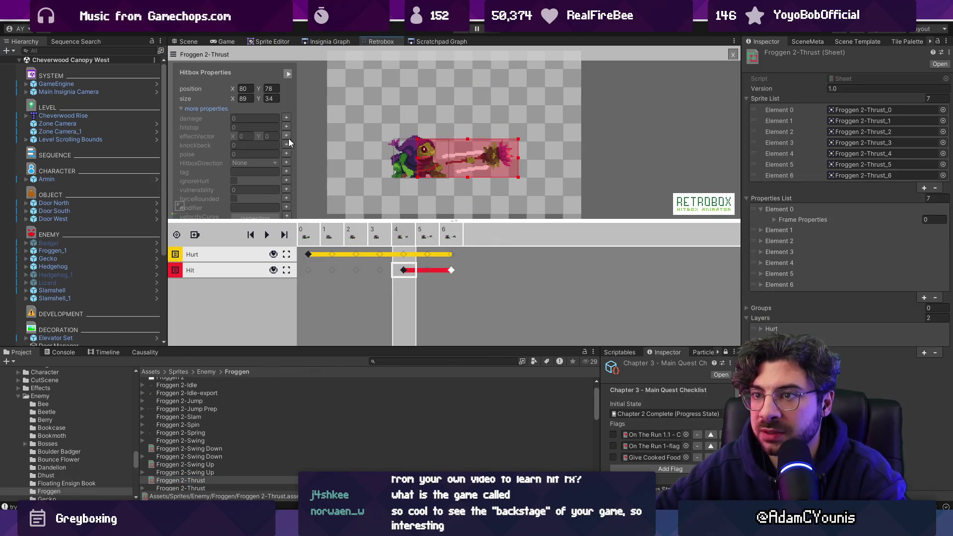
left_click(287, 165)
left_click(254, 110)
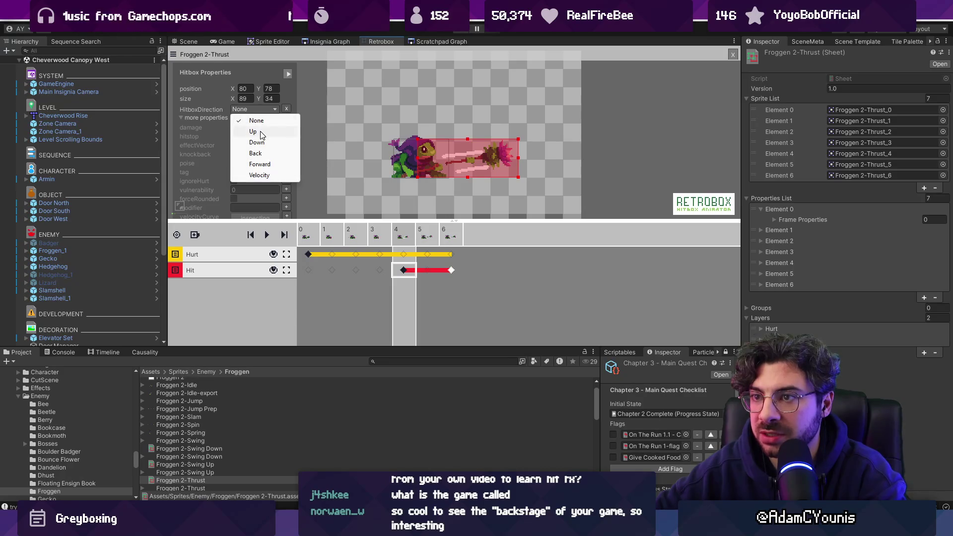
left_click(276, 164)
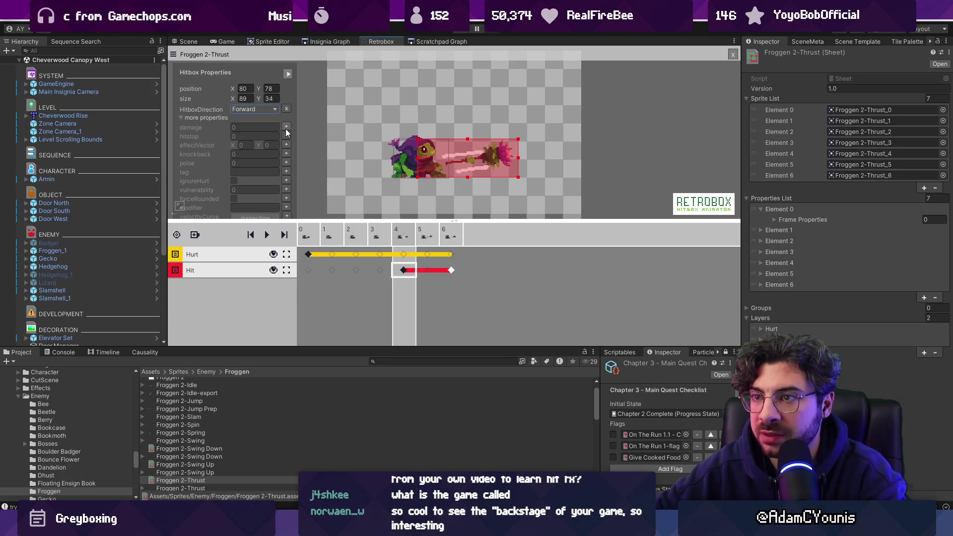
left_click(286, 128)
left_click(287, 136)
left_click(286, 145)
left_click(286, 154)
left_click(286, 163)
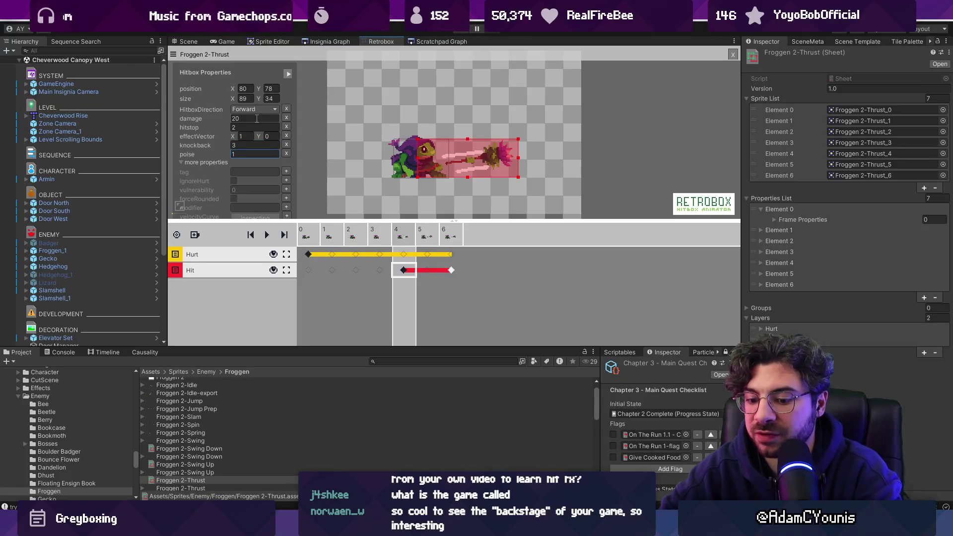
left_click(302, 133)
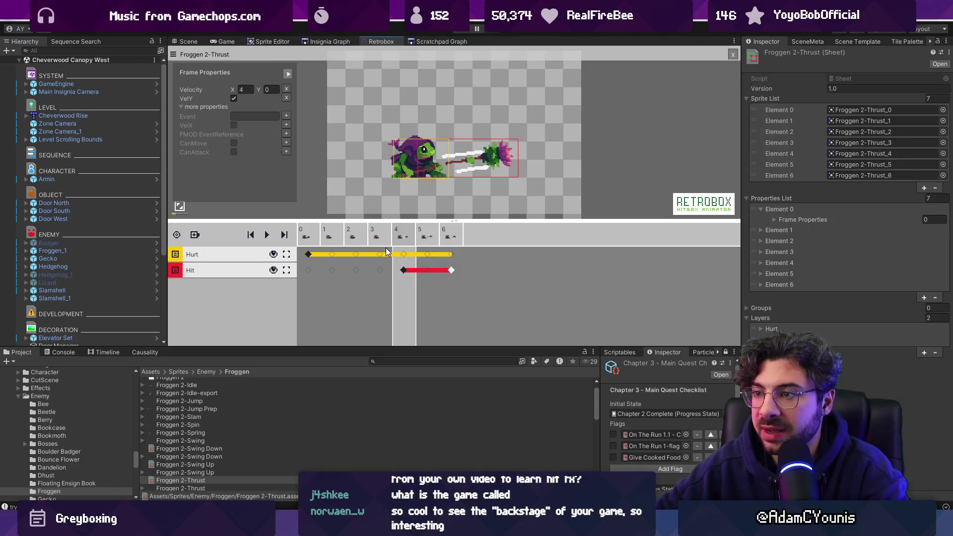
Set the Thrust frame 4 hurtbox direction to Forward
left_click(404, 254)
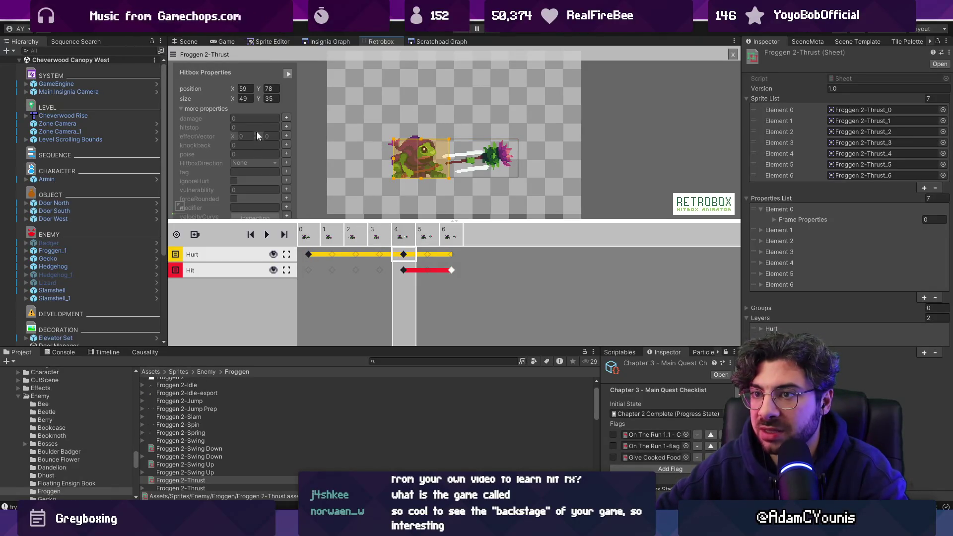
left_click(286, 162)
left_click(254, 109)
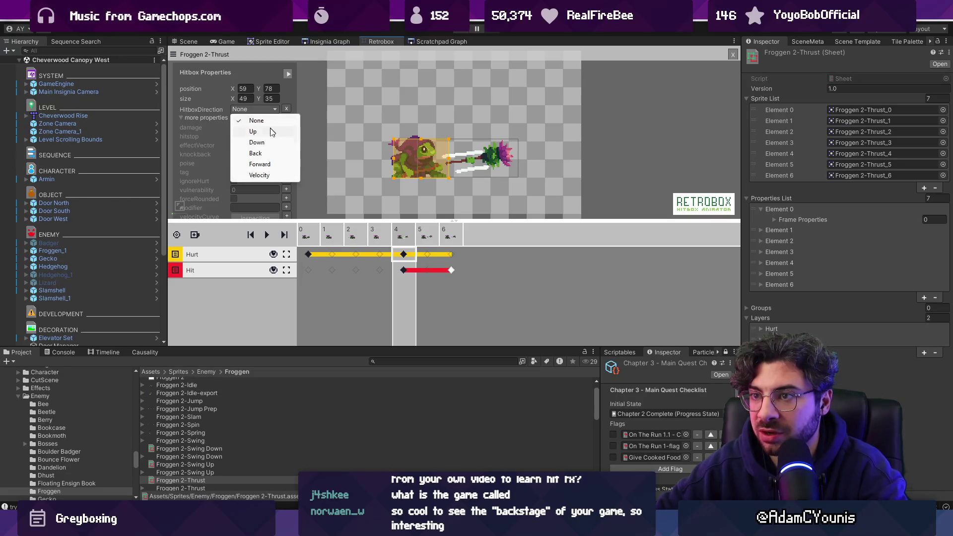
left_click(260, 164)
Set the Froggen 2-Swing Up hurtbox direction to Up
left_click(192, 465)
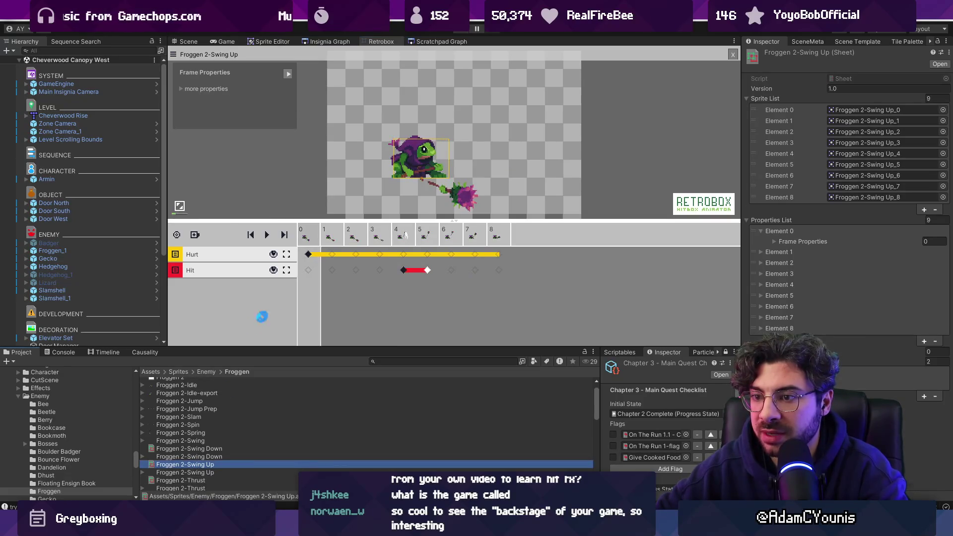
left_click(404, 255)
left_click(450, 255)
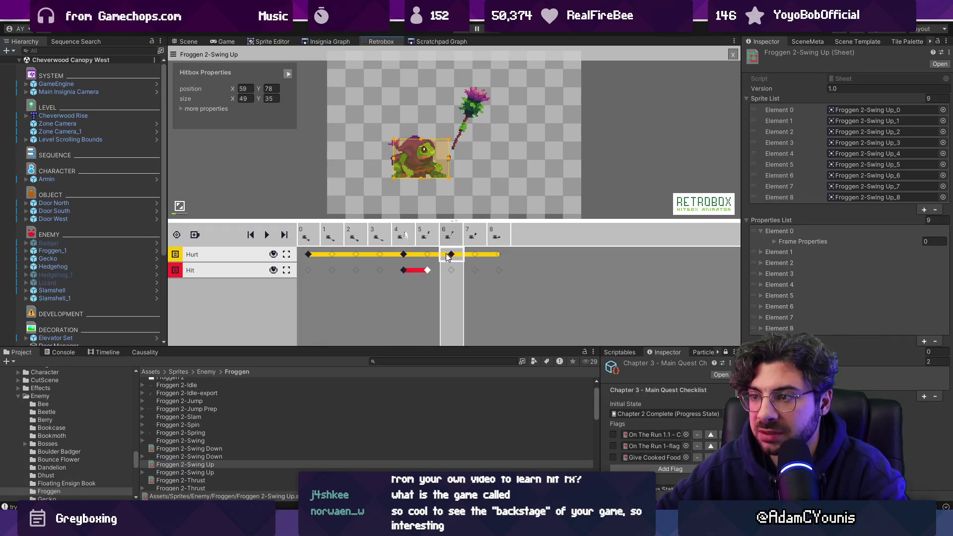
left_click(450, 255)
key("ctrl+z")
key("ctrl+z")
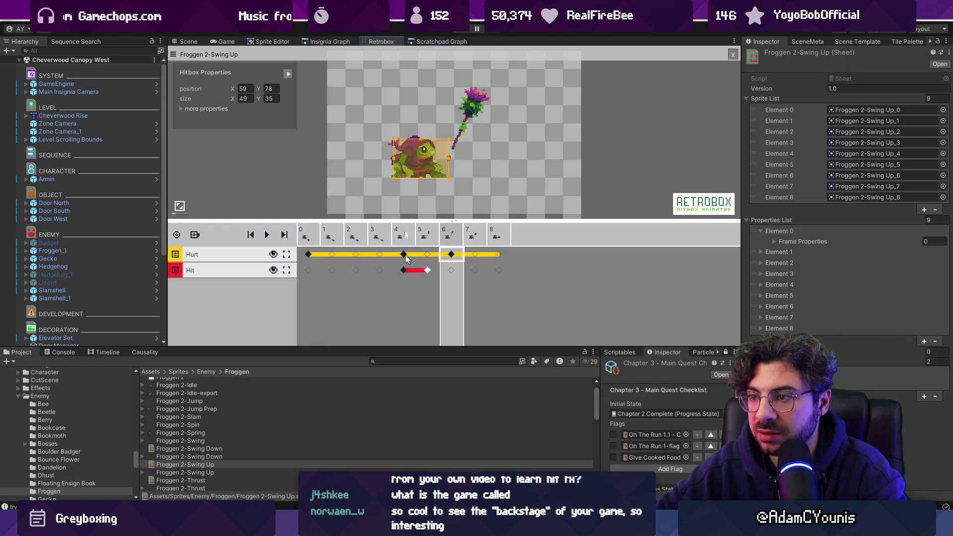
left_click(182, 108)
left_click(287, 163)
left_click(255, 109)
left_click(248, 130)
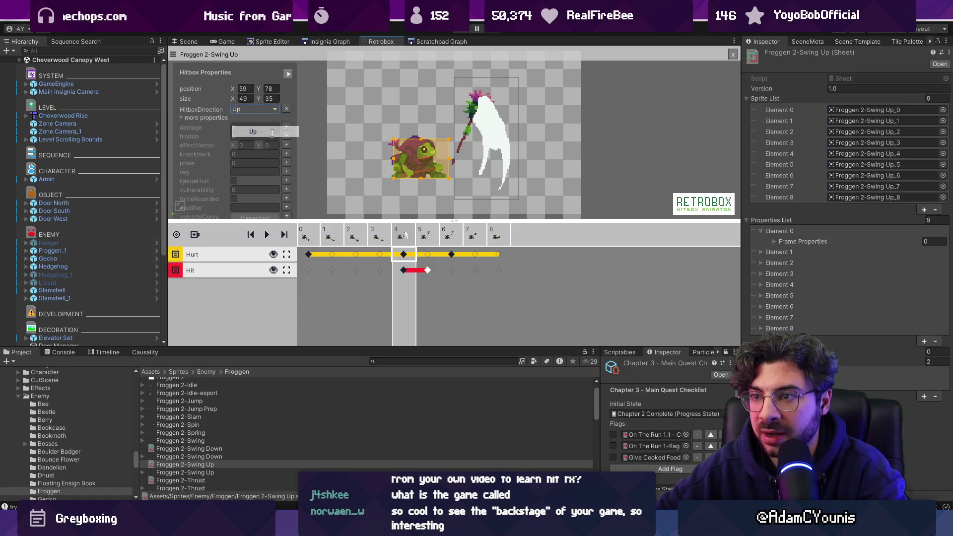
On Swing Down, add a frame 7 hurtbox keyframe and a direction property on frame 5's hurtbox
left_click(205, 448)
left_click(428, 254)
left_click(478, 254)
left_click(428, 254)
left_click(186, 109)
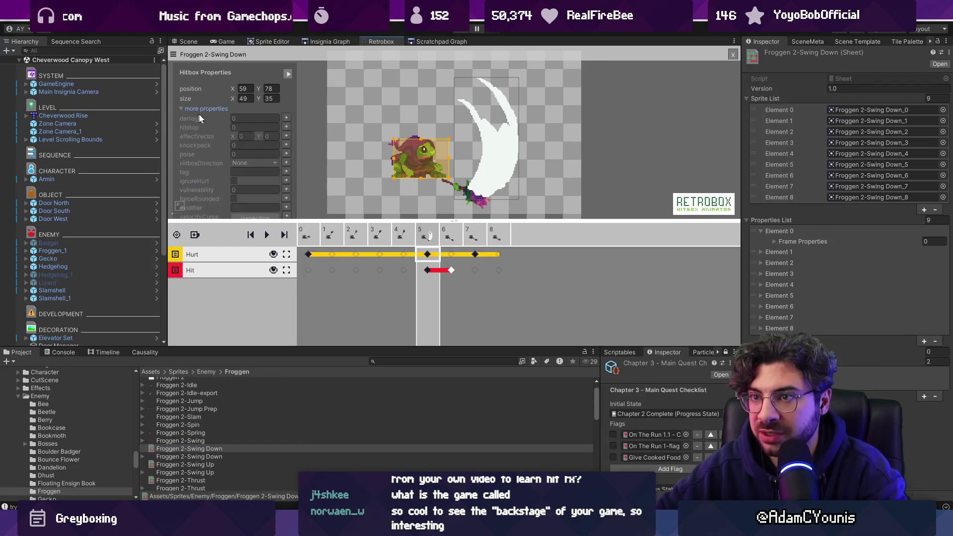
left_click(286, 163)
left_click(255, 109)
left_click(193, 471)
left_click(181, 480)
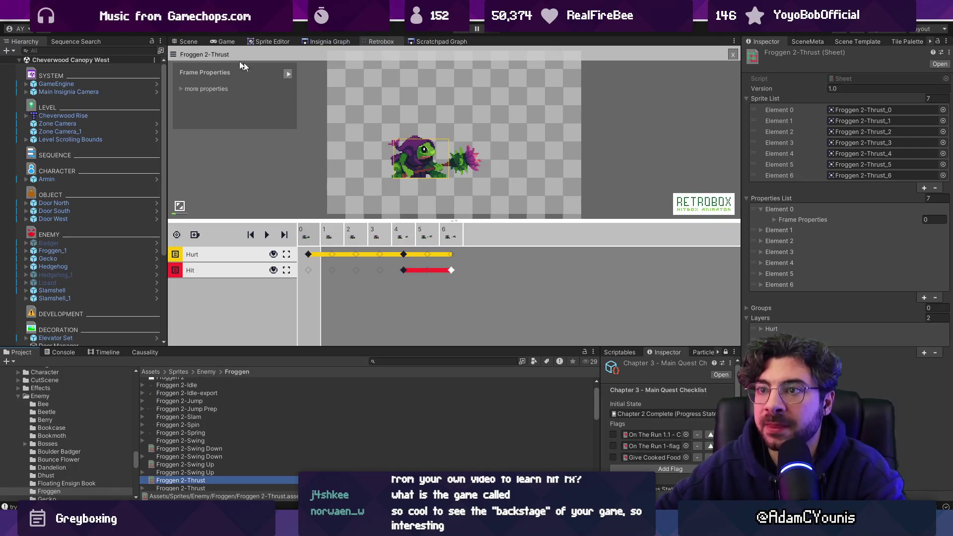
left_click(196, 45)
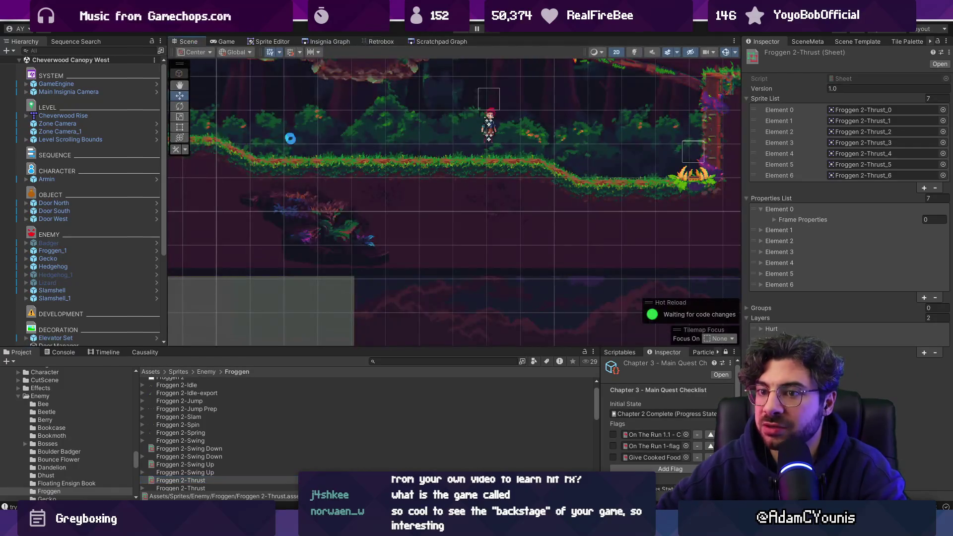
Open the Froggen prefab and inspect Froggen Combat Behaviours' Slam basic attack in a widened Inspector
left_click(158, 252)
left_click(158, 251)
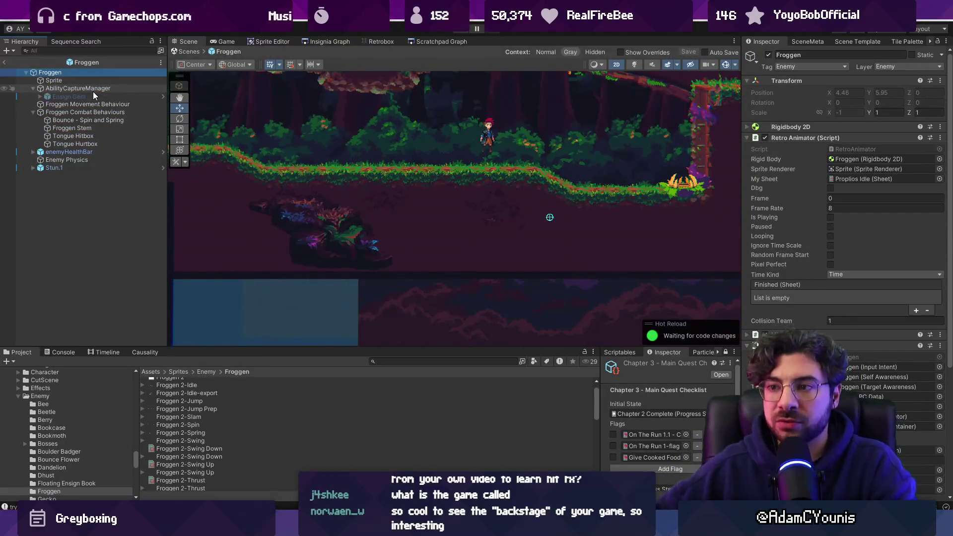
scroll(487, 235, "down", 2)
key("f")
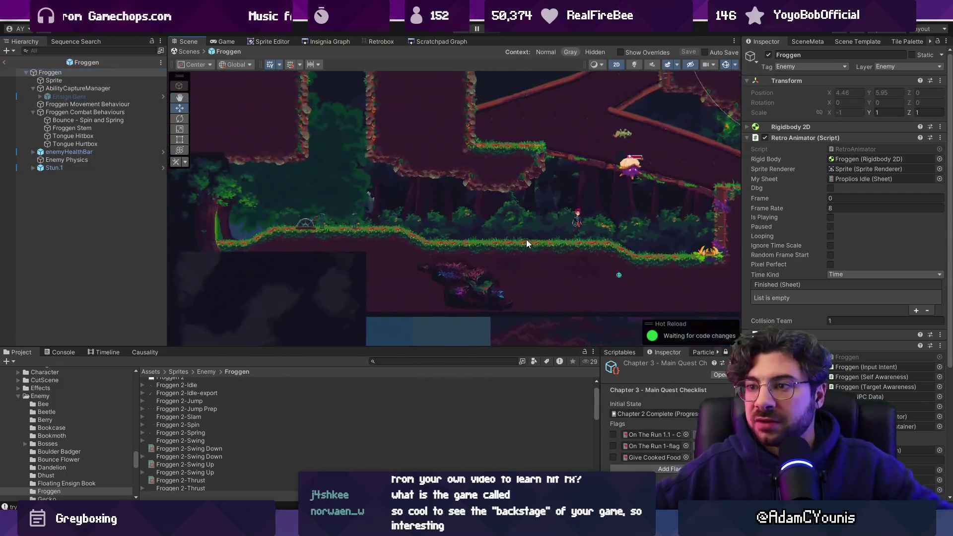
scroll(424, 193, "up", 2)
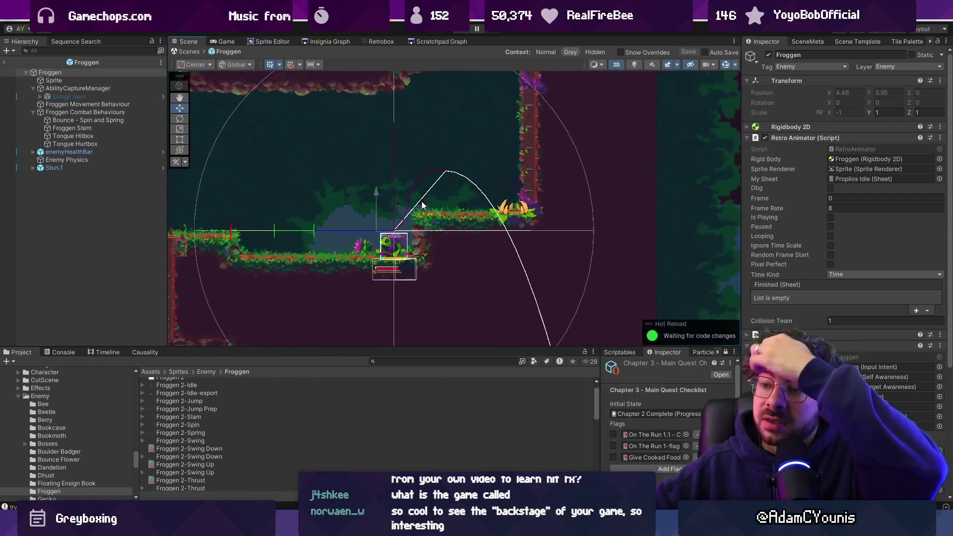
left_click(98, 113)
left_click(97, 135)
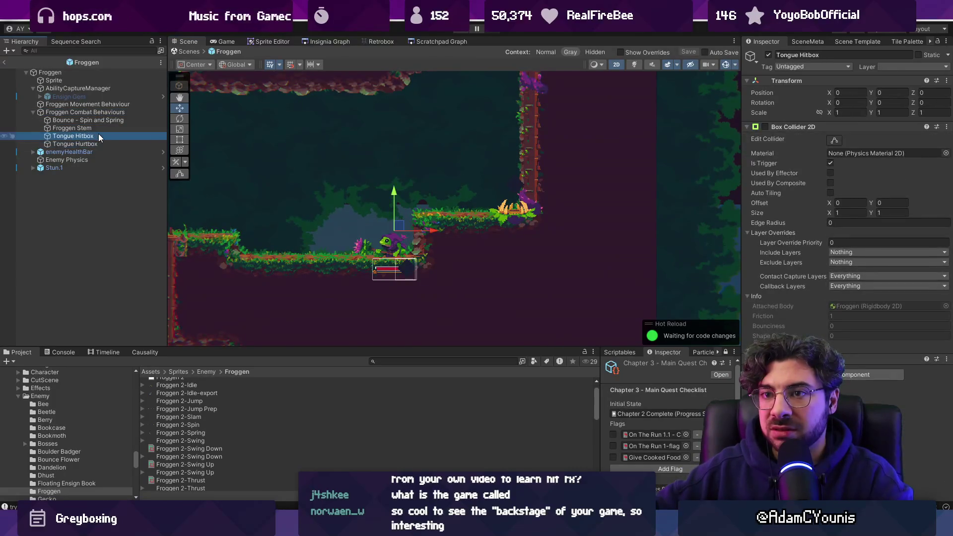
left_click(103, 112)
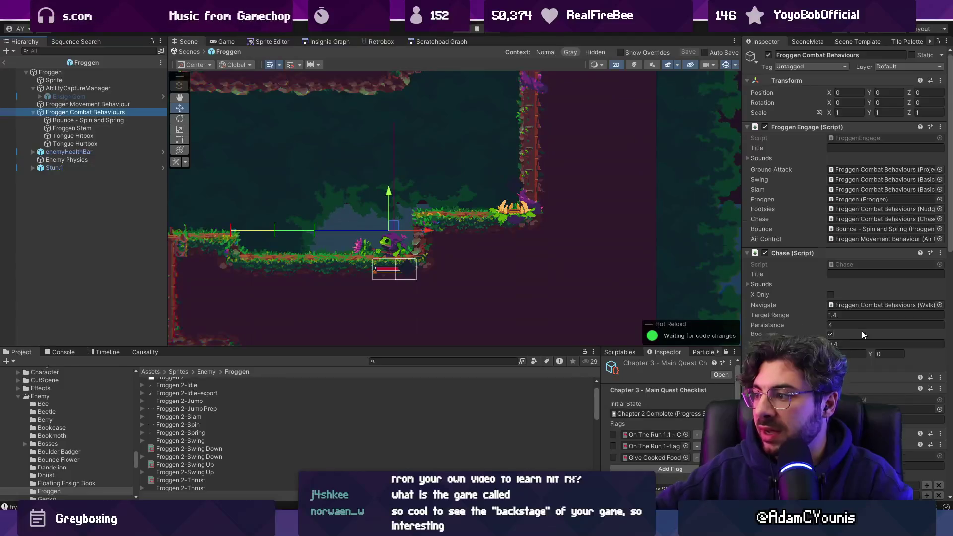
scroll(863, 335, "down", 10)
scroll(814, 308, "down", 4)
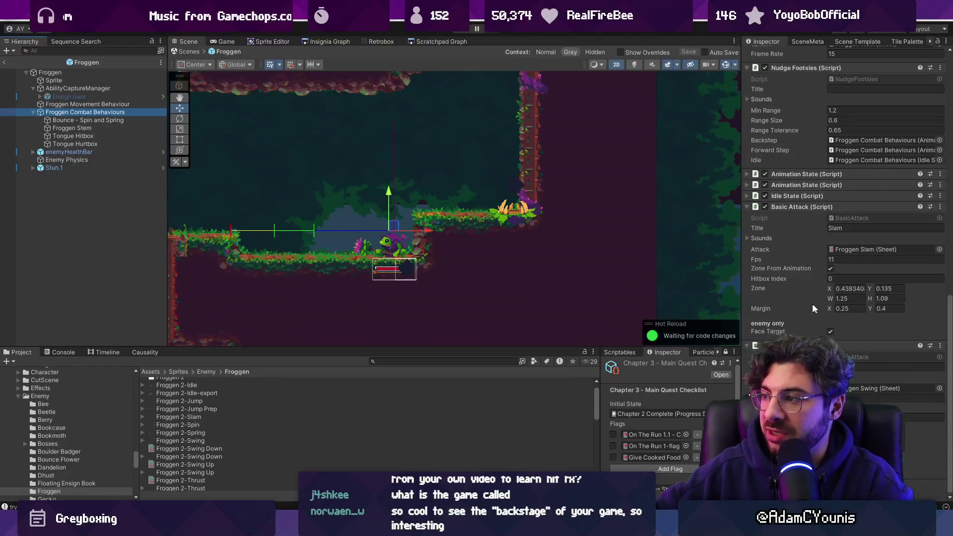
left_click_drag(744, 257, 574, 256)
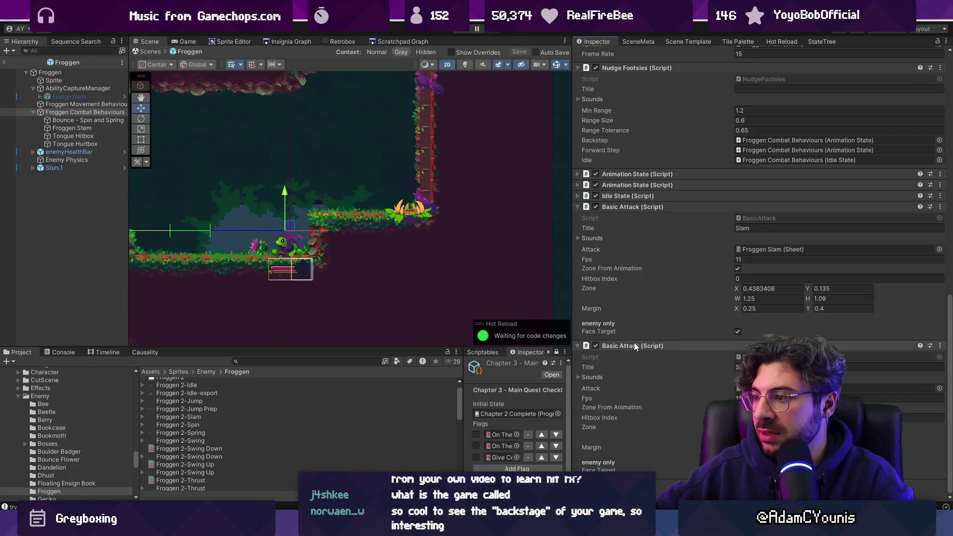
Search the project for 'lienxen high' and open the Lenxen Highwayman prefab
right_click(50, 114)
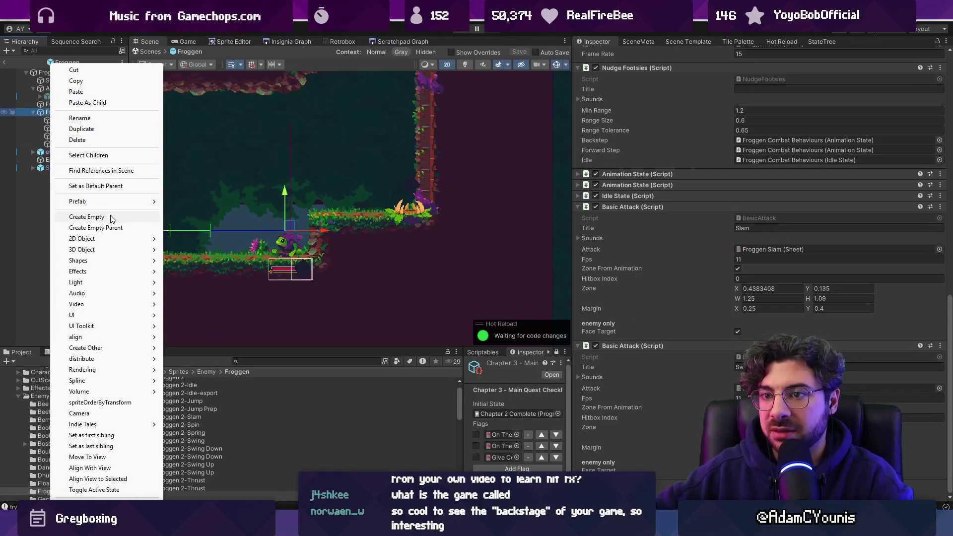
left_click(255, 361)
type("li")
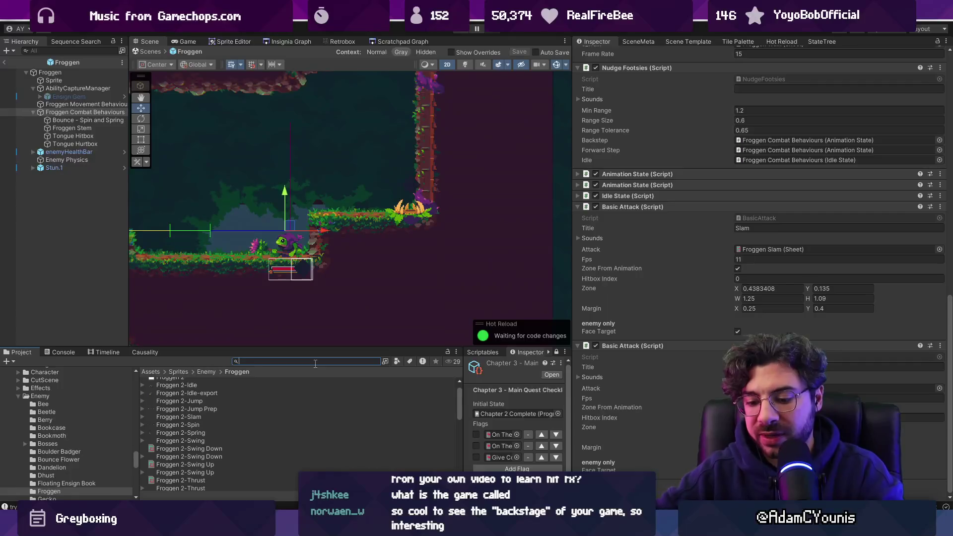
type("enxen high")
double_click(185, 390)
Review Lenxen Highwayman's Block 1, BlockingStance, En Guarde and Neutral2 attack, then return to the level
left_click(95, 217)
left_click(97, 223)
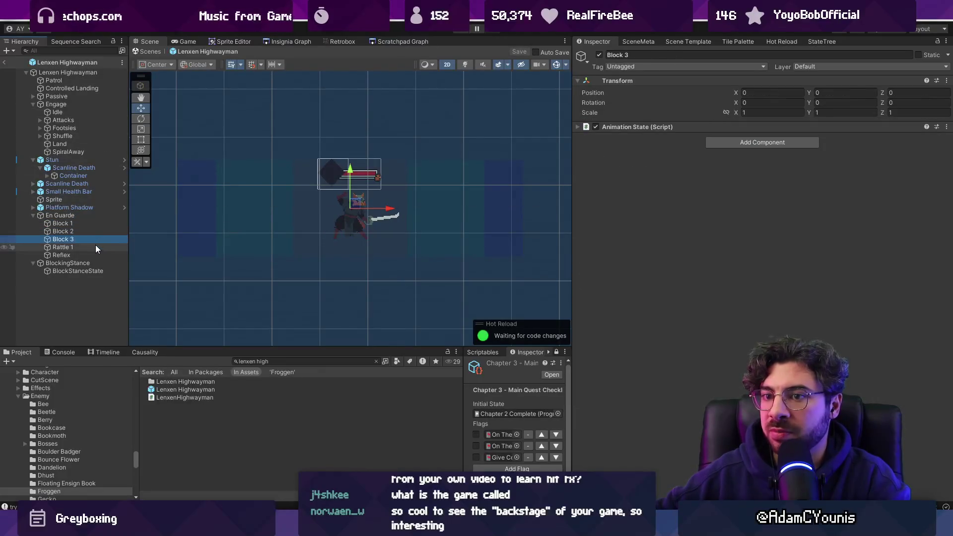
left_click(95, 262)
left_click(83, 215)
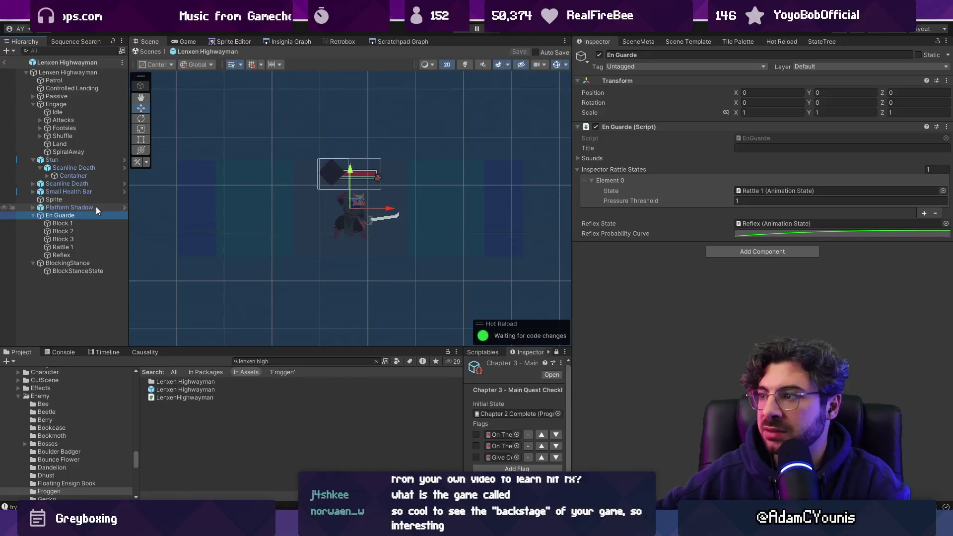
left_click(40, 120)
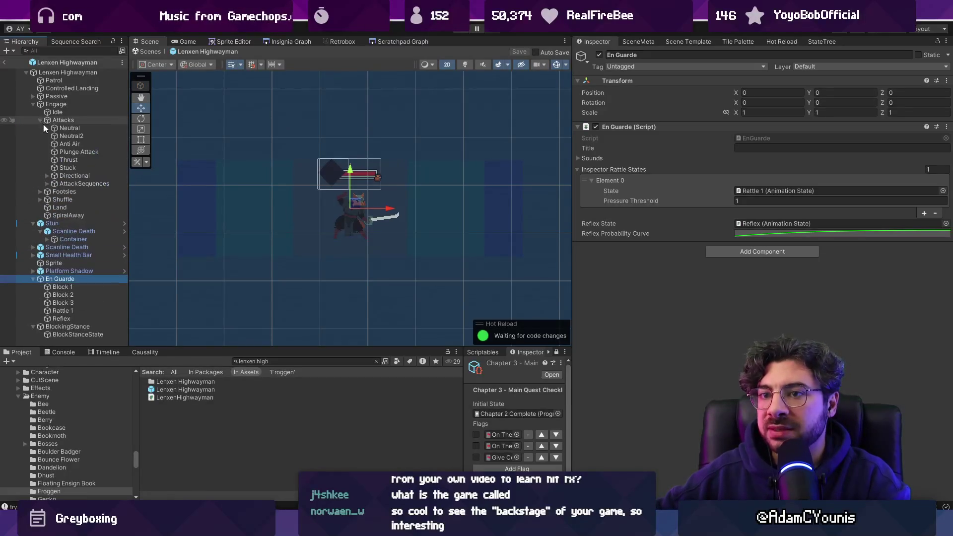
left_click(117, 136)
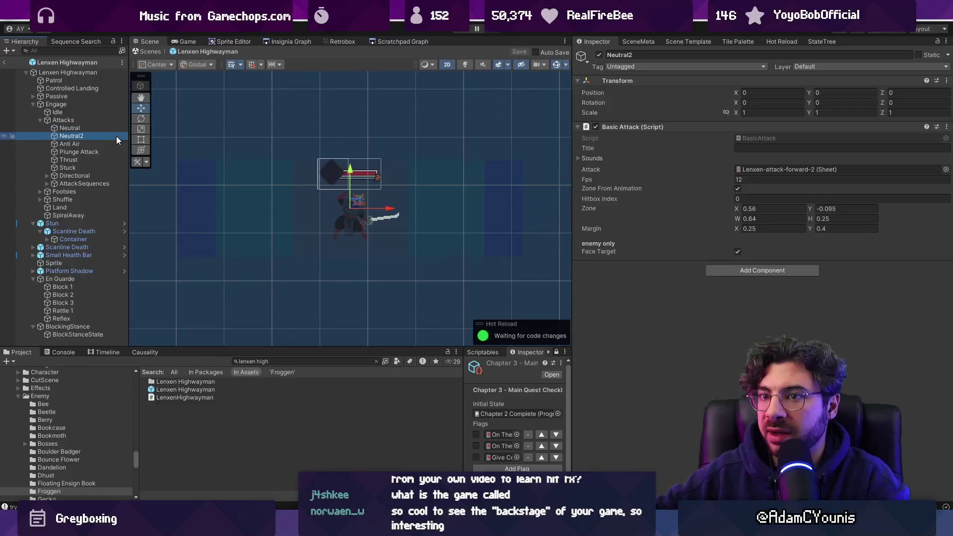
key("Down")
key("Down")
key("Down")
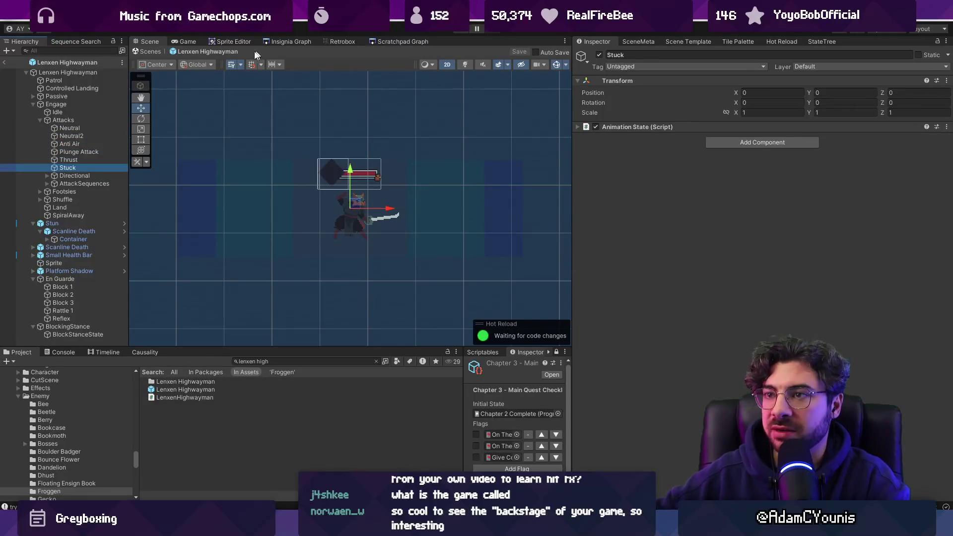
left_click(151, 52)
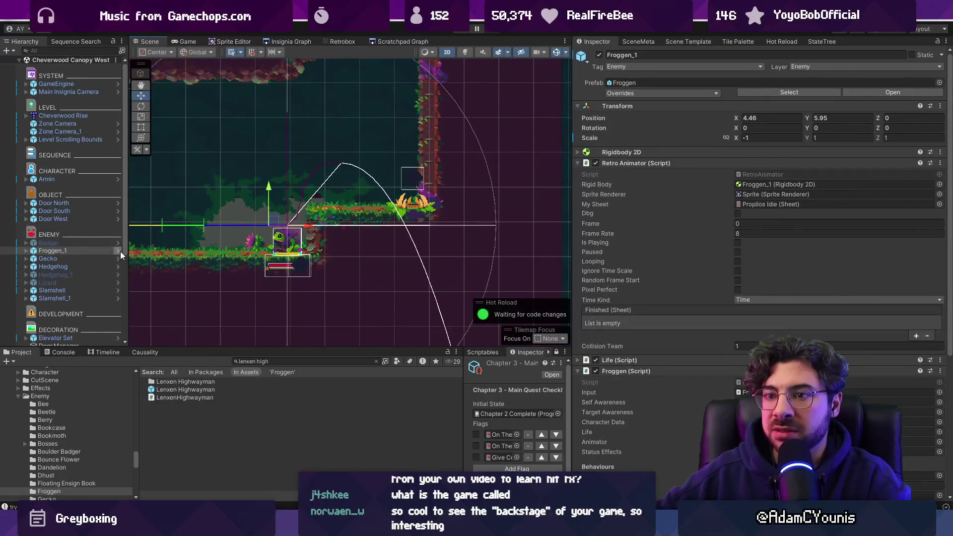
In the Froggen prefab, create an empty 'Basic Attacks' object under Froggen Combat Behaviours
left_click(120, 251)
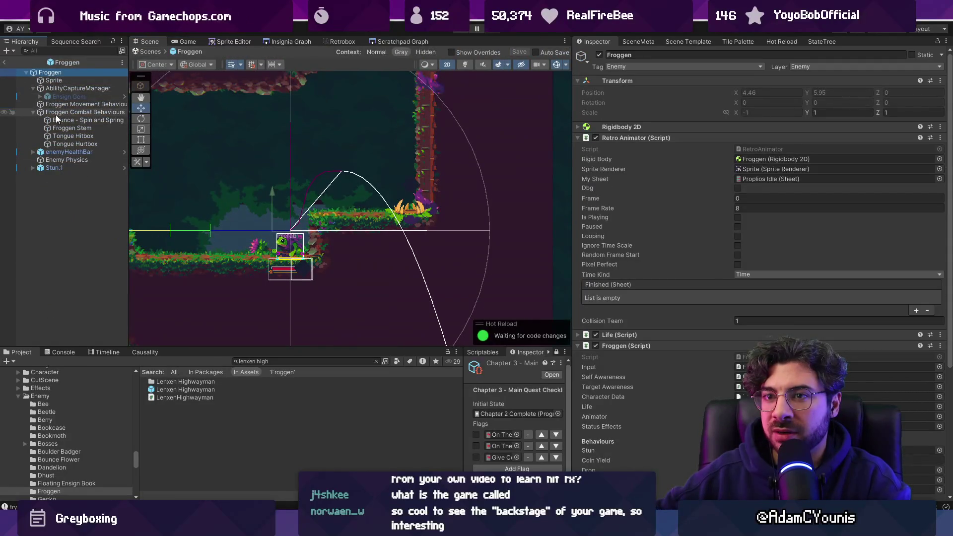
right_click(55, 114)
left_click(124, 218)
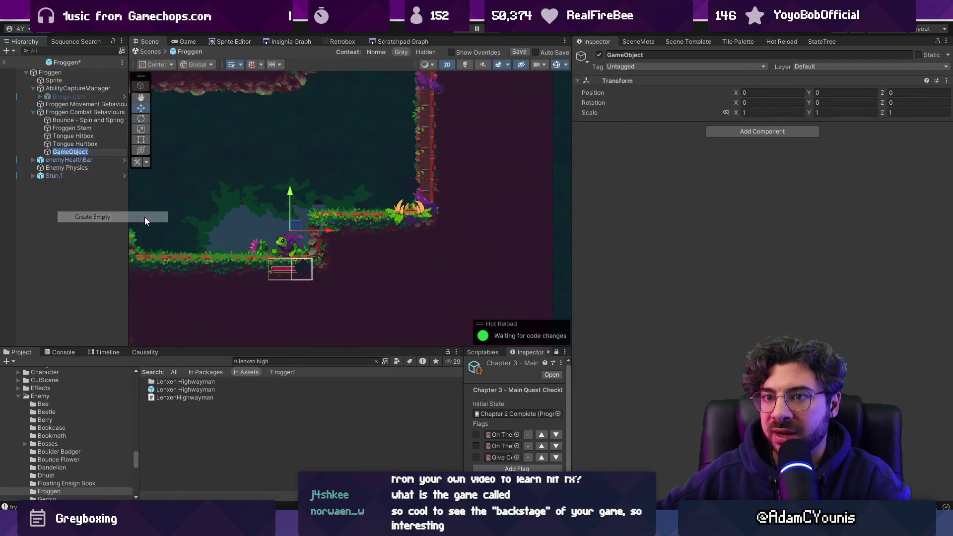
type("Basic A")
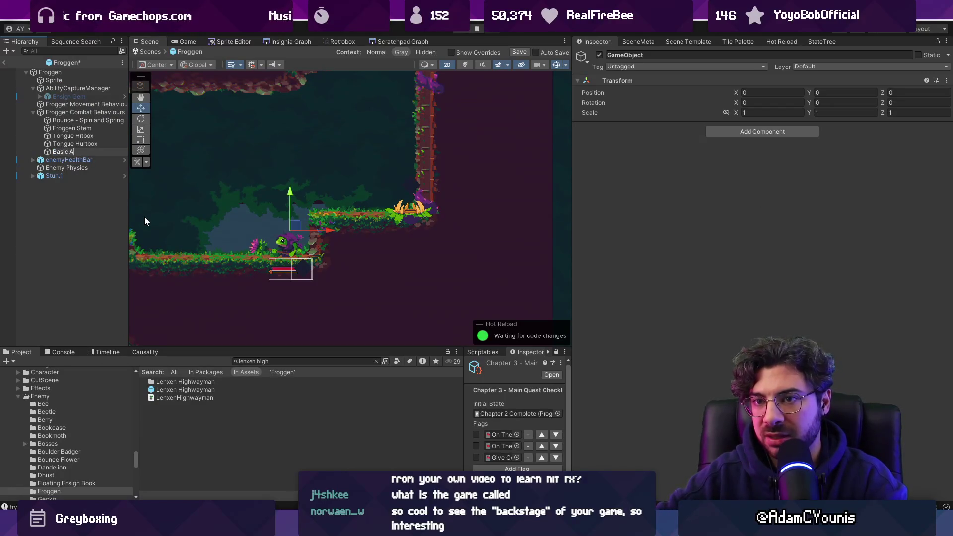
type("ttacks")
key("Return")
Add child 'Up Swing', duplicate it as 'Down Swing' and 'Forward Thrust', and select all three
right_click(73, 154)
left_click(120, 227)
type("Up Swing")
key("Return")
key("ctrl+d")
key("F2")
type("Down Swing")
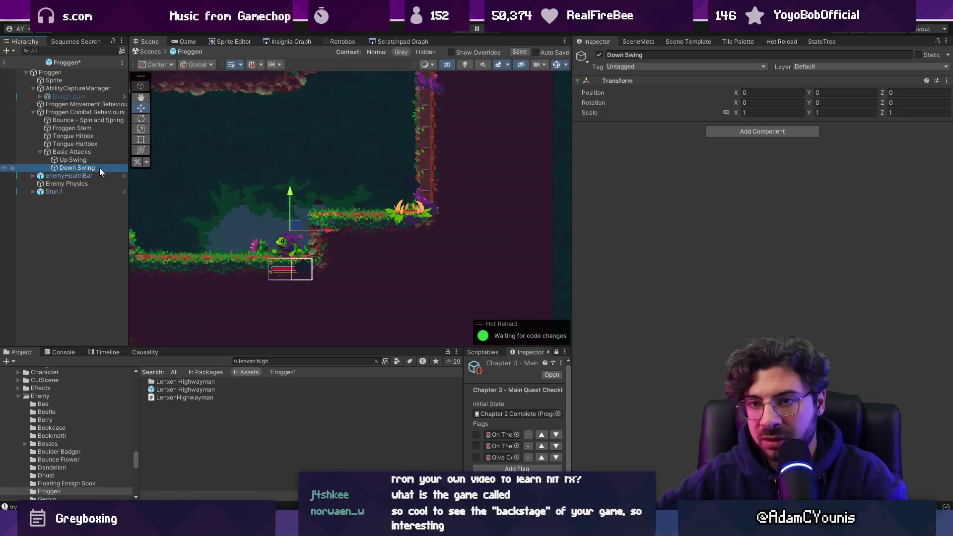
key("ctrl+d")
key("F2")
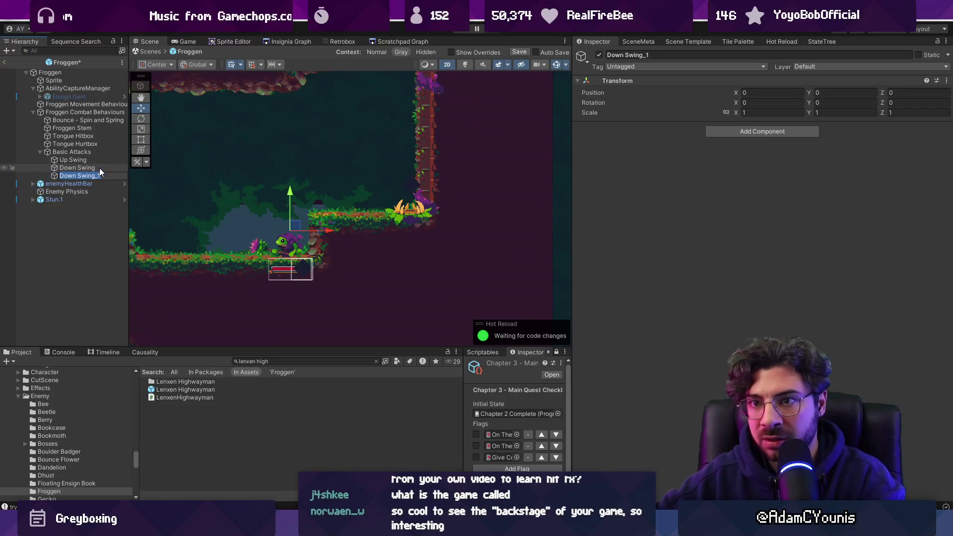
key("BackSpace")
type("For")
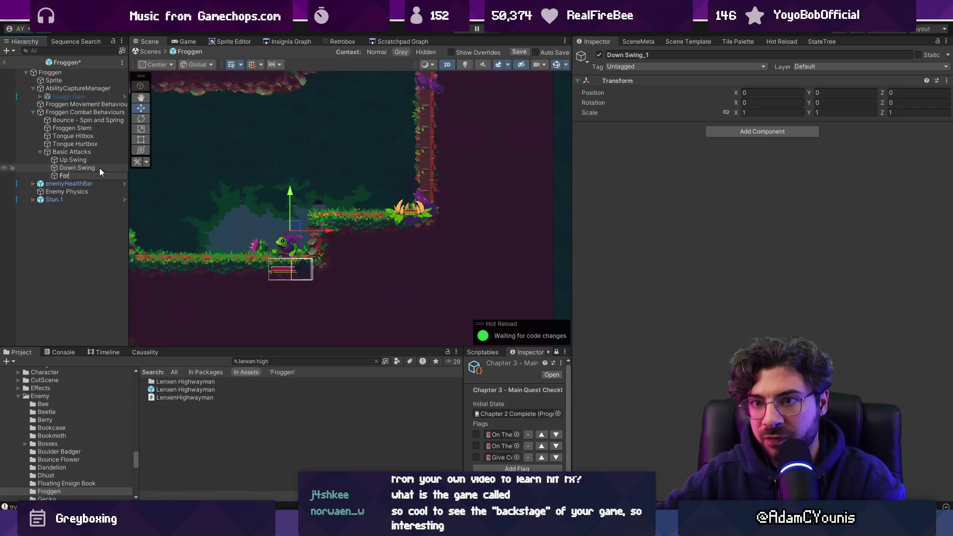
type("st")
key("Return")
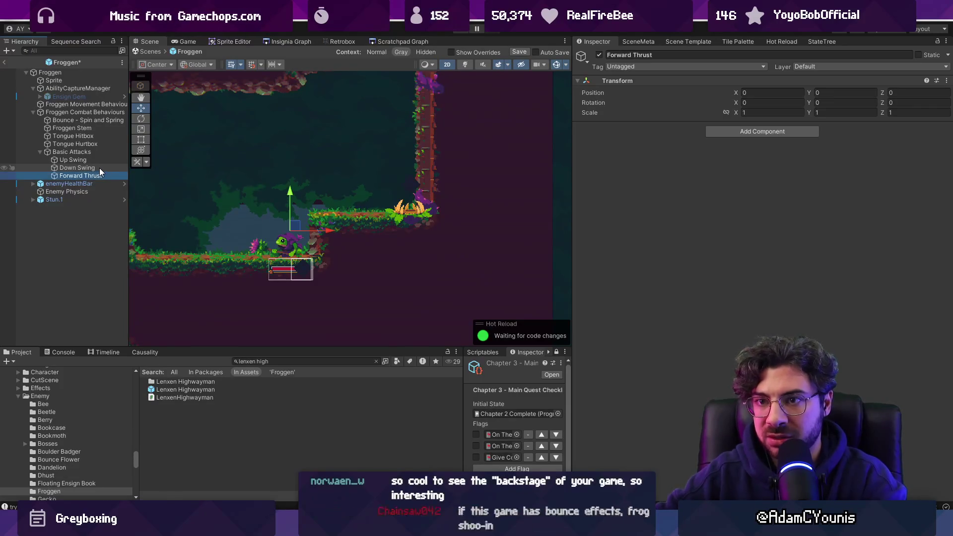
left_click(97, 160, "shift")
Add Basic Attack to all three; give Up Swing the Froggen 2-Swing Up sheet with zone from animation
left_click(711, 131)
type("basic att")
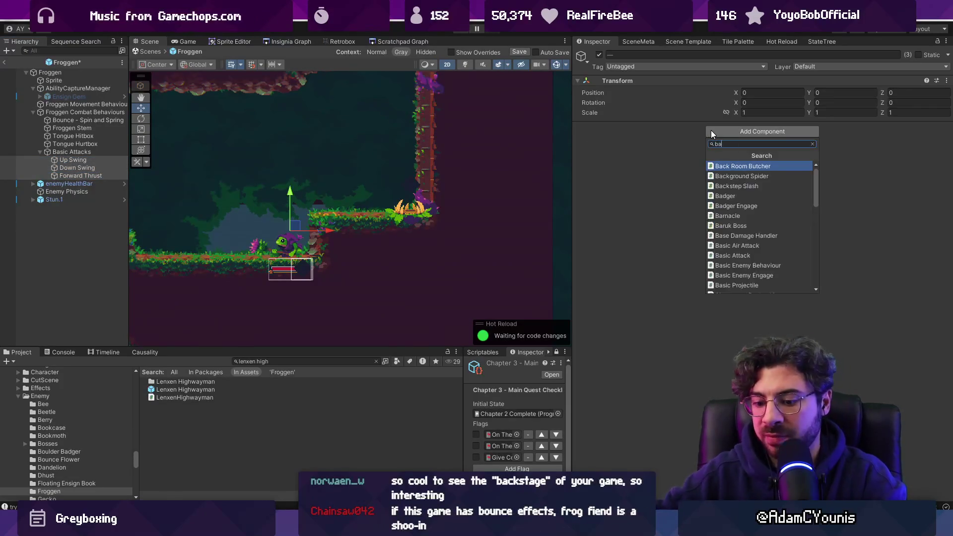
key("Return")
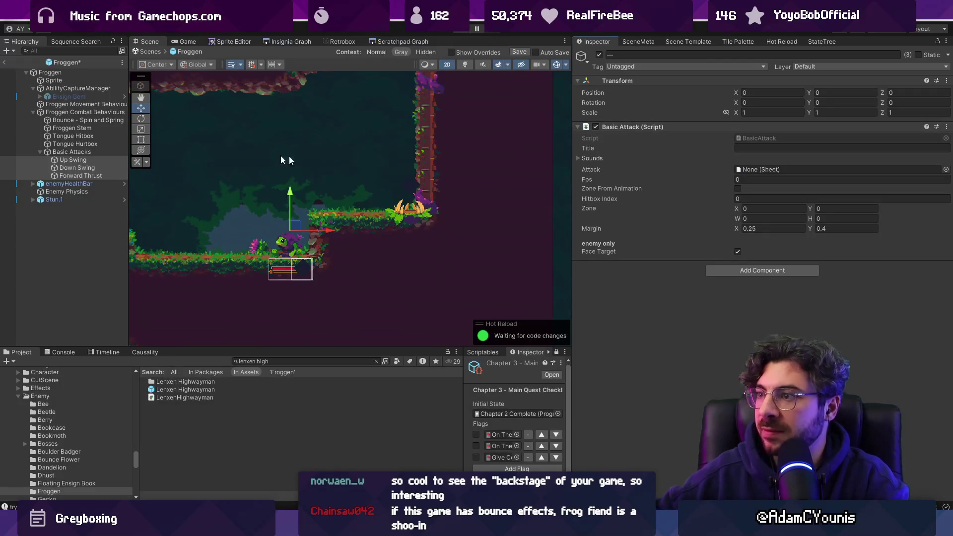
left_click(92, 160)
left_click(946, 170)
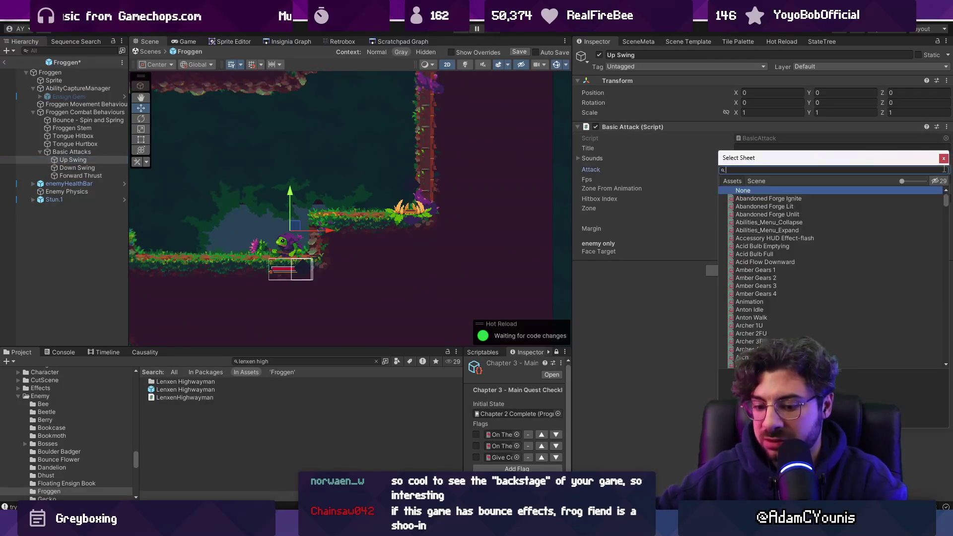
type("froggen up")
key("Down")
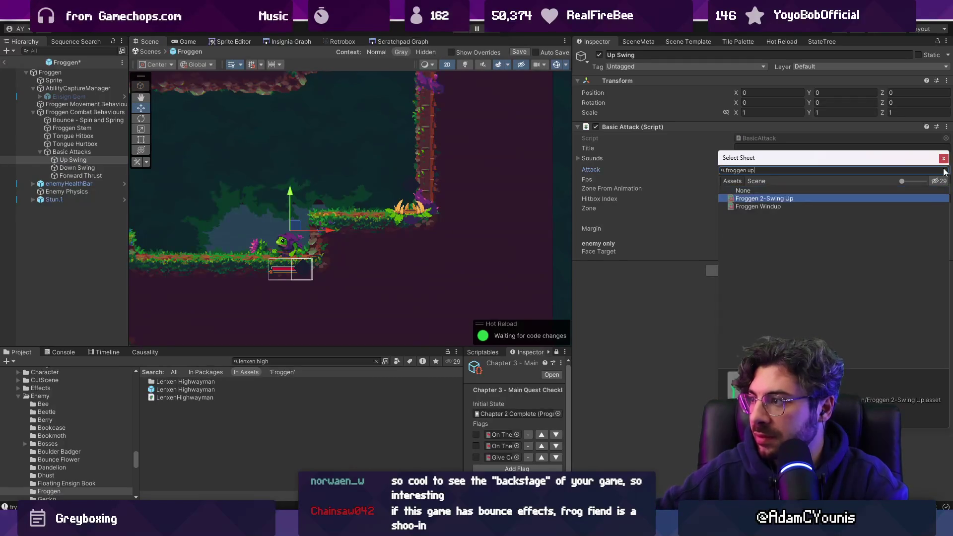
key("Return")
left_click(738, 188)
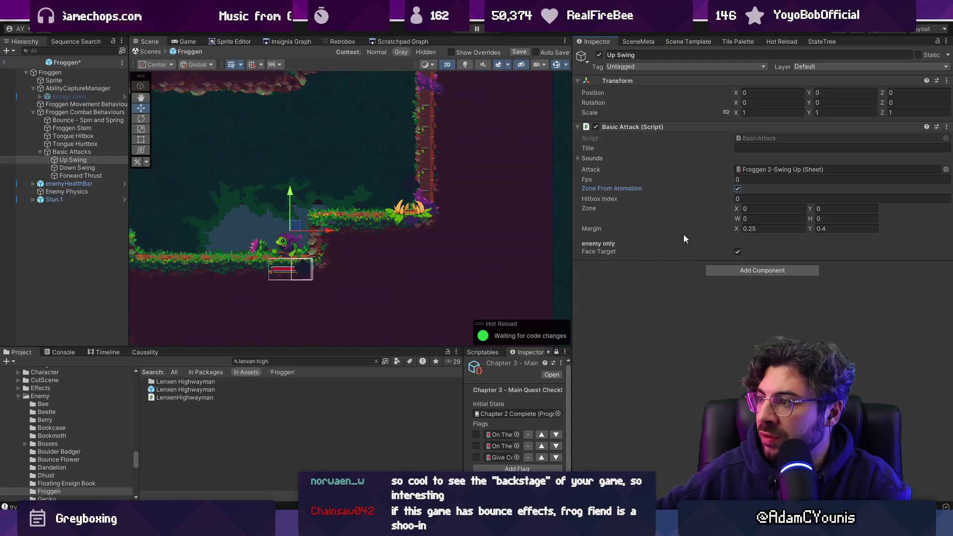
key("ctrl+s")
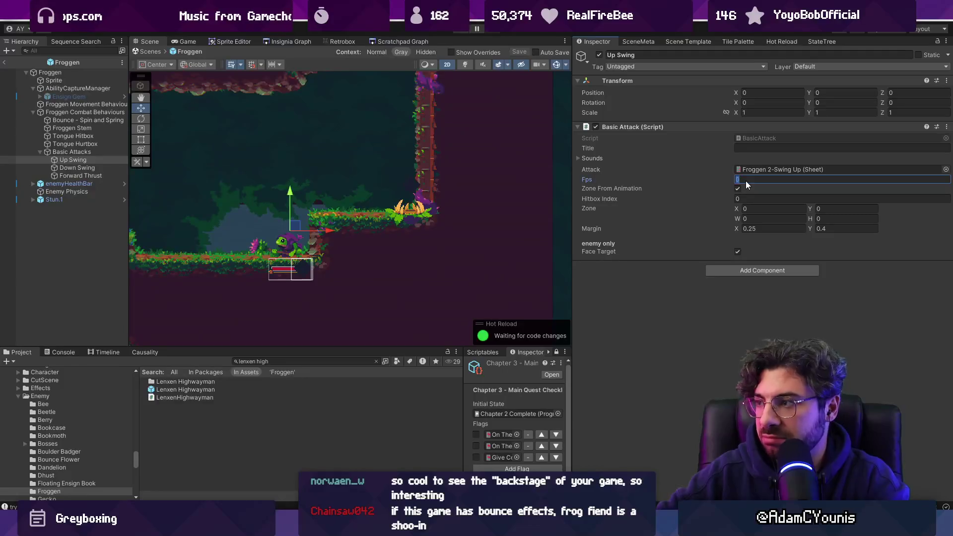
type("10")
key("ctrl+s")
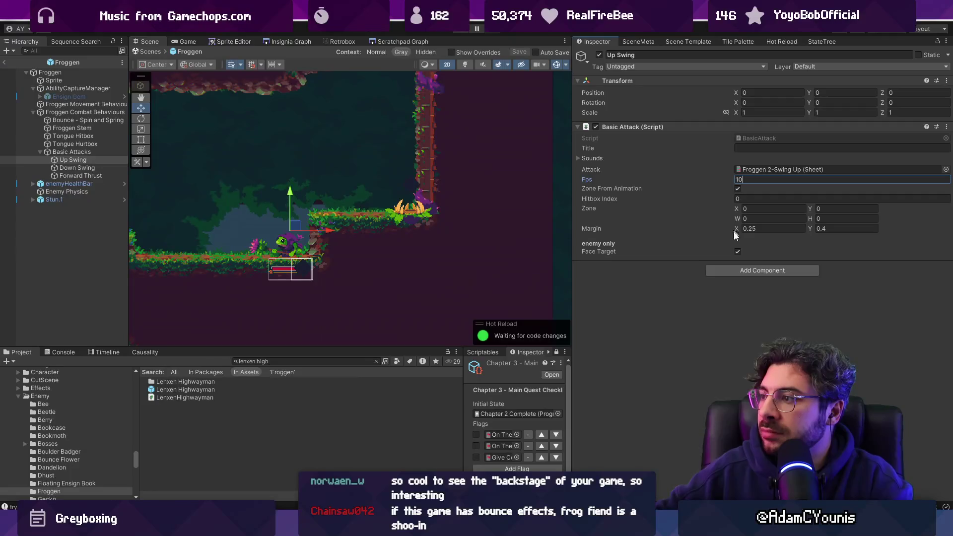
Set Down Swing to 10 fps, zone from animation, hitbox index 1, using the Froggen 2-Swing Down sheet
left_click(78, 168)
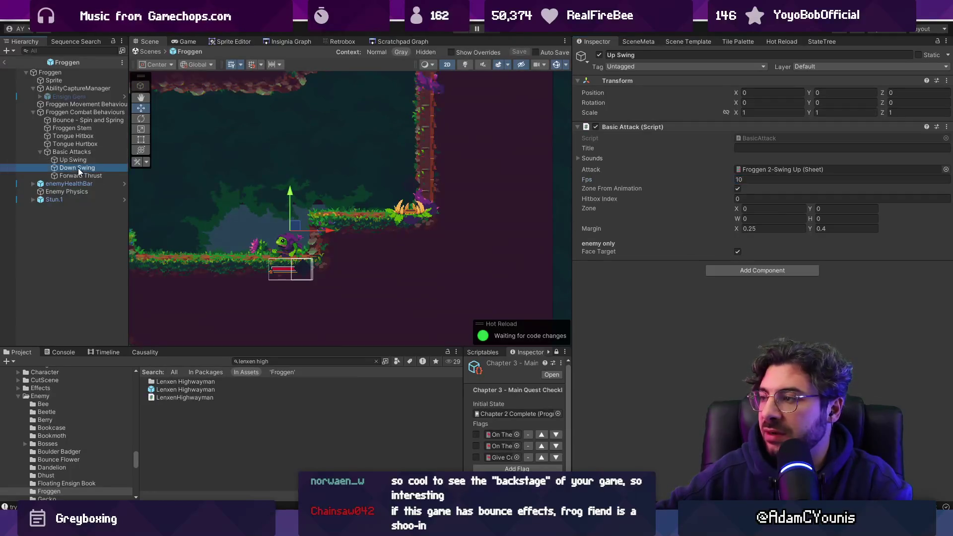
left_click(758, 179)
type("100")
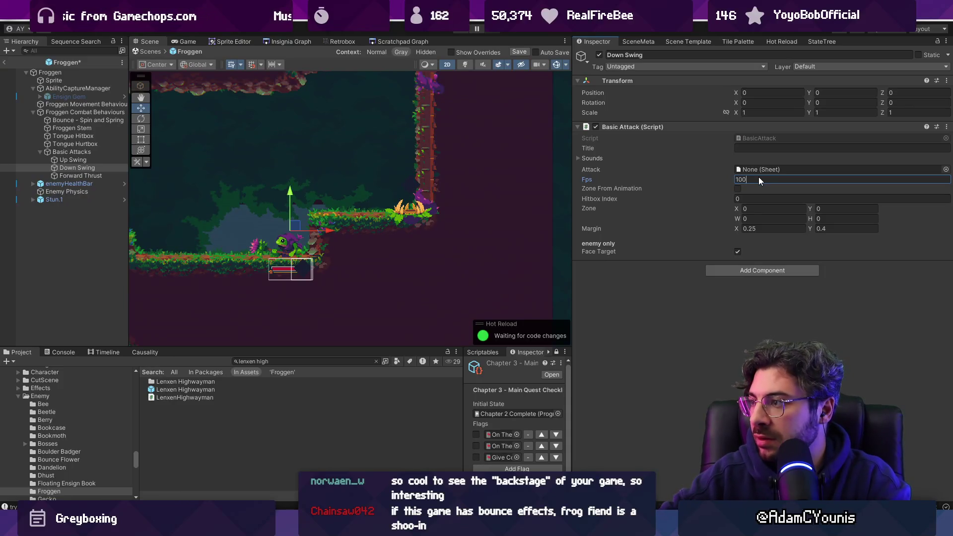
key("BackSpace")
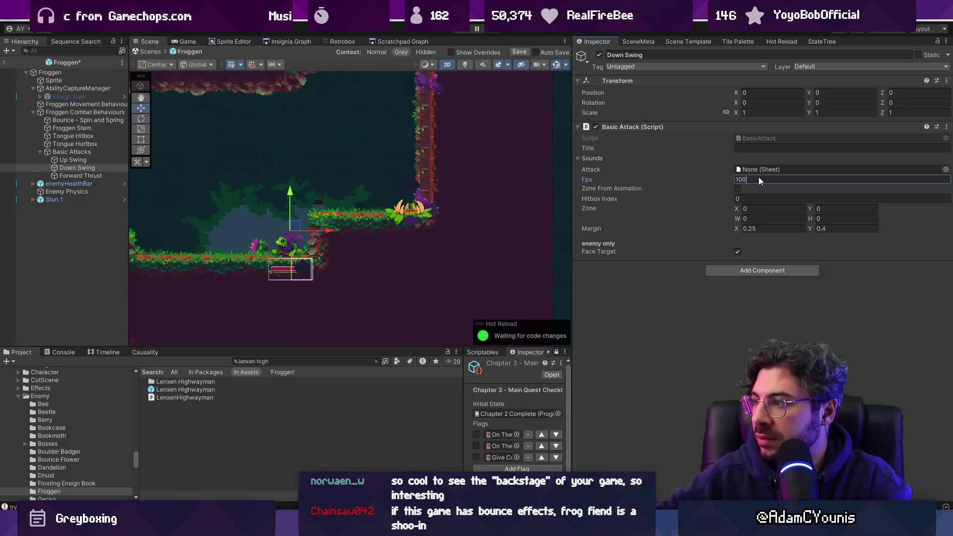
left_click(738, 189)
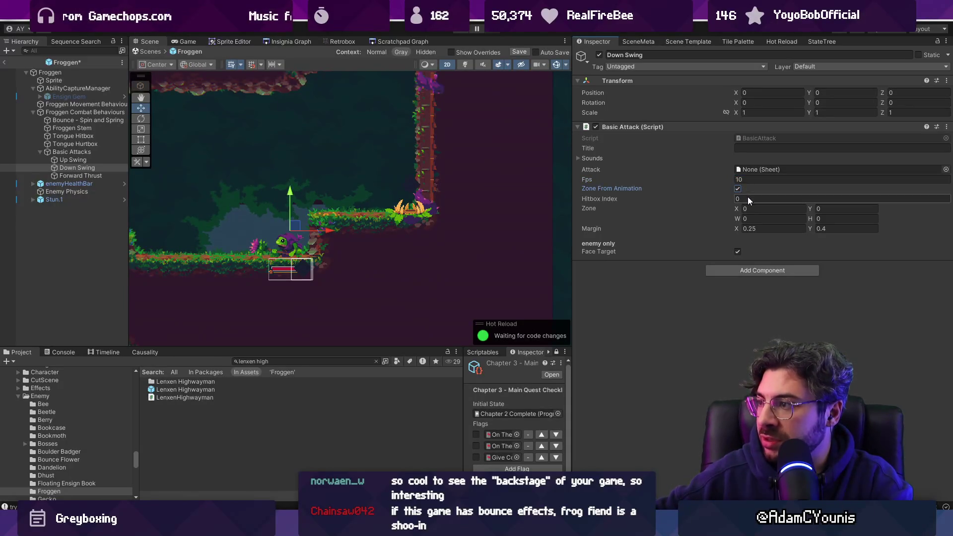
type("1")
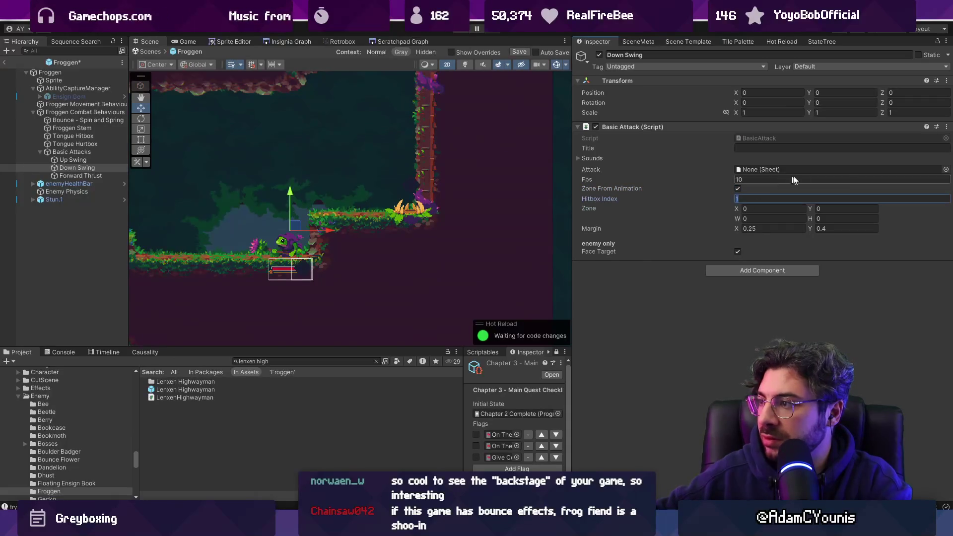
left_click(946, 170)
type("down swing")
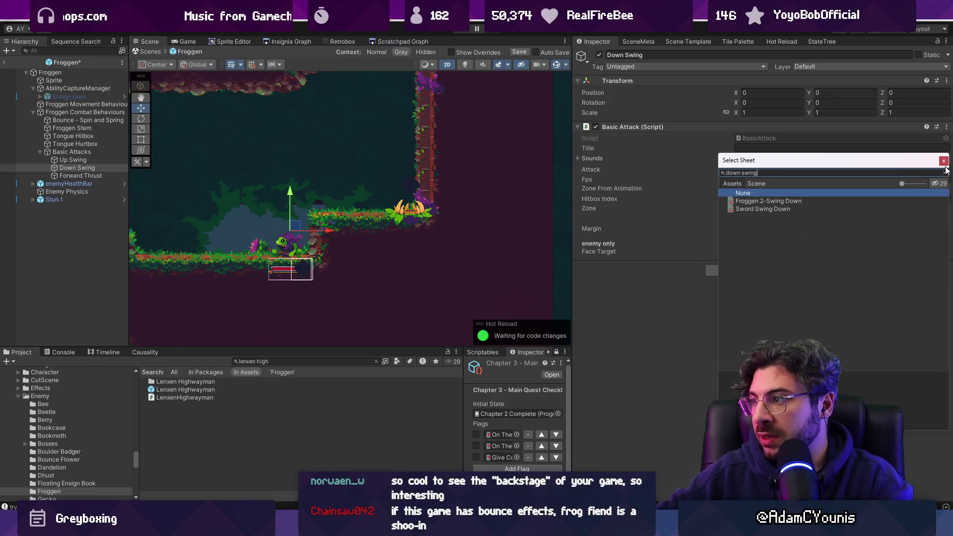
double_click(765, 200)
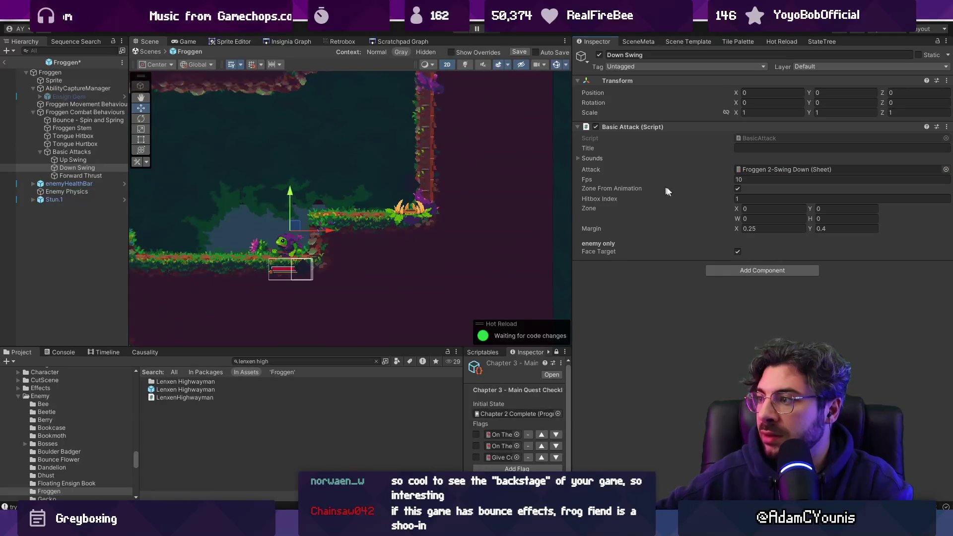
Give Forward Thrust the Froggen 2-Thrust sheet, zone from animation, 10 fps and hitbox index 1
left_click(80, 176)
left_click(945, 170)
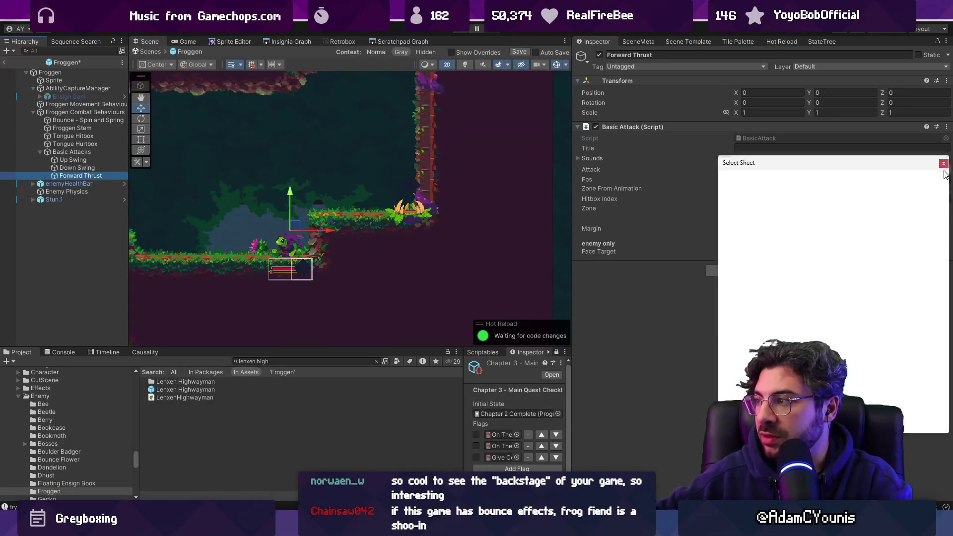
type("forward thur")
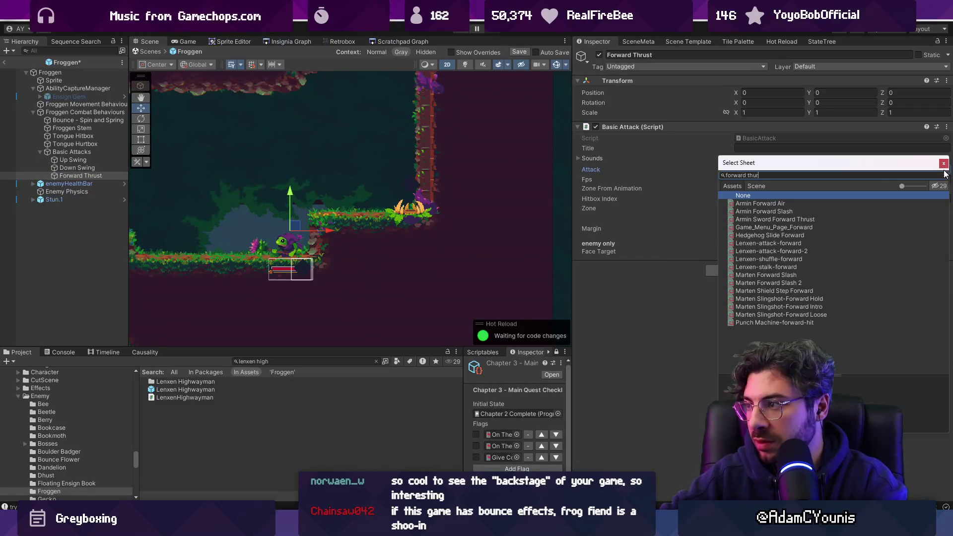
key("BackSpace")
key("BackSpace")
type("rust")
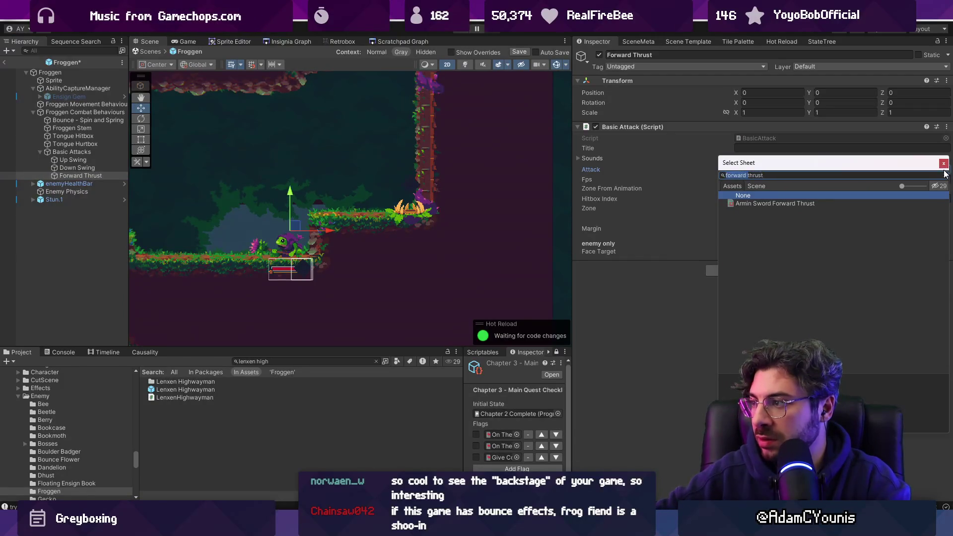
key("BackSpace")
double_click(793, 230)
left_click(738, 189)
left_click(763, 180)
type("10")
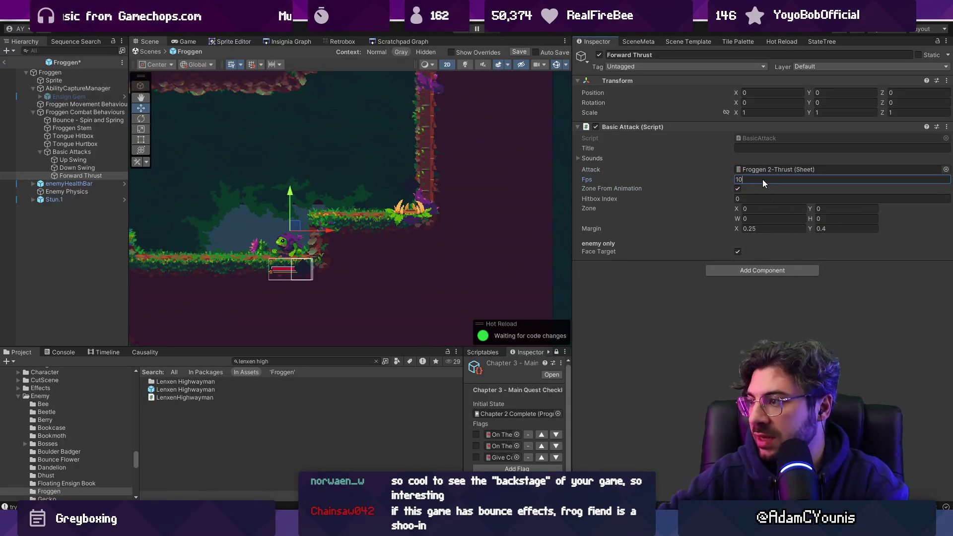
left_click(752, 199)
type("1")
key("Return")
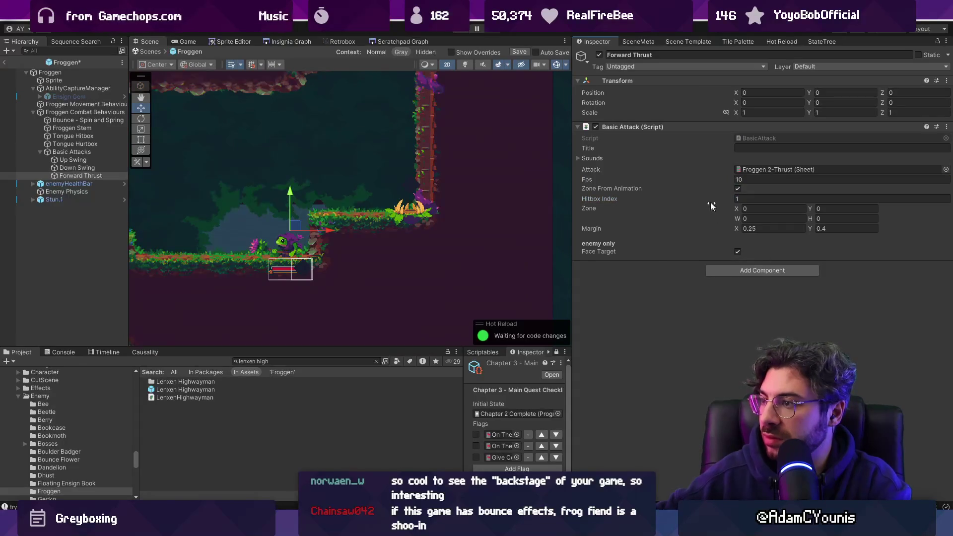
Collapse the Froggen root's Retro Animator and open its Froggen script in the code editor
scroll(341, 170, "down", 1)
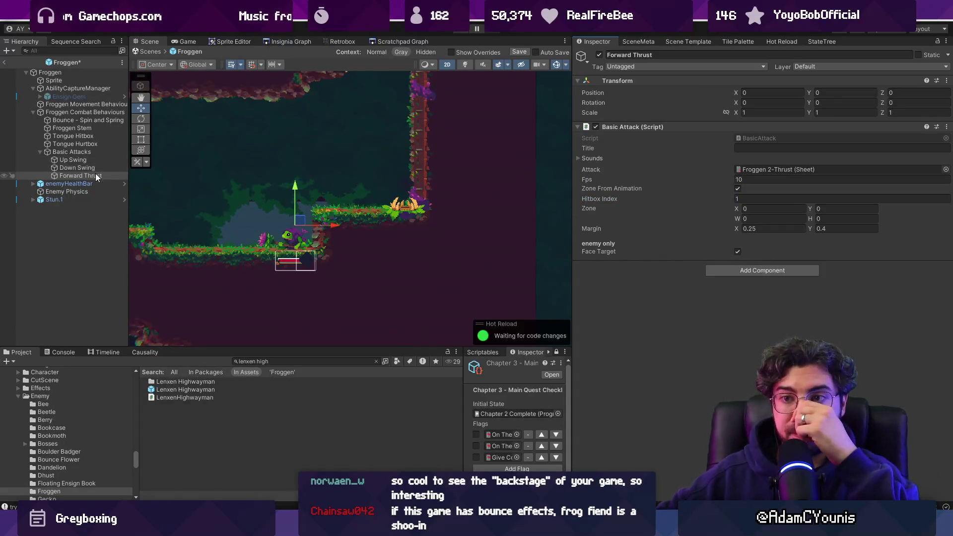
double_click(96, 176)
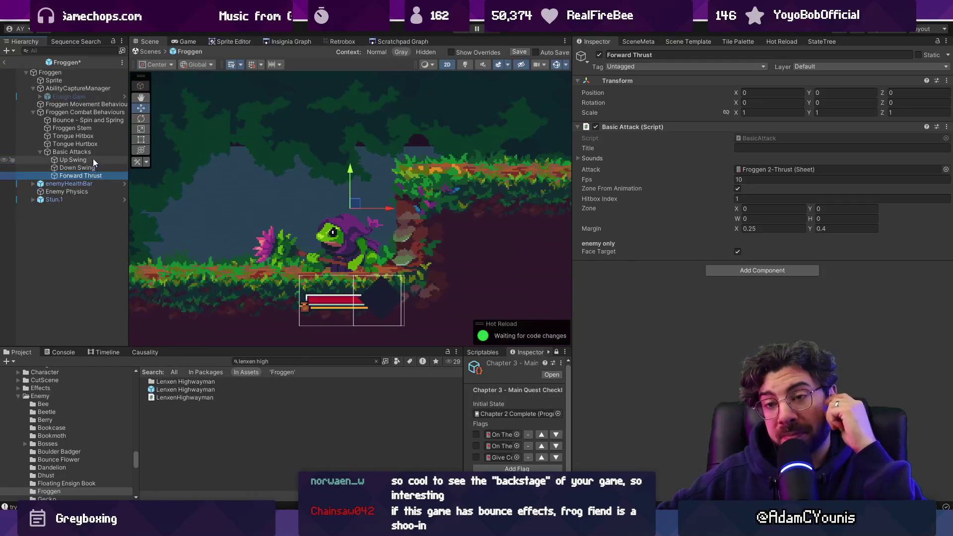
left_click(92, 152)
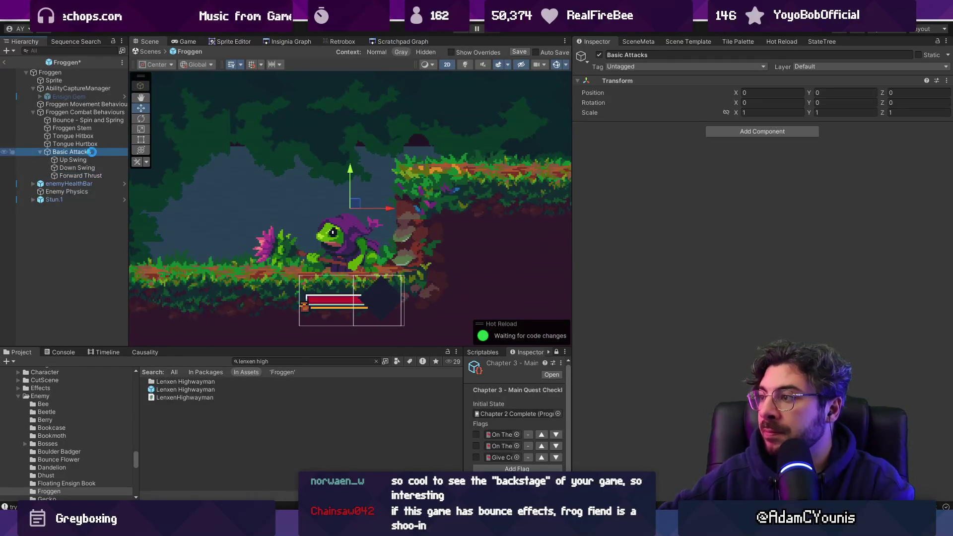
left_click(60, 73)
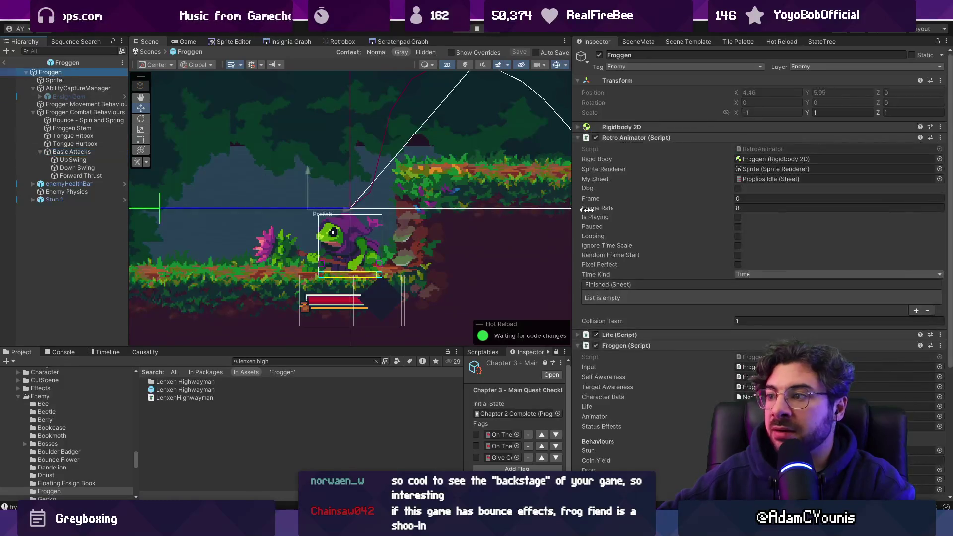
left_click(640, 137)
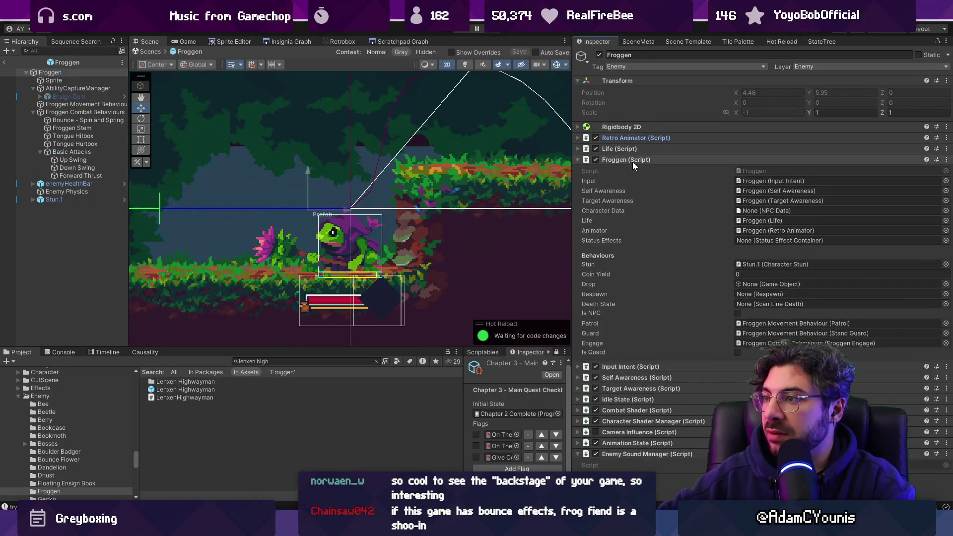
double_click(765, 171)
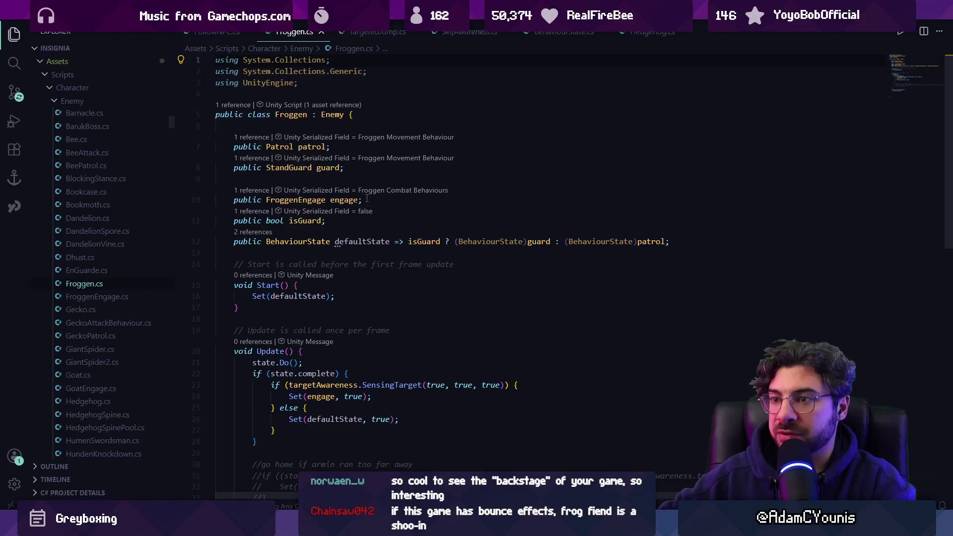
Open FroggenEngage.cs with Ctrl+P and review its BasicAttack fields and attacks queue
key("ctrl+p")
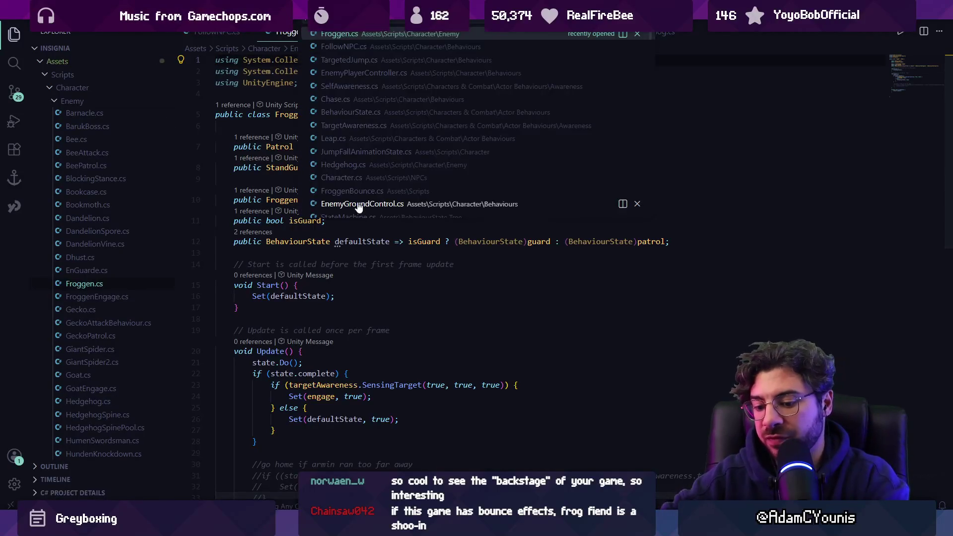
type("froggen")
left_click(358, 204)
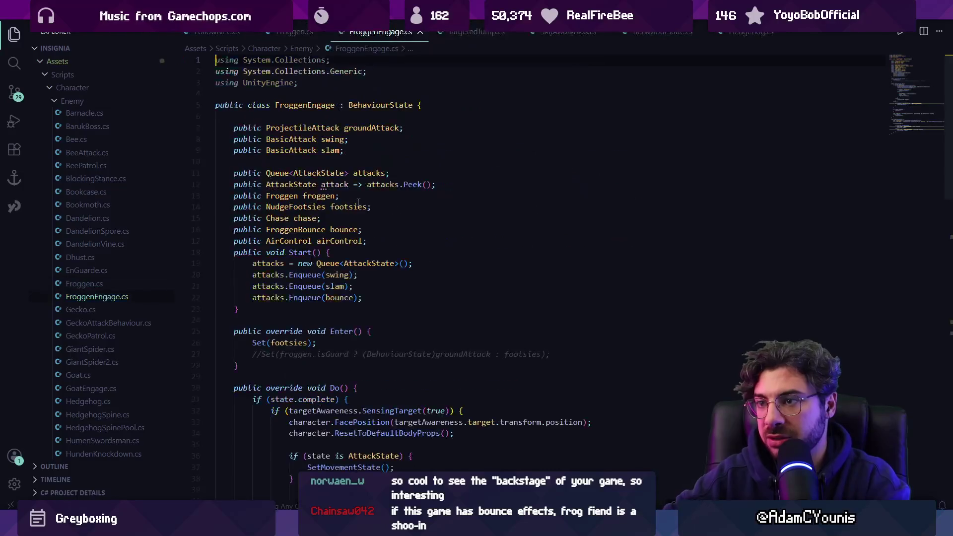
left_click(332, 206)
scroll(377, 272, "down", 3)
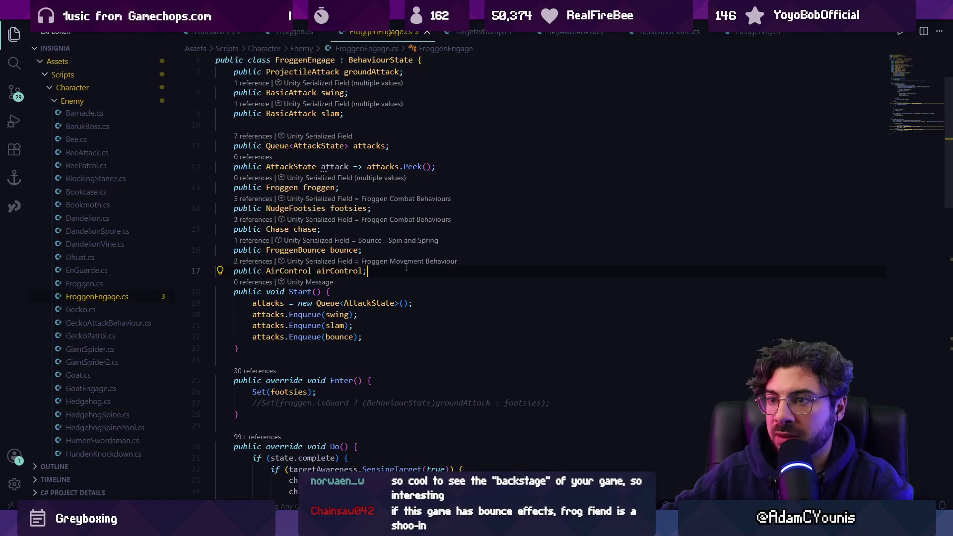
left_click(278, 146)
left_click(317, 146)
left_click(373, 146)
scroll(311, 183, "up", 3)
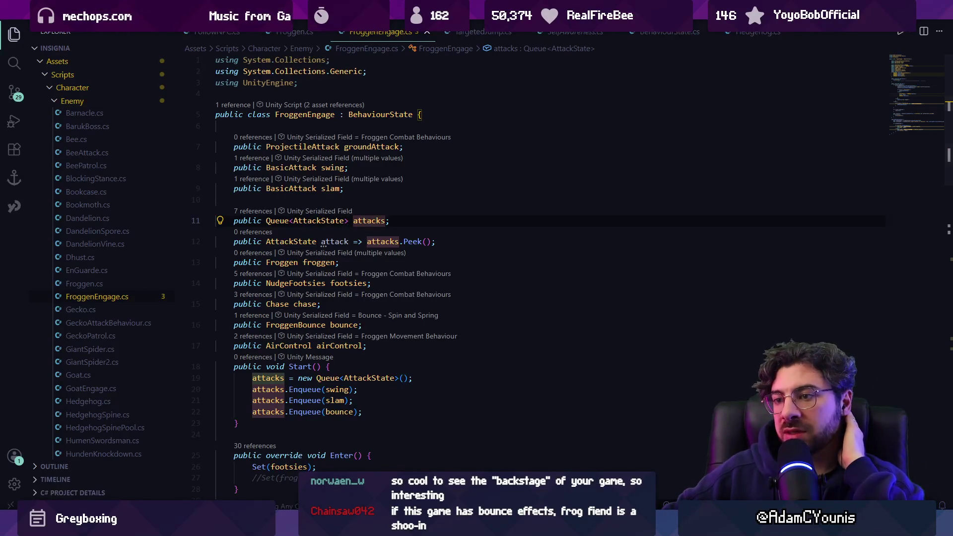
Check Froggen Combat Behaviours in Unity, then return to the script at the airControl field
key("alt+Tab")
left_click(100, 112)
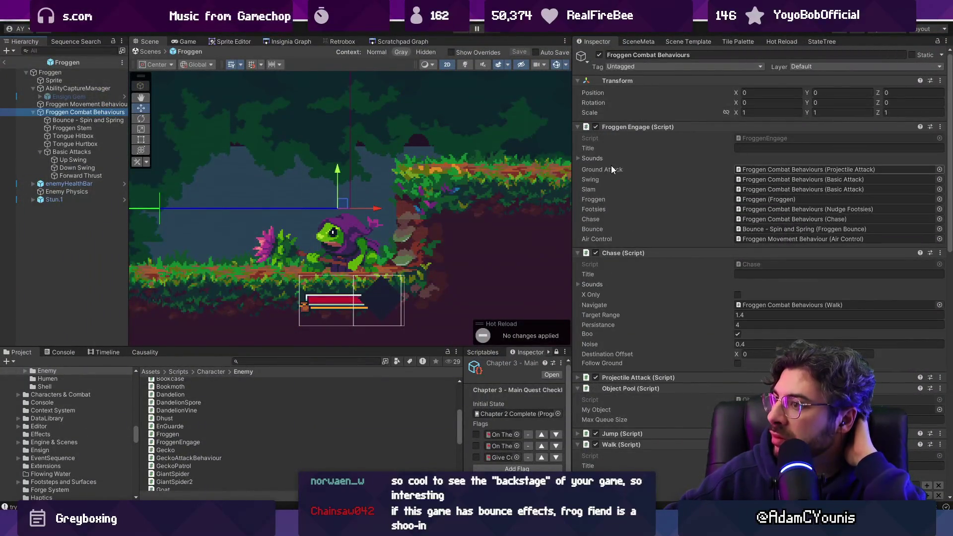
key("alt+Tab")
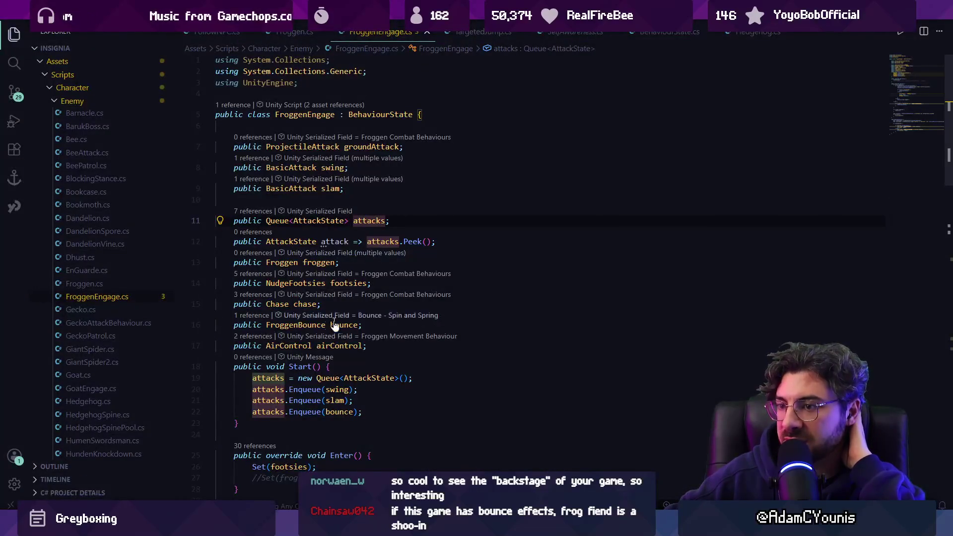
left_click(377, 351)
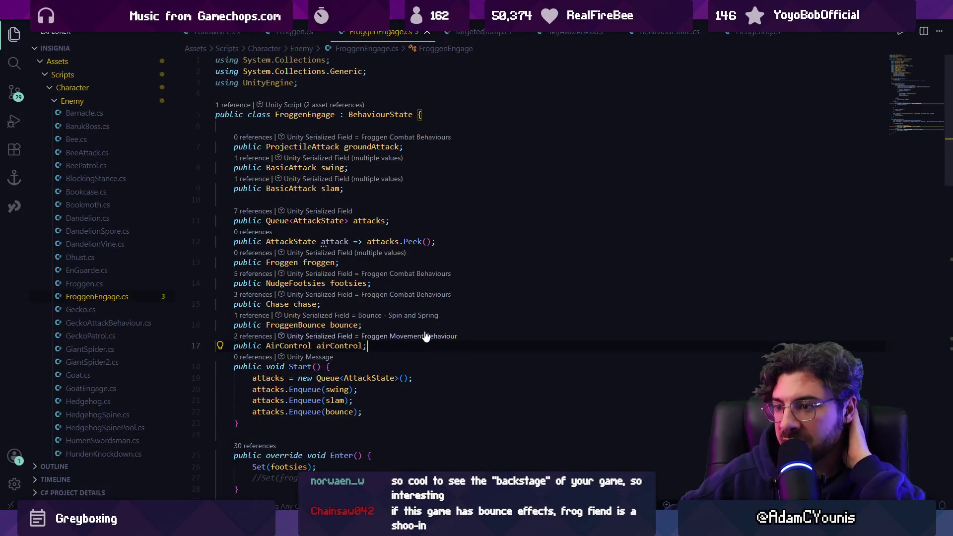
Declare a public BasicAttack forwardThrust field below airControl in FroggenEngage.cs
key("Return")
key("Return")
key("Return")
key("Up")
type("public Bas")
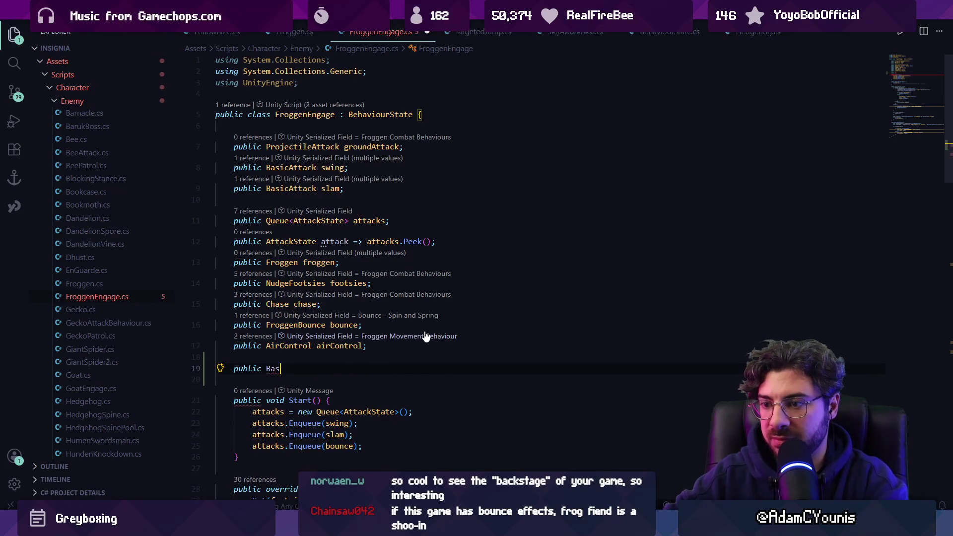
type("icAttack ")
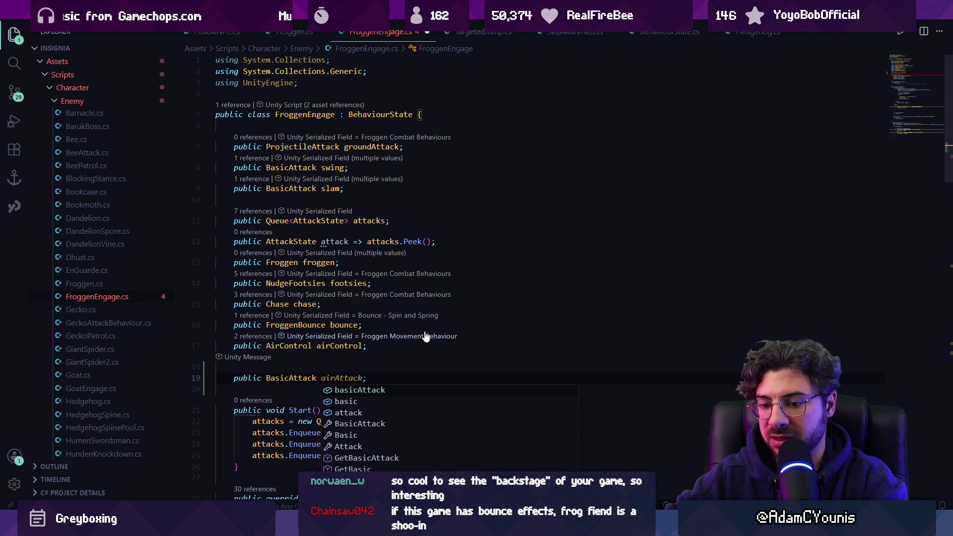
type("forwardThrust;")
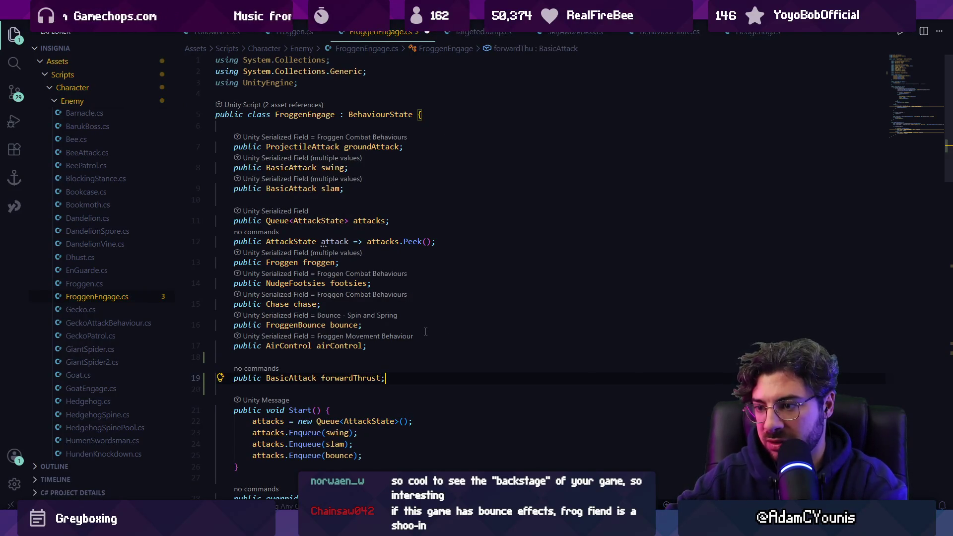
key("Return")
Duplicate the forwardThrust line and rename the copy upSwing
key("ctrl+v")
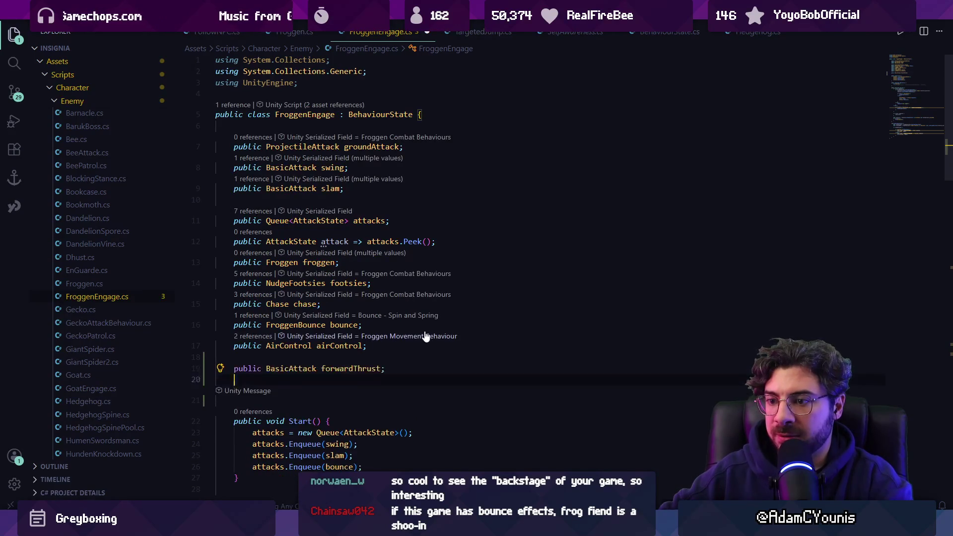
type("public BasicAttack forwardThrust;")
key("Up")
key("Up")
key("End")
key("Left")
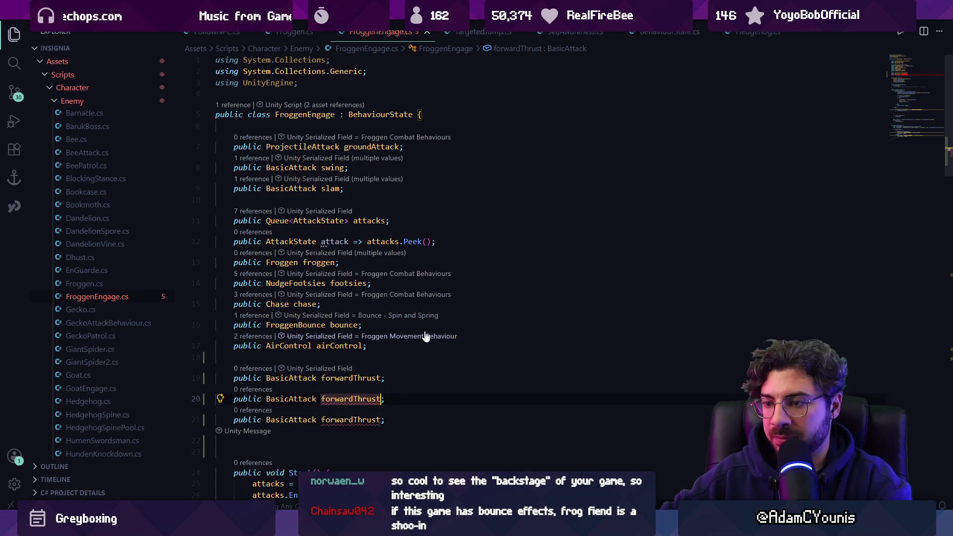
key("ctrl+shift+Left")
type("U")
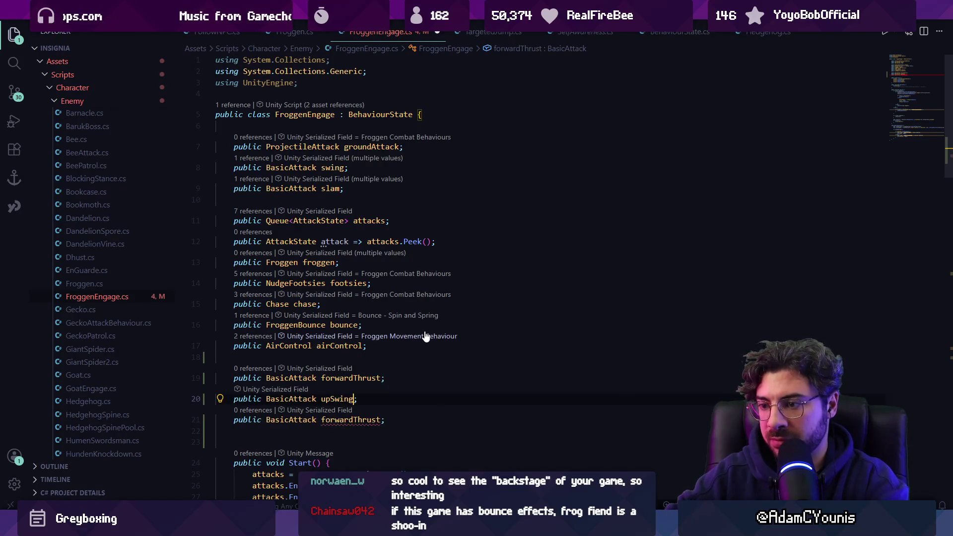
Rename the third copy of the field to downSwing
key("Down")
key("End")
key("Left")
key("ctrl+shift+Left")
type("do")
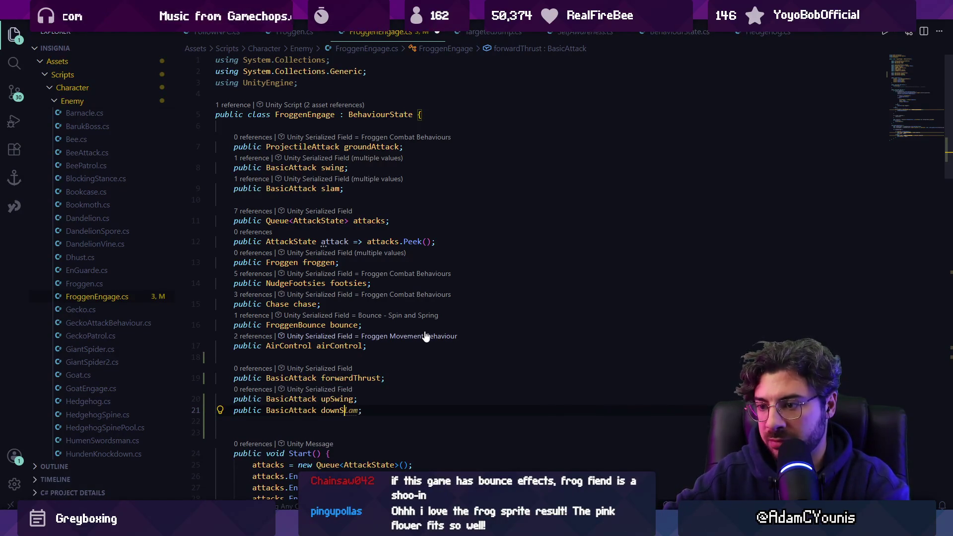
type("wnSwing")
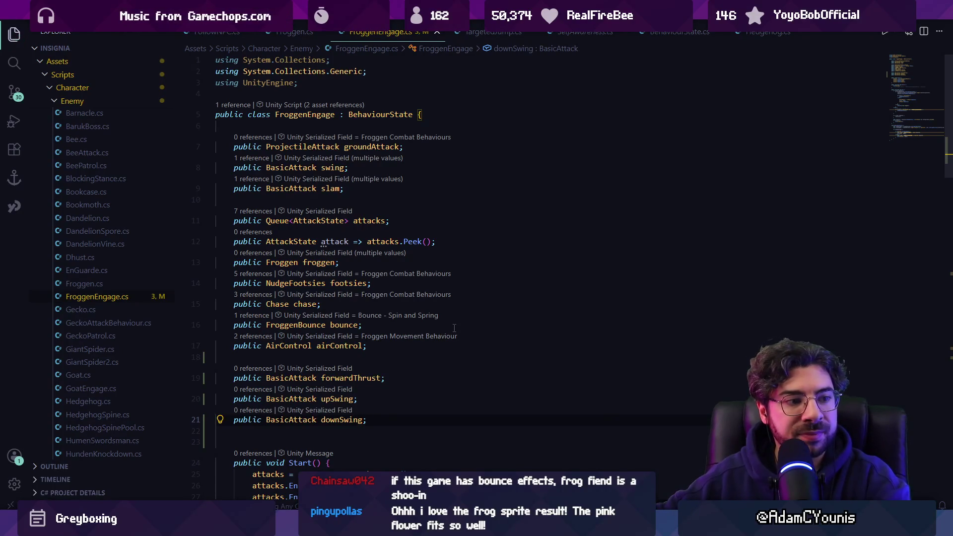
key("alt+Tab")
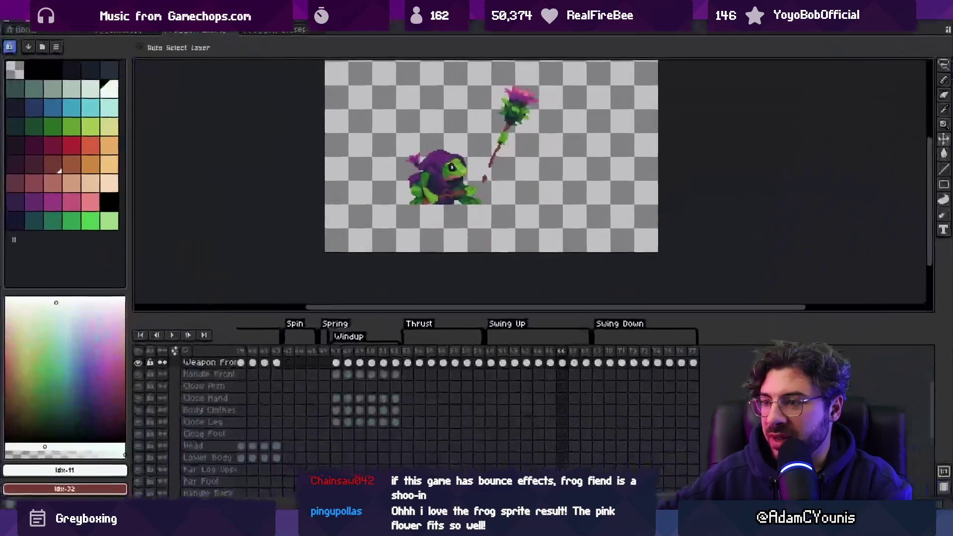
Return the Aseprite timeline to frame 1 and zoom and pan to inspect the frog sprite
left_click_drag(246, 350, 139, 358)
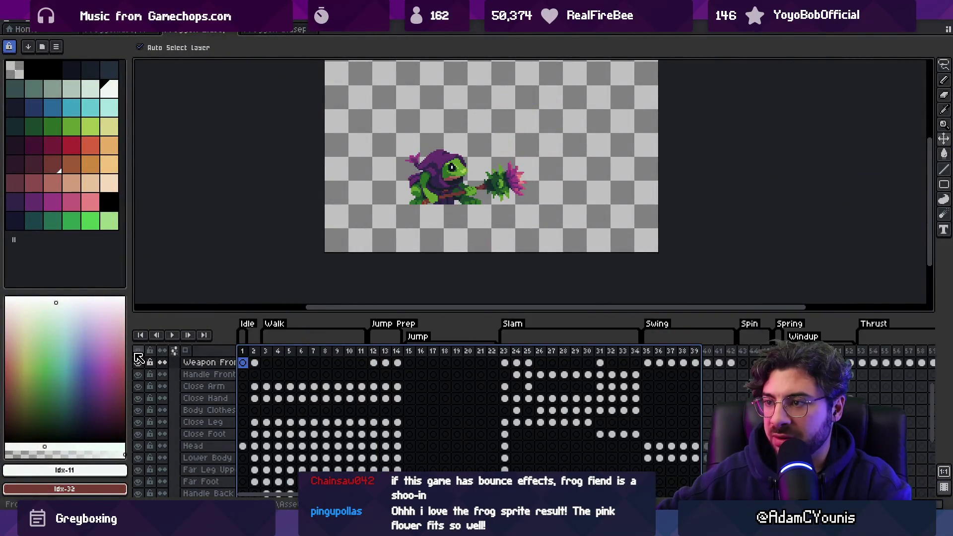
left_click(242, 351)
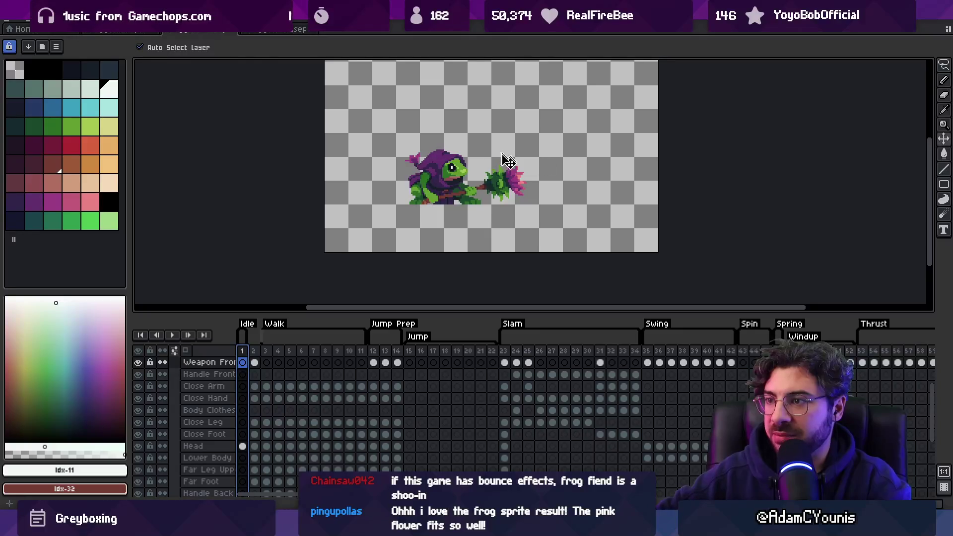
scroll(506, 160, "up", 1)
left_click_drag(475, 135, 455, 186)
left_click_drag(580, 254, 578, 248)
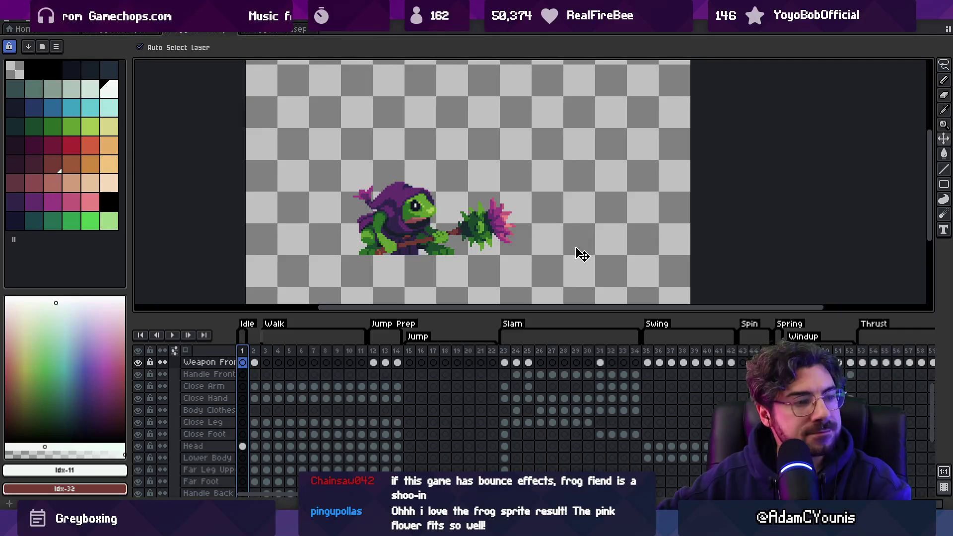
scroll(389, 181, "up", 4)
scroll(377, 267, "down", 5)
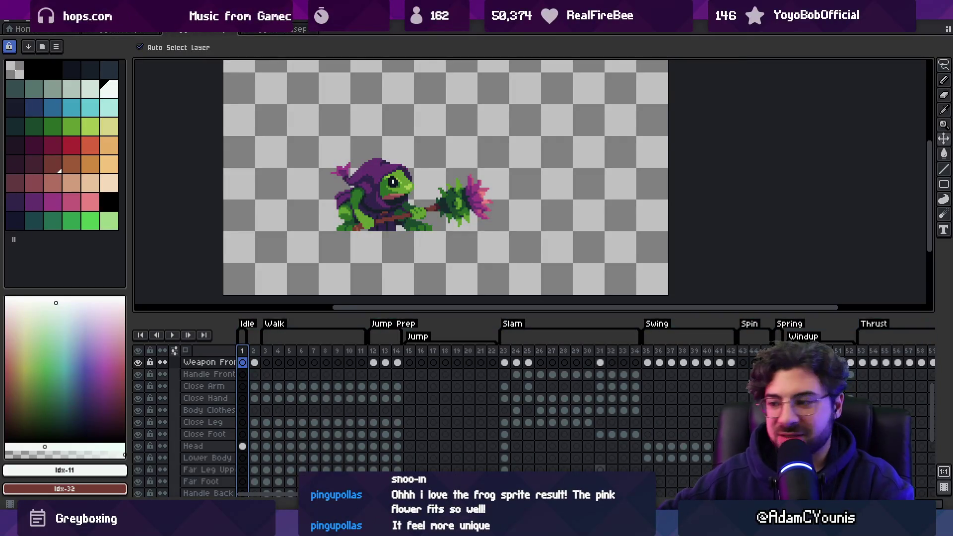
key("alt+Tab")
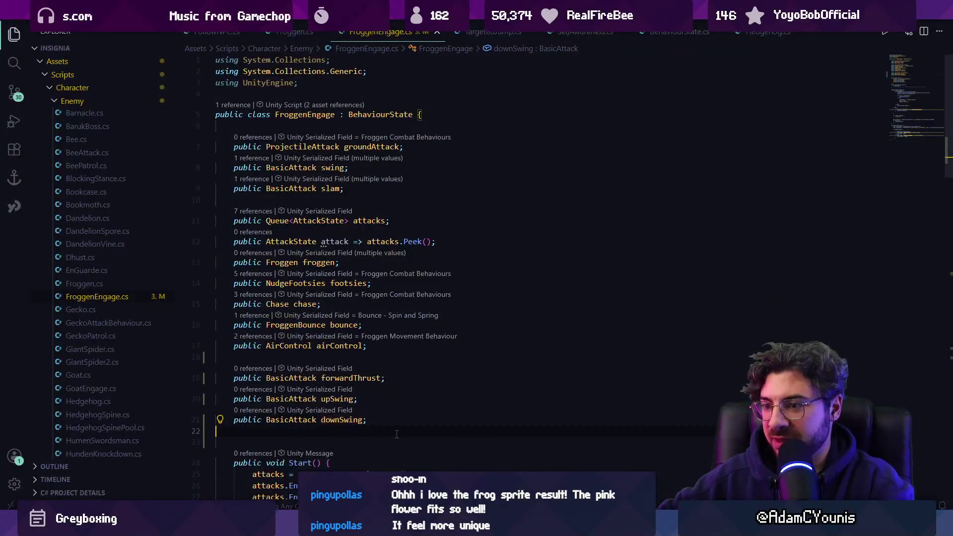
Tidy the blank lines below the downSwing field
scroll(397, 434, "down", 2)
key("BackSpace")
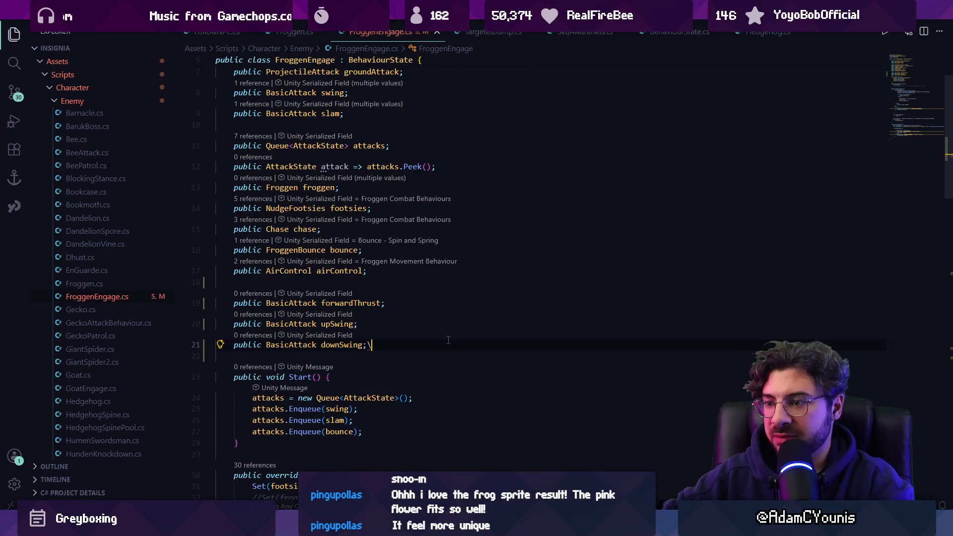
key("Return")
key("Return")
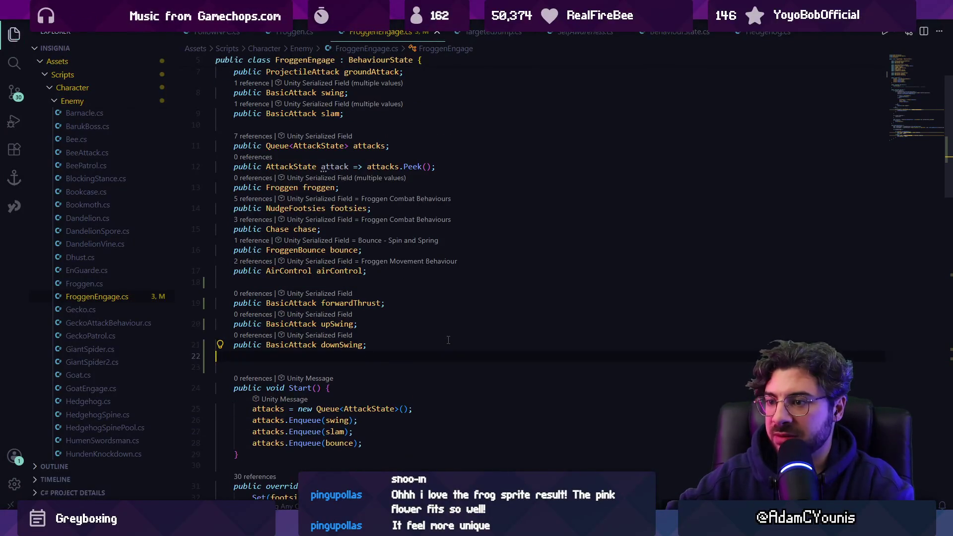
Look up 'combo' in the quick file search, then dismiss it without opening anything
key("ctrl+p")
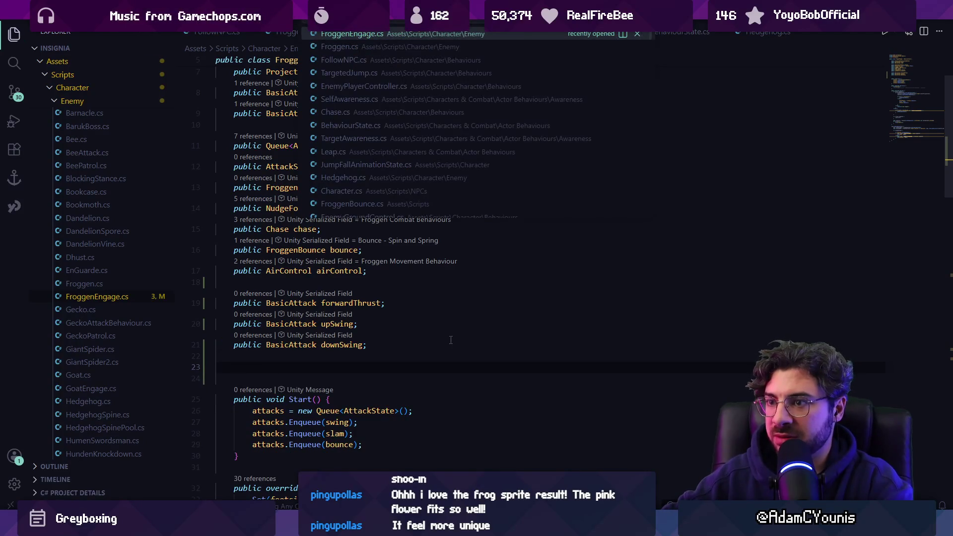
type("combo")
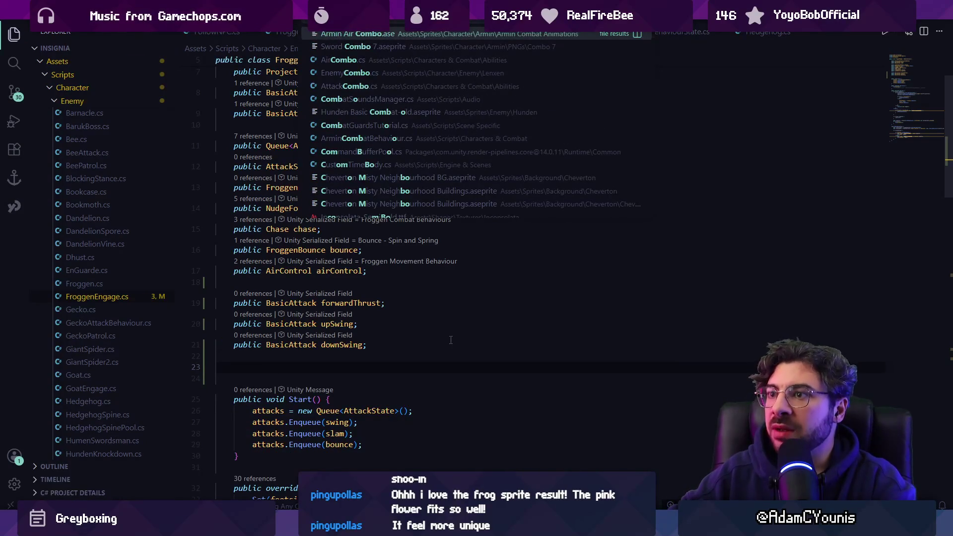
key("Escape")
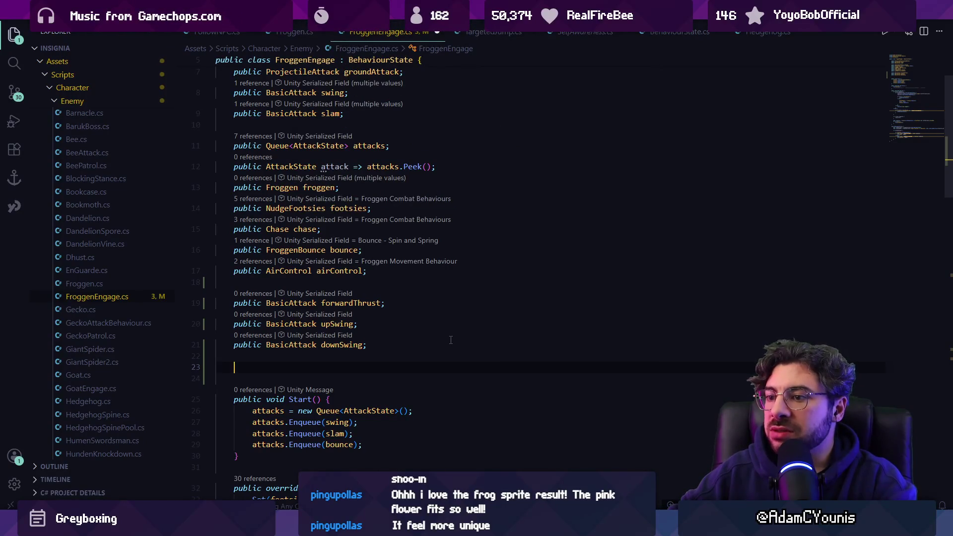
key("alt+Tab")
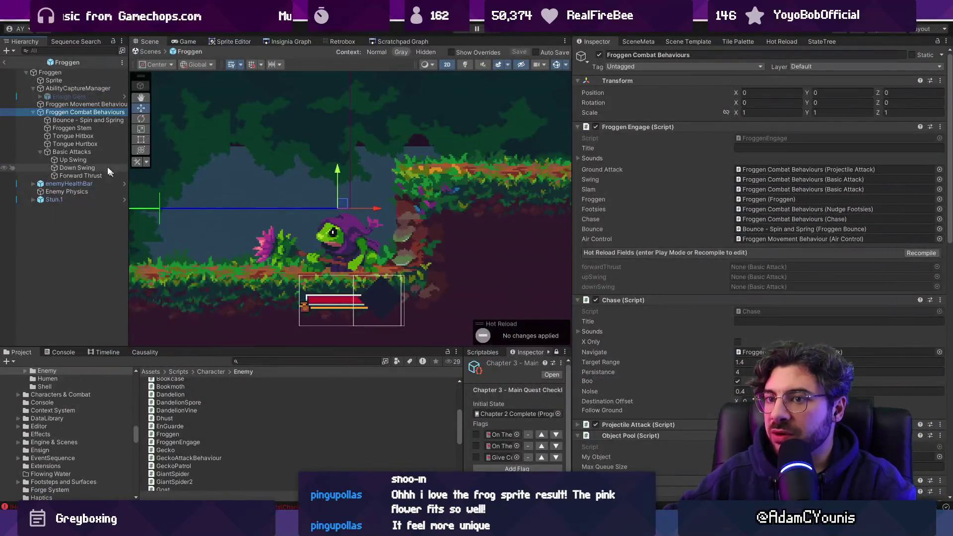
On Basic Attacks, search Add Component for 'enemycom' and 'combo' without adding anything
left_click(72, 152)
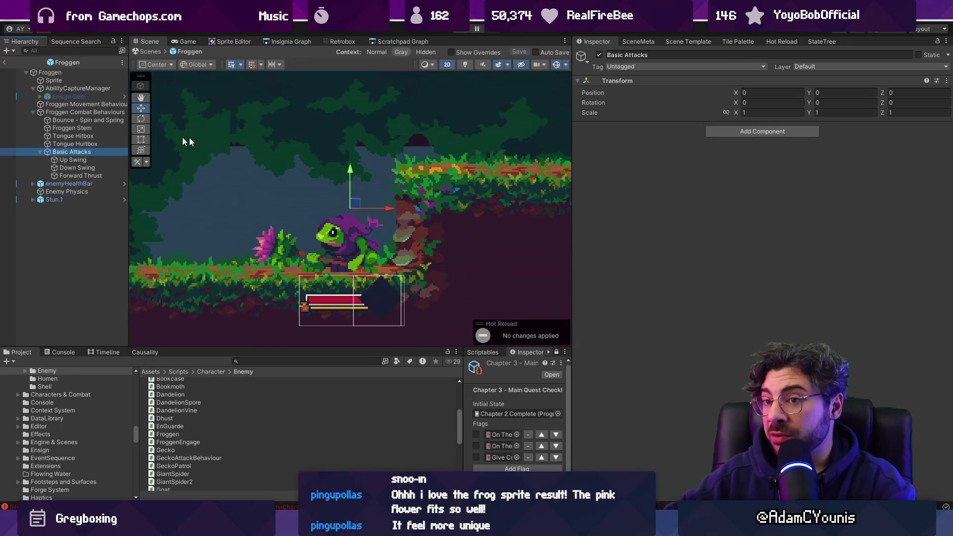
left_click(748, 135)
type("enemycom")
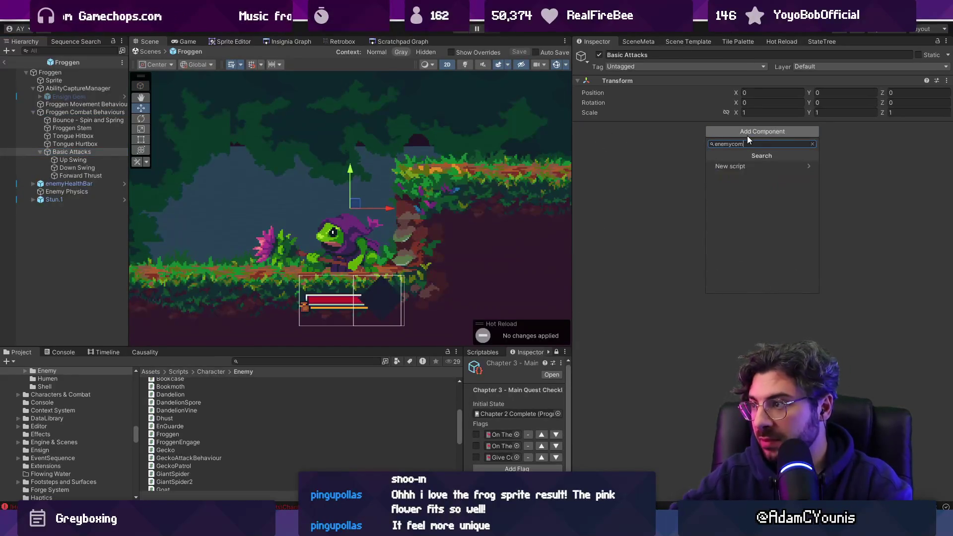
key("ctrl+a")
type("combo")
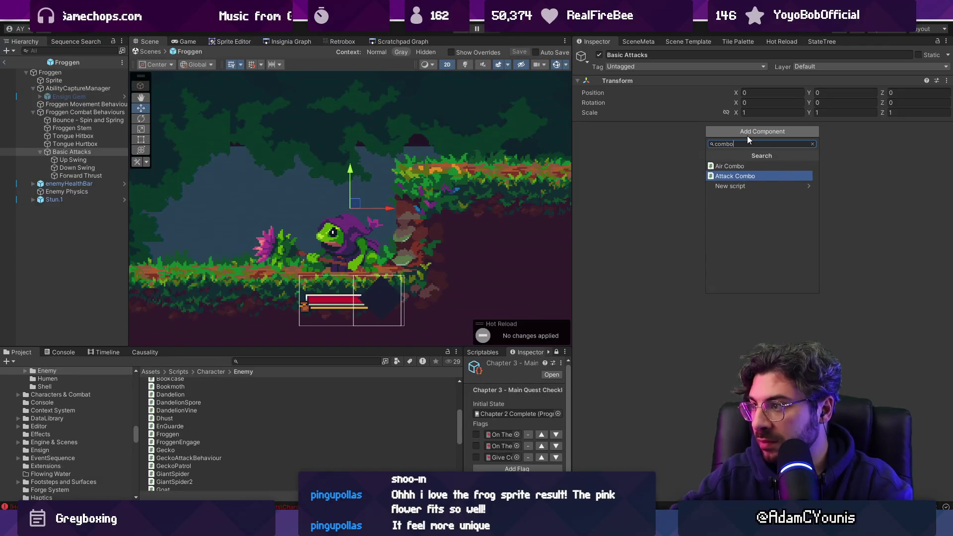
key("alt+Tab")
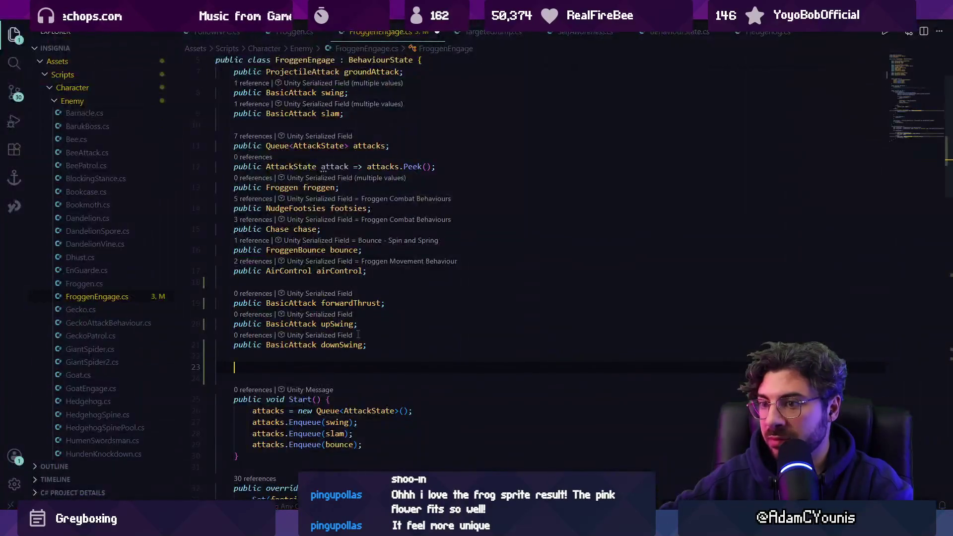
Peek the EnemyCombo class definition, then undo the half-written EnemyCombo field
type("publi")
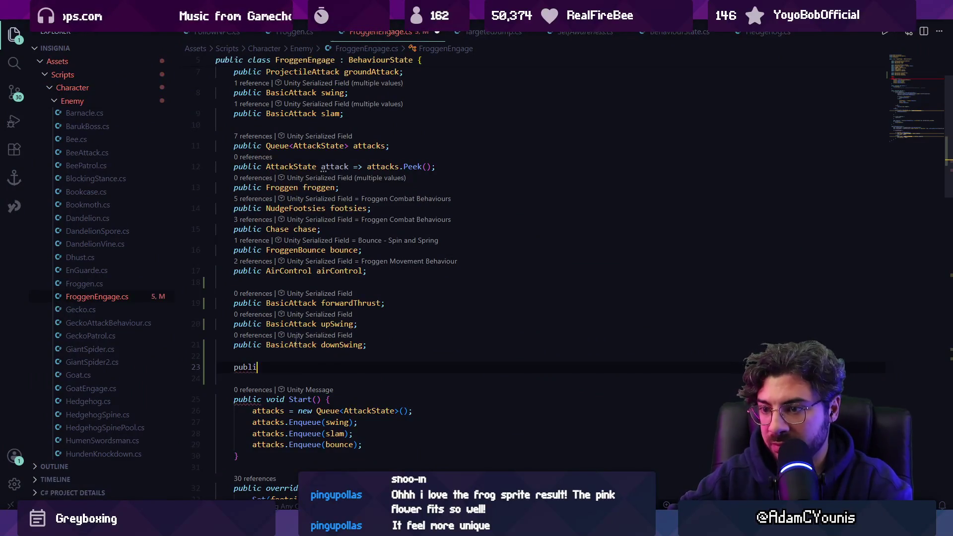
type("c class EnemyCombo")
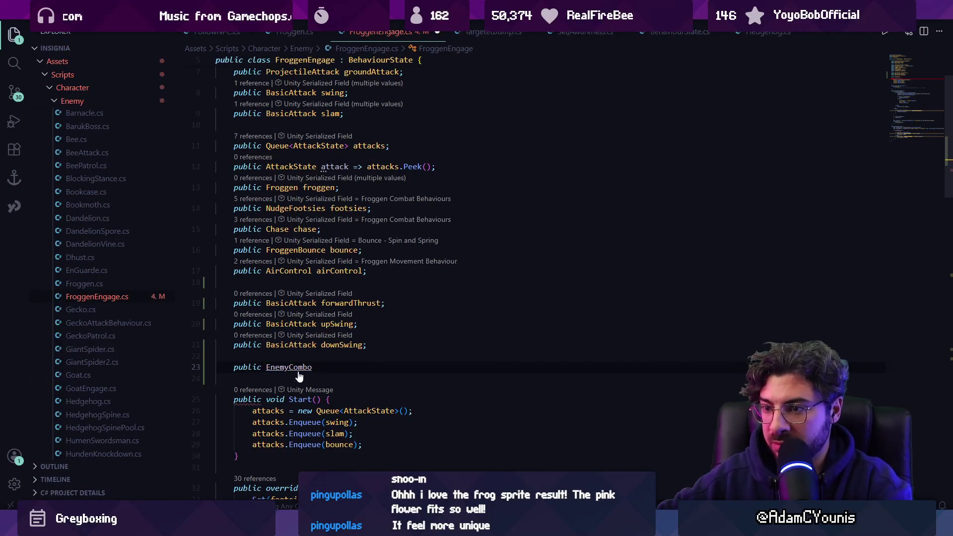
key("F12")
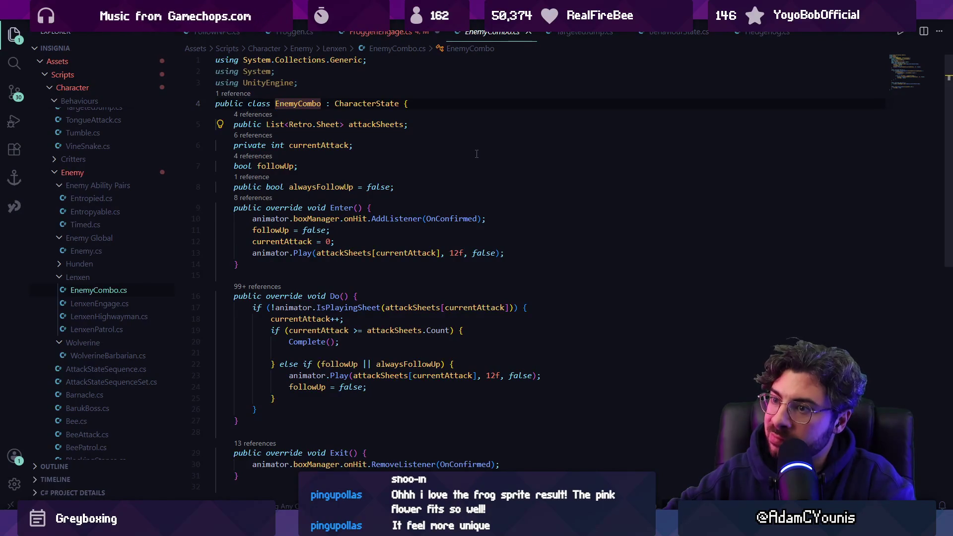
key("alt+Left")
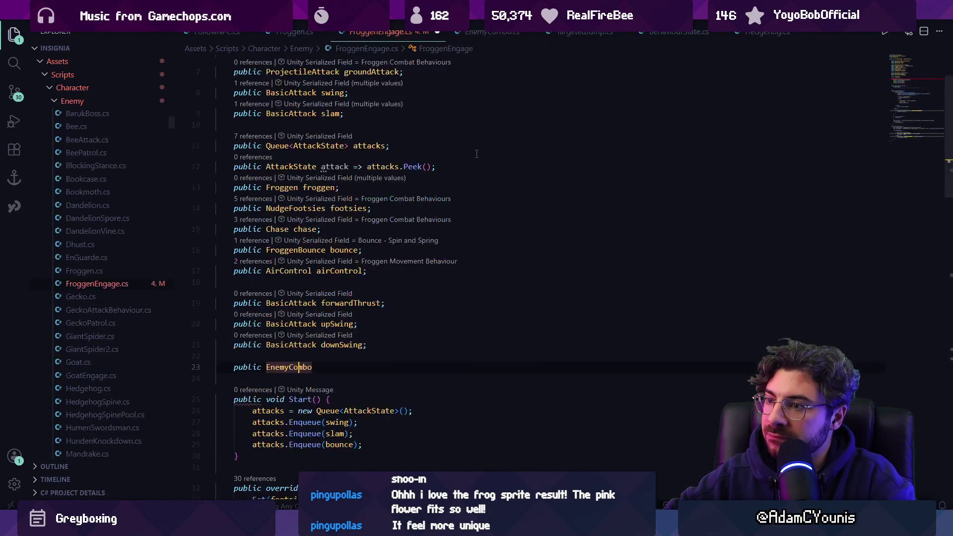
key("ctrl+z")
key("ctrl+z")
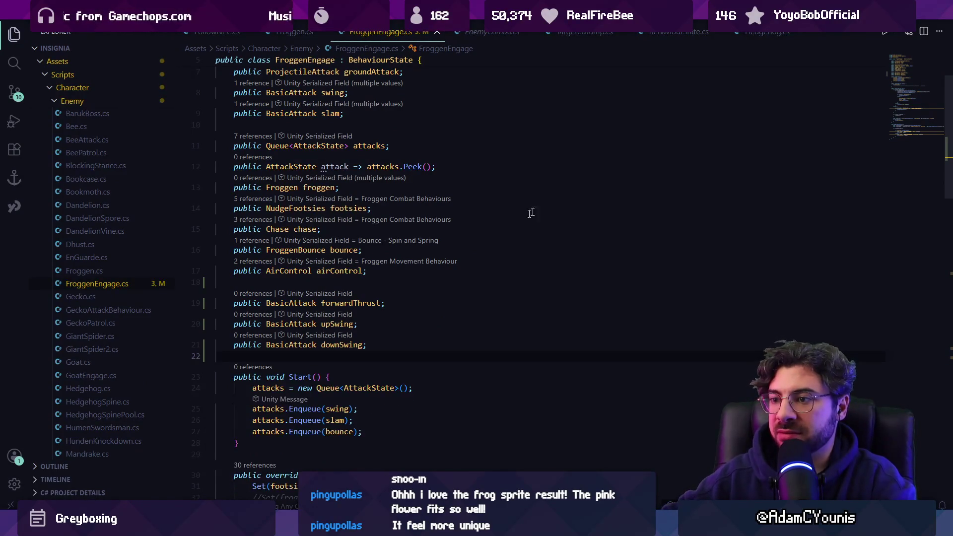
Comment out the old swing, slam and bounce Enqueue lines and rearrange the queue creation line
scroll(477, 154, "down", 1)
left_click(388, 295)
key("Delete")
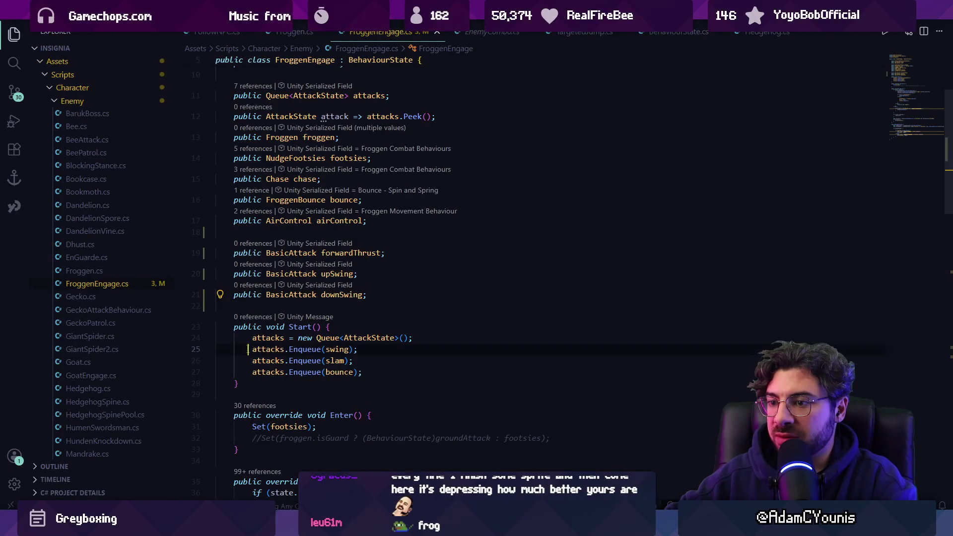
type("/")
type("//")
key("Up")
key("Up")
key("Return")
key("Return")
key("alt+Up")
key("Down")
key("Down")
key("Return")
Enqueue forwardThrust, upSwing and downSwing in Start() and save the script
type("attacks.en")
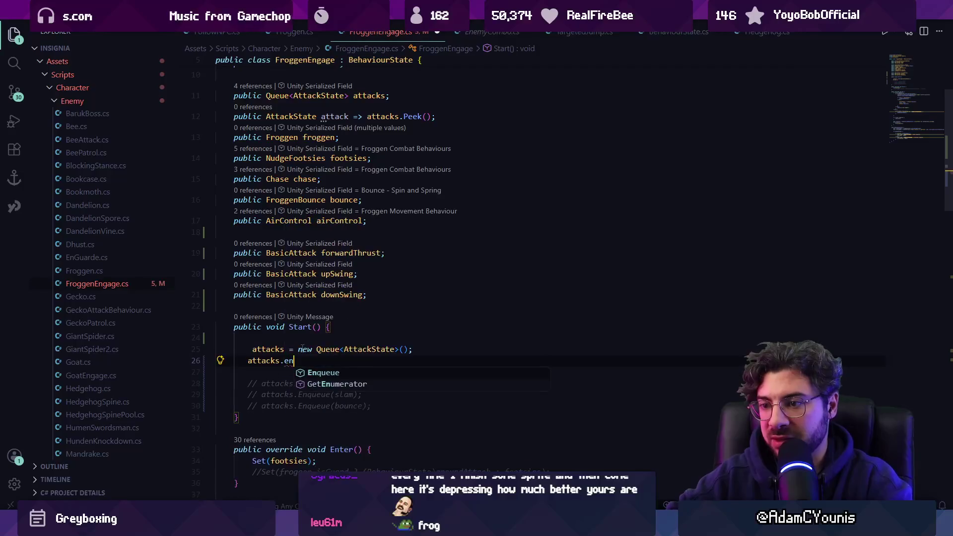
key("Tab")
key("Tab")
key("ctrl+s")
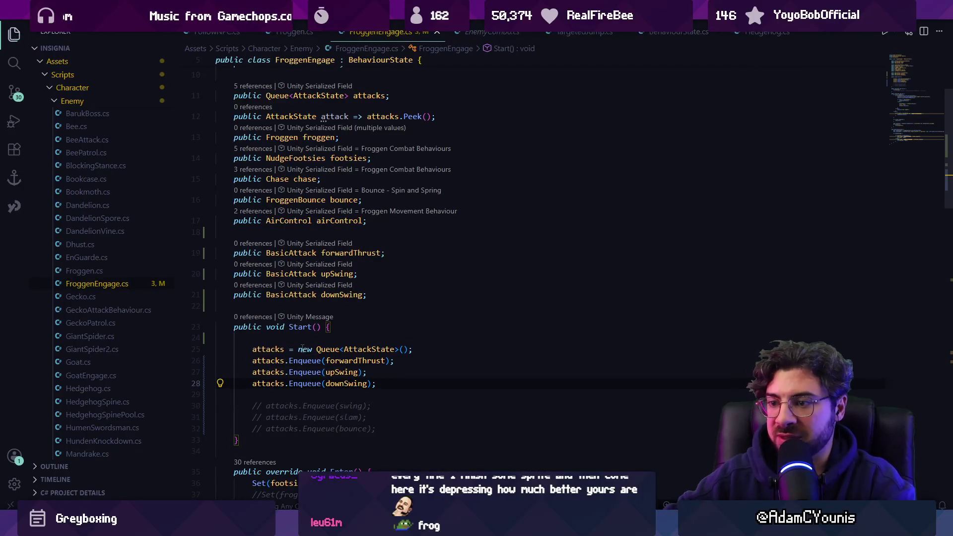
left_click(312, 467)
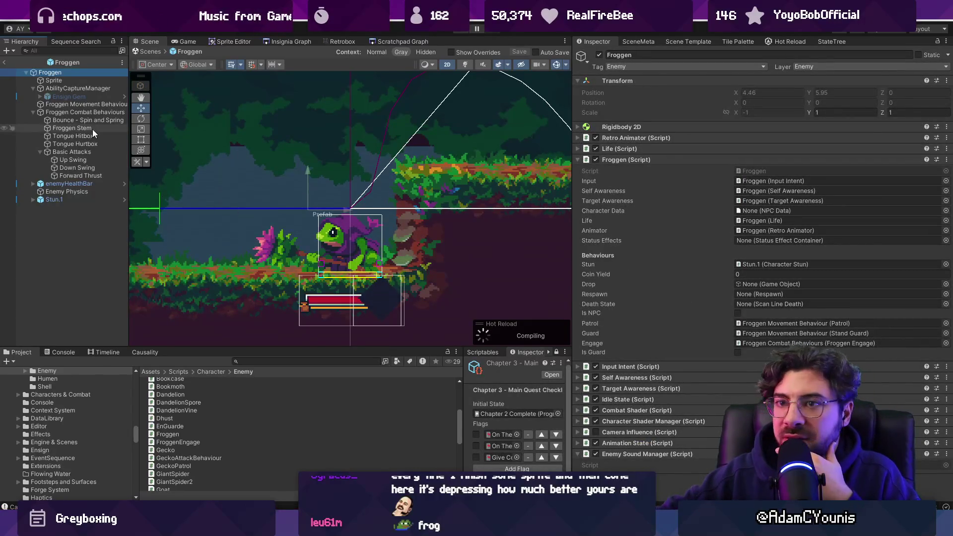
Assign Up Swing, Down Swing and Forward Thrust to their fields on Froggen Combat Behaviours
left_click(86, 113)
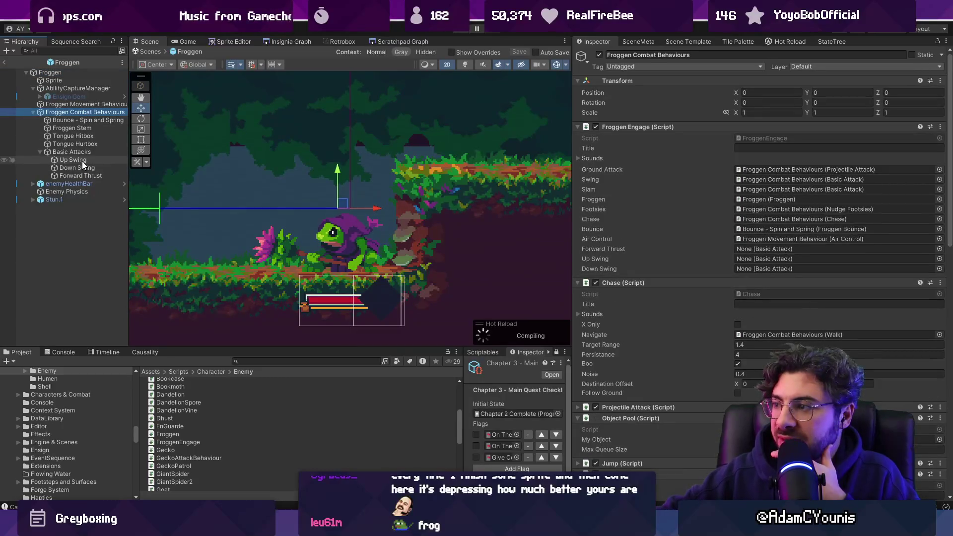
mouse_move(82, 162)
left_mouse_down()
mouse_move(731, 231)
mouse_move(752, 262)
left_mouse_up()
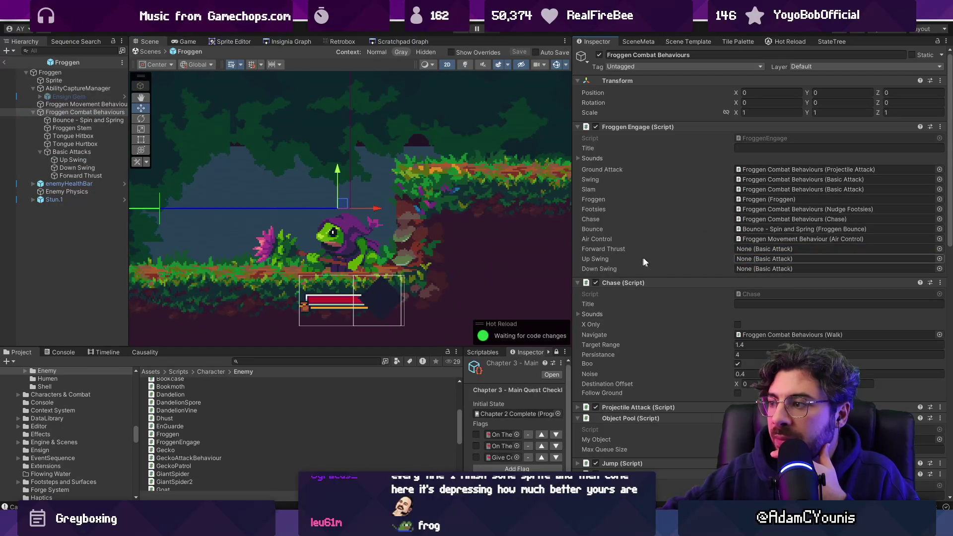
left_click(83, 161)
left_click_drag(82, 162, 753, 259)
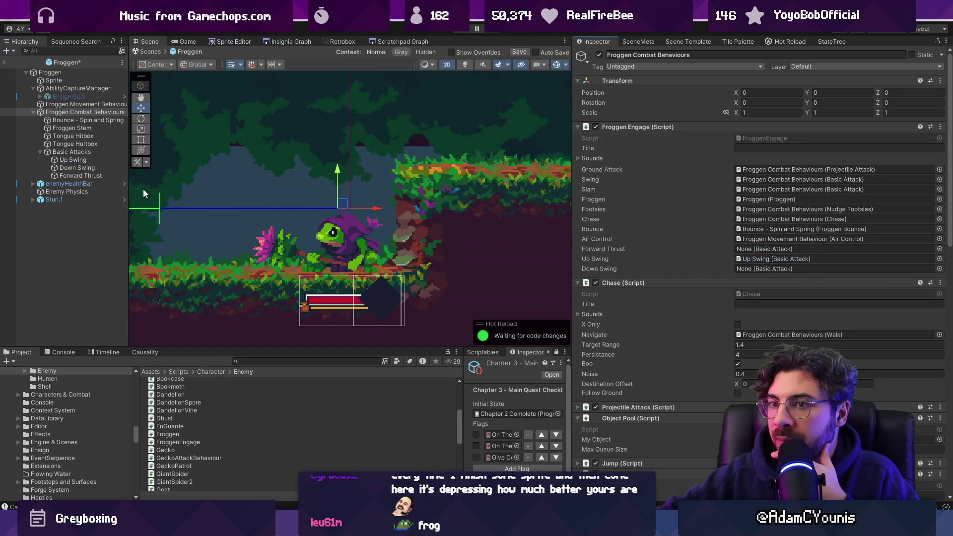
mouse_move(91, 167)
left_mouse_down()
mouse_move(755, 251)
mouse_move(761, 269)
left_mouse_up()
mouse_move(112, 179)
left_mouse_down()
mouse_move(761, 248)
mouse_move(742, 257)
mouse_move(745, 249)
left_mouse_up()
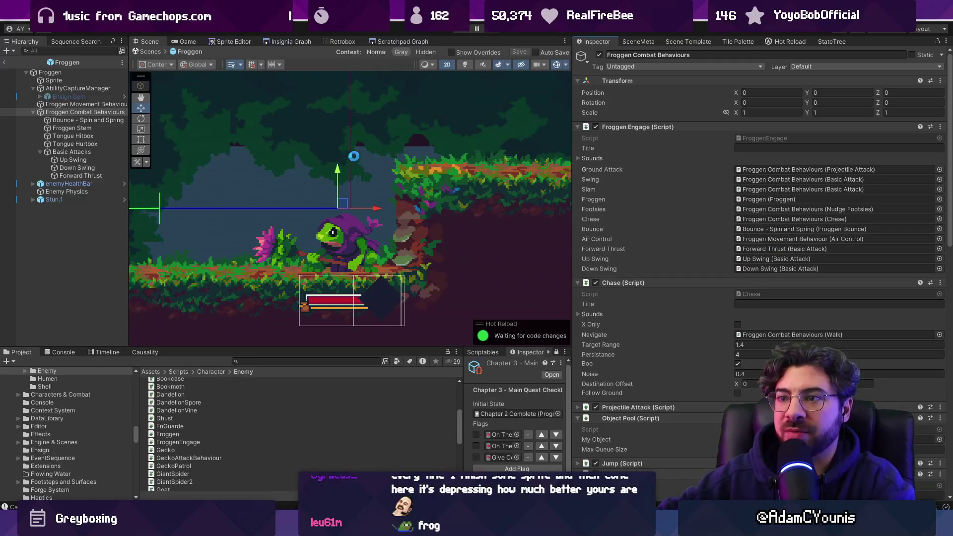
Leave the Froggen prefab for the Cheverwood Canopy West scene and start play mode
scroll(383, 151, "down", 4)
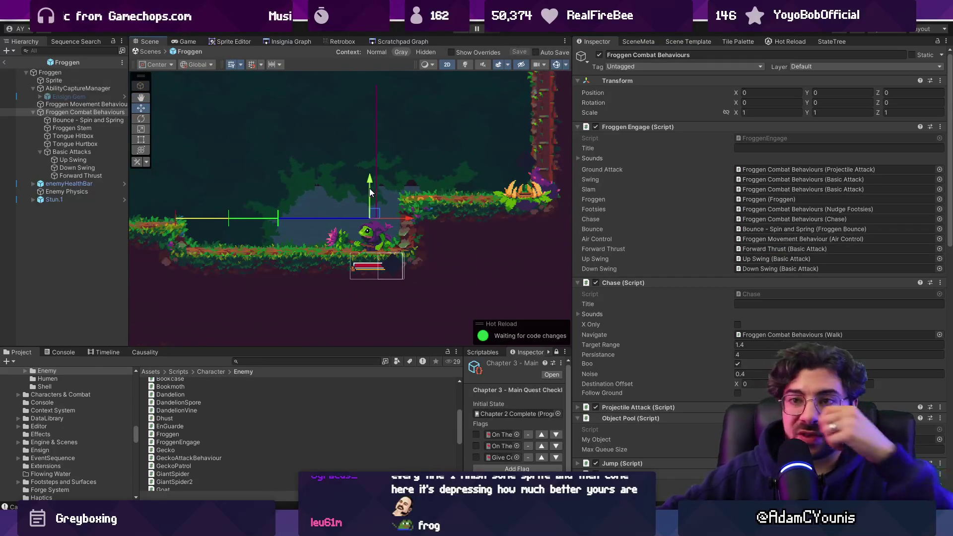
left_click(153, 53)
left_click(462, 32)
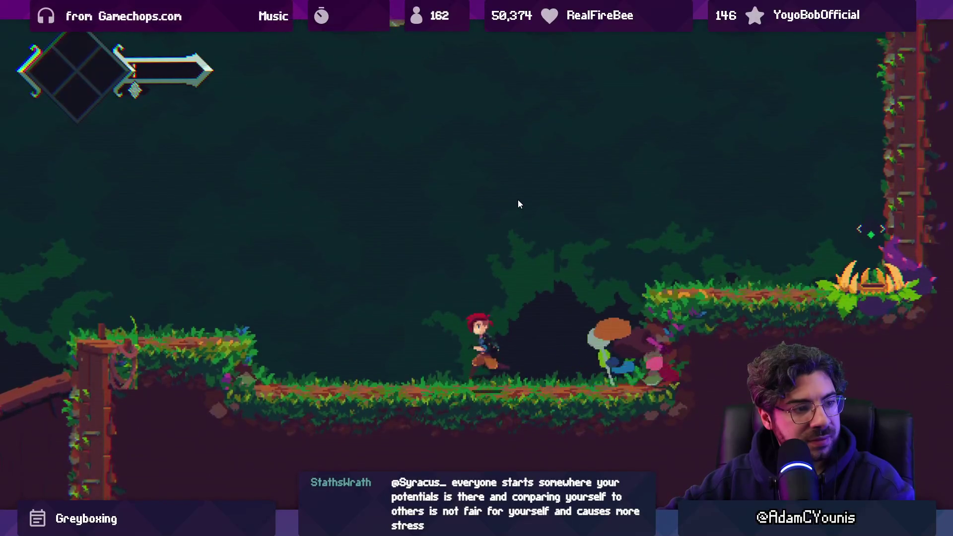
Stop the playtest with Ctrl+P to get back to the editor
key("ctrl+p")
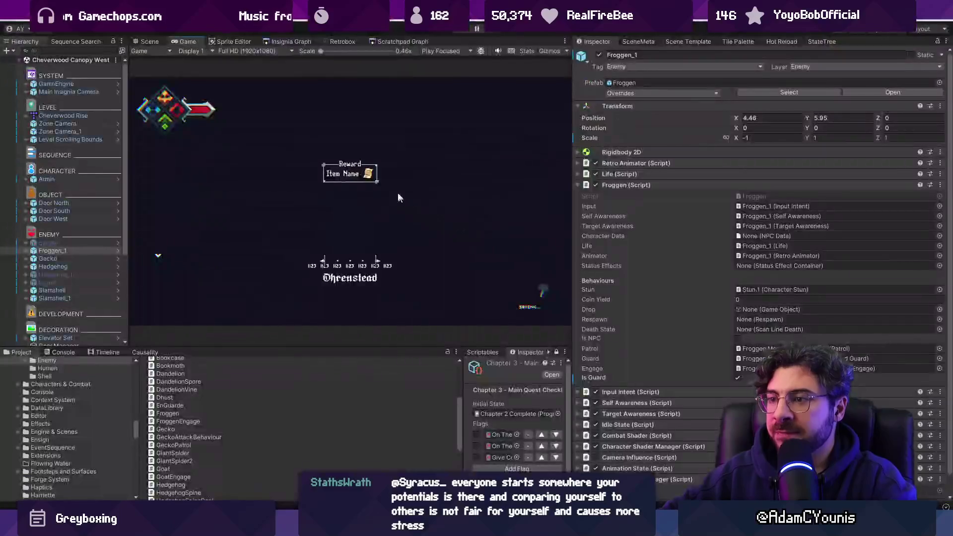
In Retrobox, search the Project for 'froggen thrust' and open the Froggen 2-Thrust sheet
left_click(343, 42)
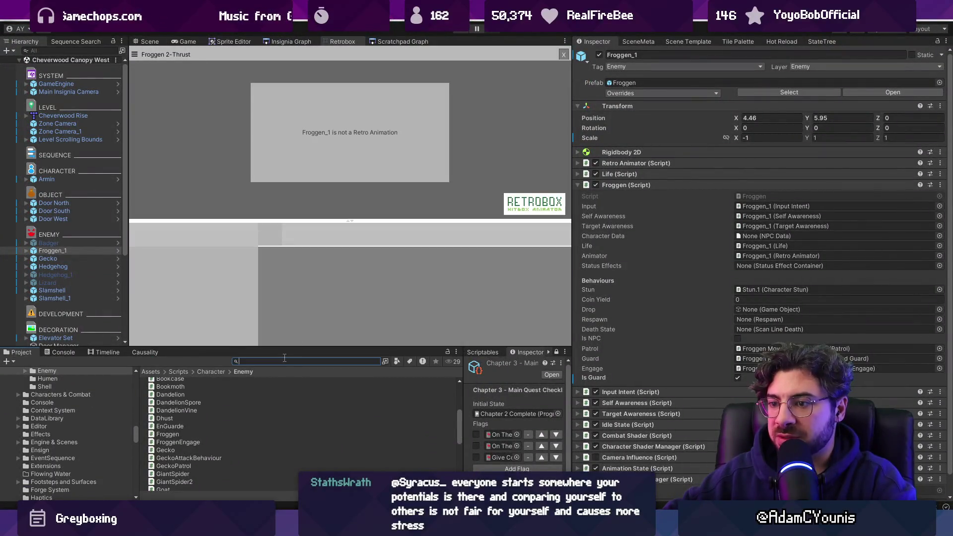
type("d")
key("BackSpace")
type("froggen")
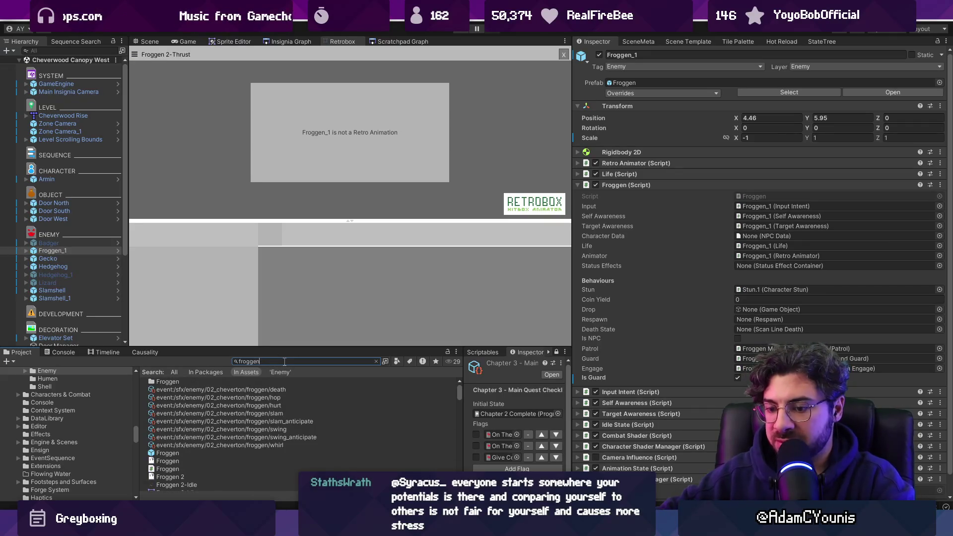
type(" thrust")
left_click(216, 382)
left_click(375, 362)
Duplicate frame 3 of Froggen 2-Thrust twice
left_click(339, 239)
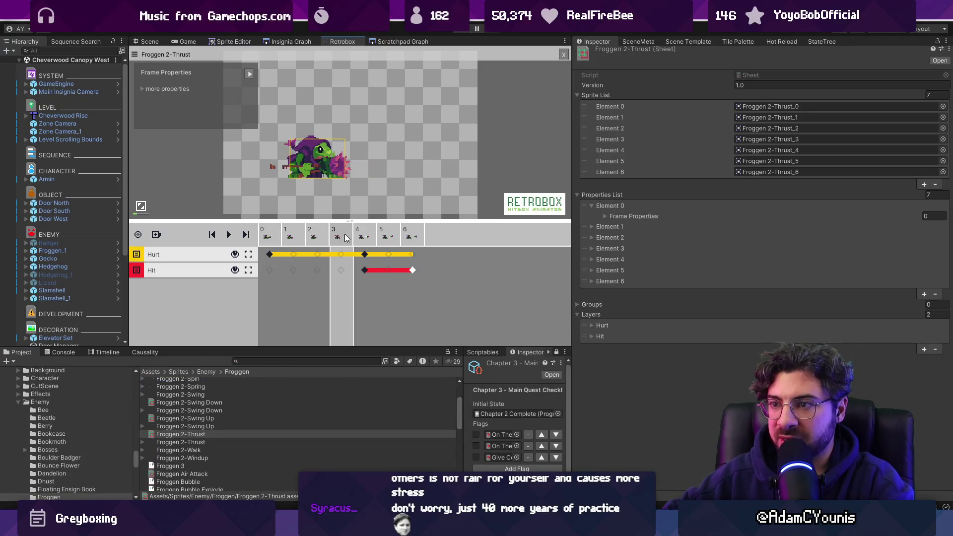
right_click(352, 241)
left_click(326, 239)
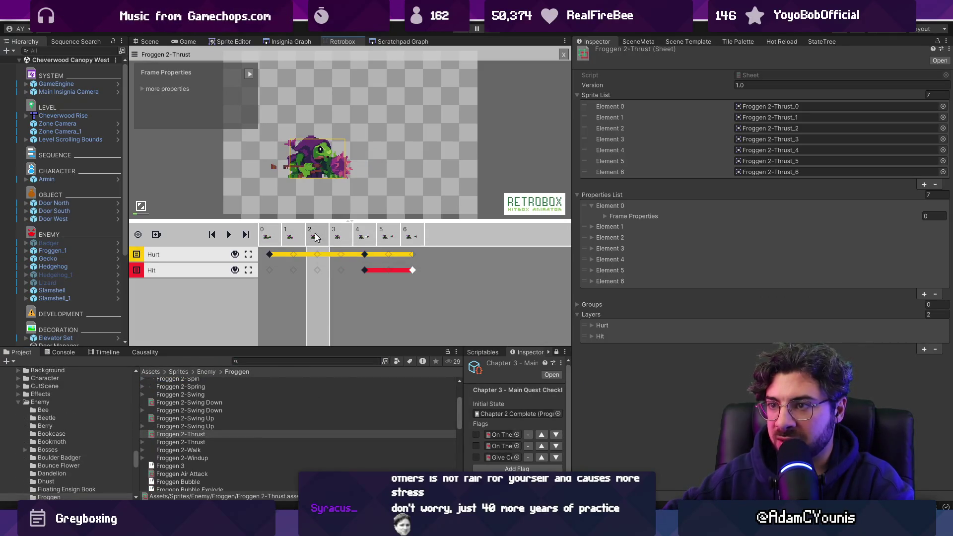
key("Right")
key("Right")
key("Left")
right_click(353, 236)
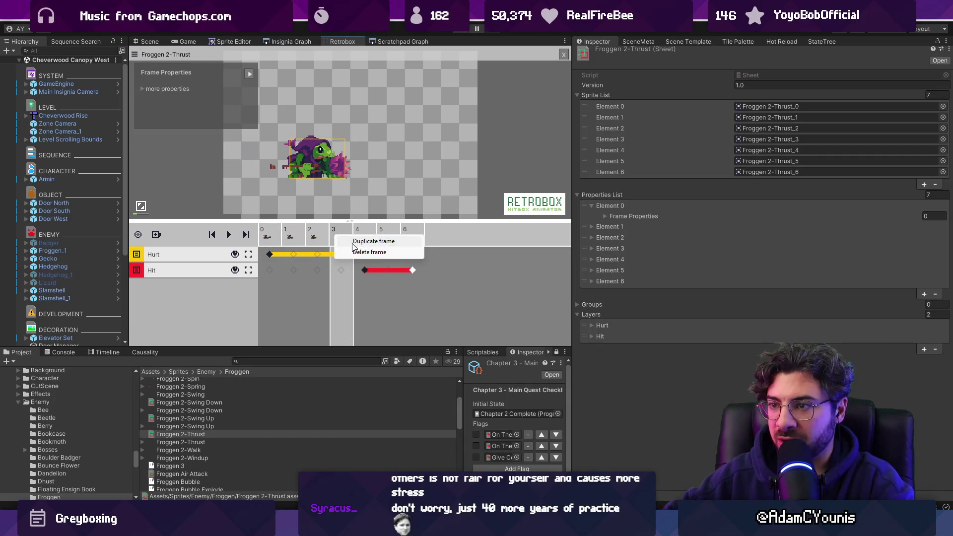
left_click(370, 241)
right_click(367, 236)
left_click(382, 241)
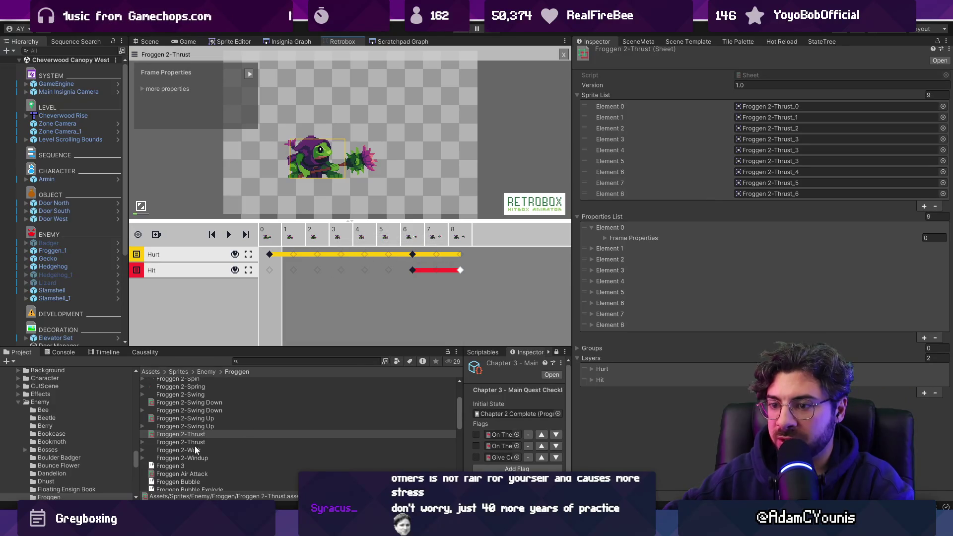
Open Froggen 2-Swing Up and duplicate its frame 2
left_click(213, 418)
right_click(340, 242)
left_click(318, 242)
key("Right")
key("Left")
key("Left")
key("Left")
left_click(318, 241)
key("Right")
key("Left")
right_click(318, 242)
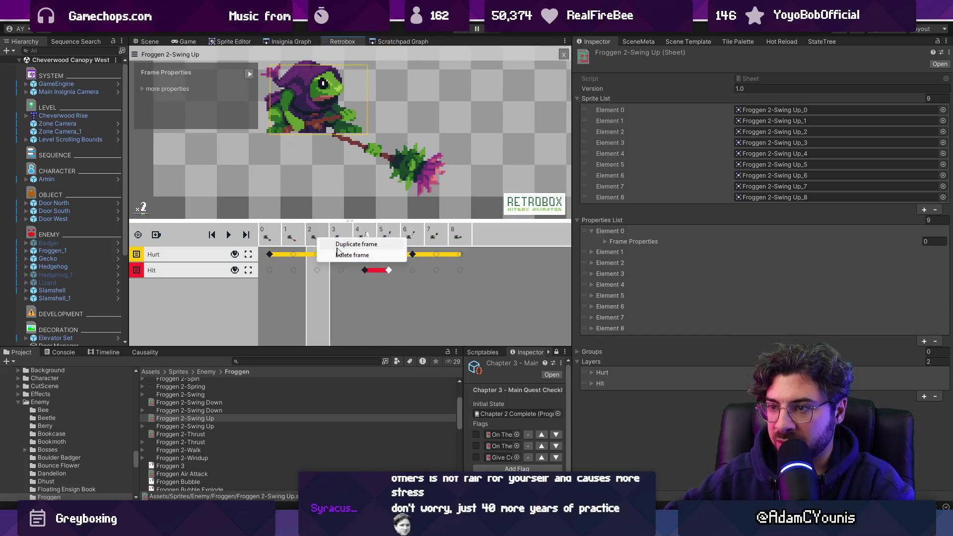
left_click(346, 245)
Duplicate frame 3 of Froggen 2-Swing Up
right_click(321, 241)
left_click(323, 240)
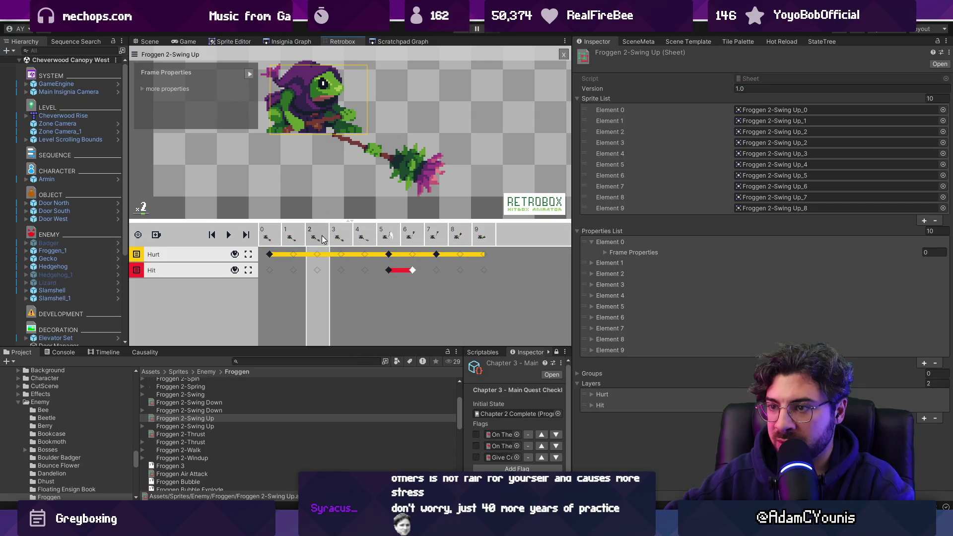
left_click(338, 237)
right_click(340, 237)
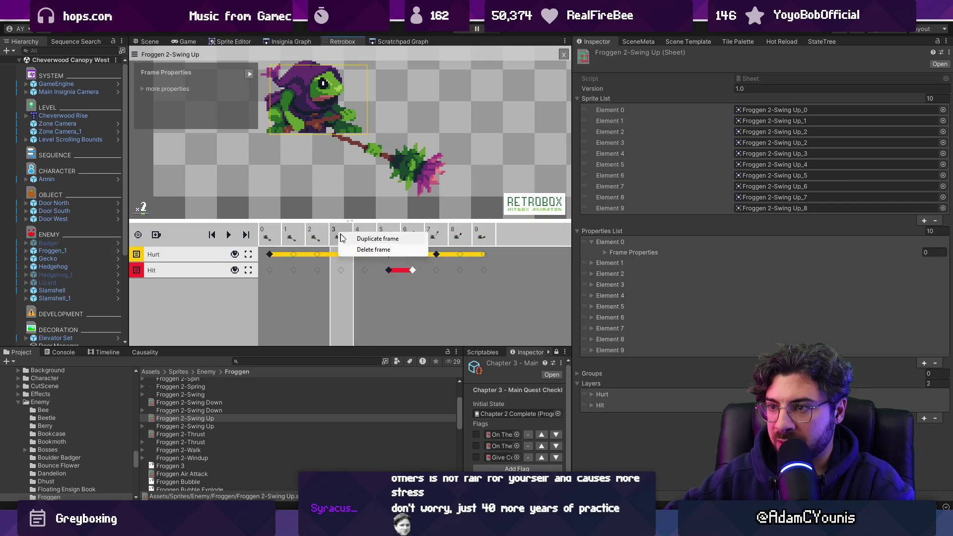
left_click(357, 239)
Duplicate frame 3 of Froggen 2-Swing Down twice, then start the game
left_click(215, 403)
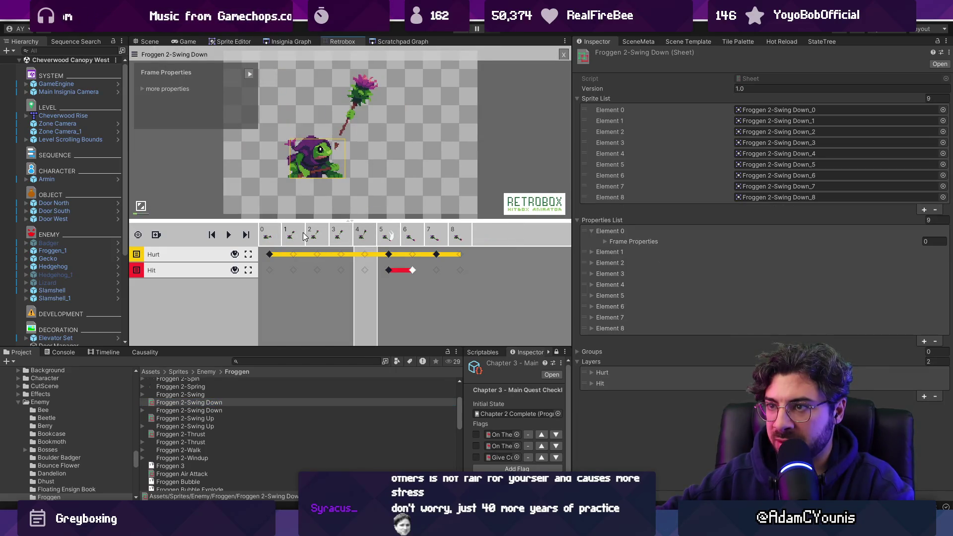
right_click(341, 236)
left_click(358, 239)
right_click(342, 237)
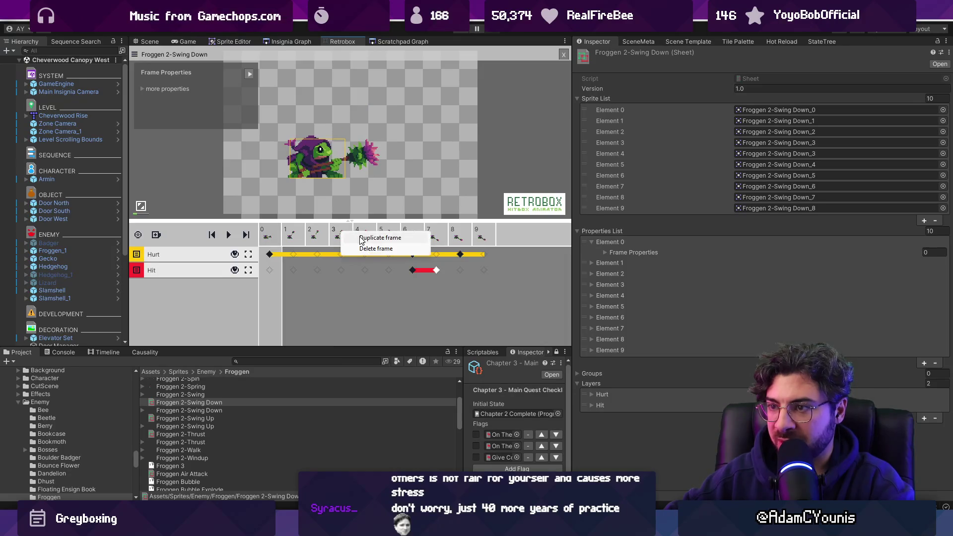
left_click(358, 239)
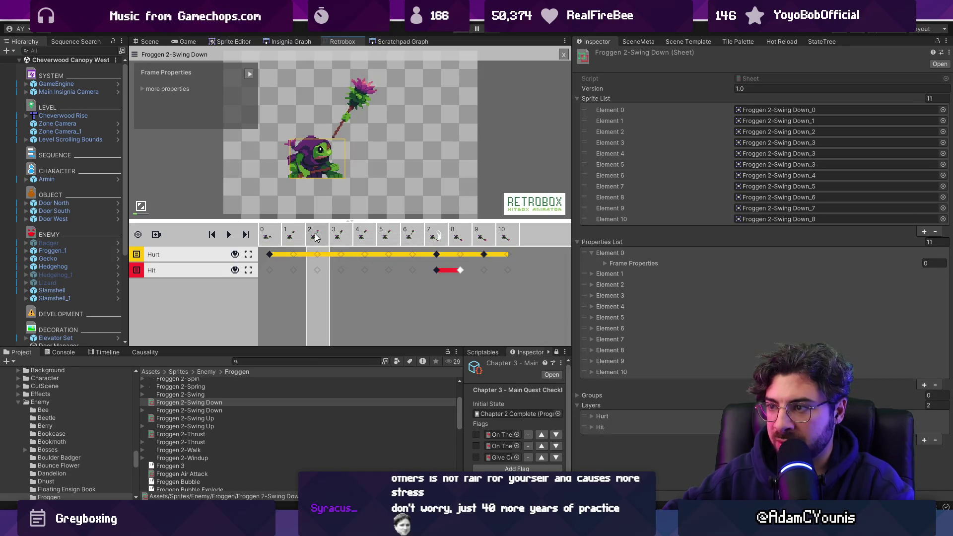
left_click(463, 33)
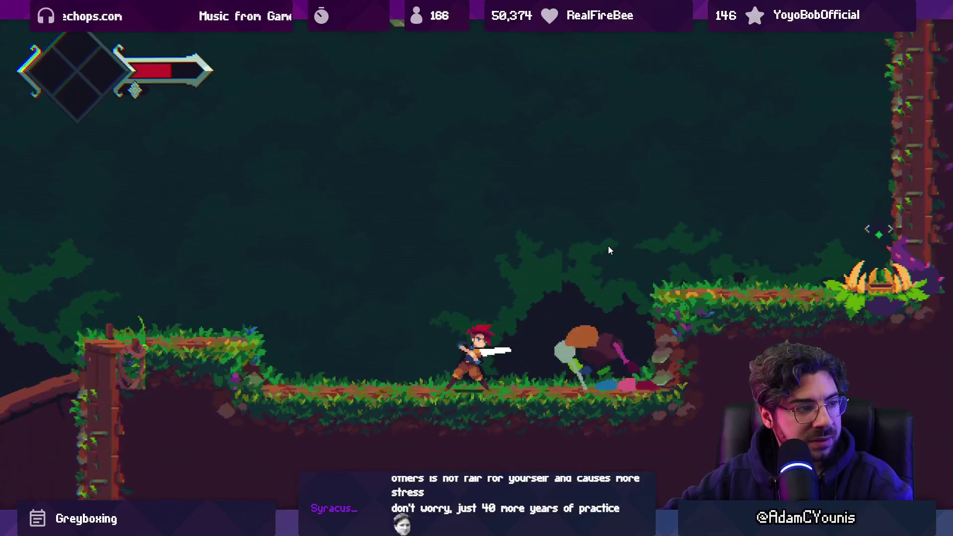
Attack the frog enemy with the sword, then stop the playtest
key("x")
key("x")
key("Left")
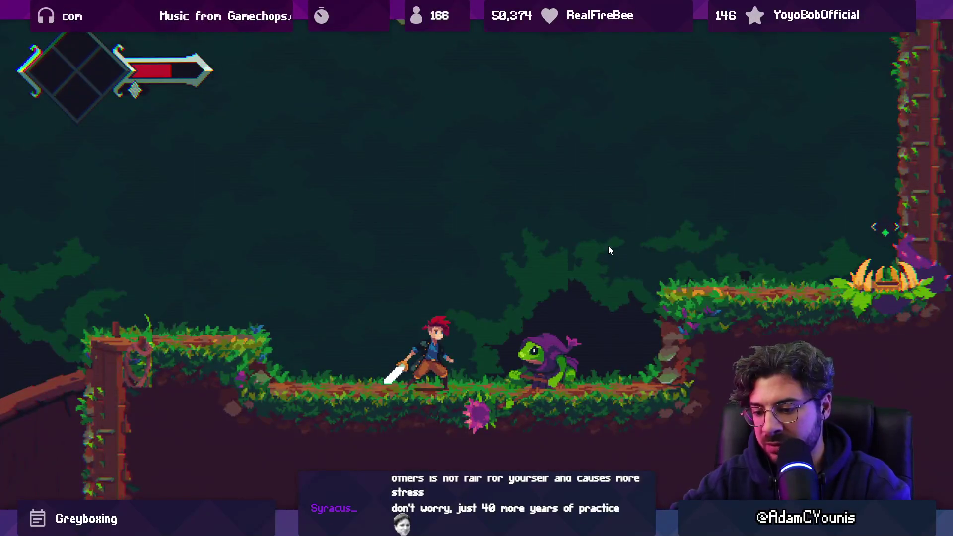
key("ctrl+p")
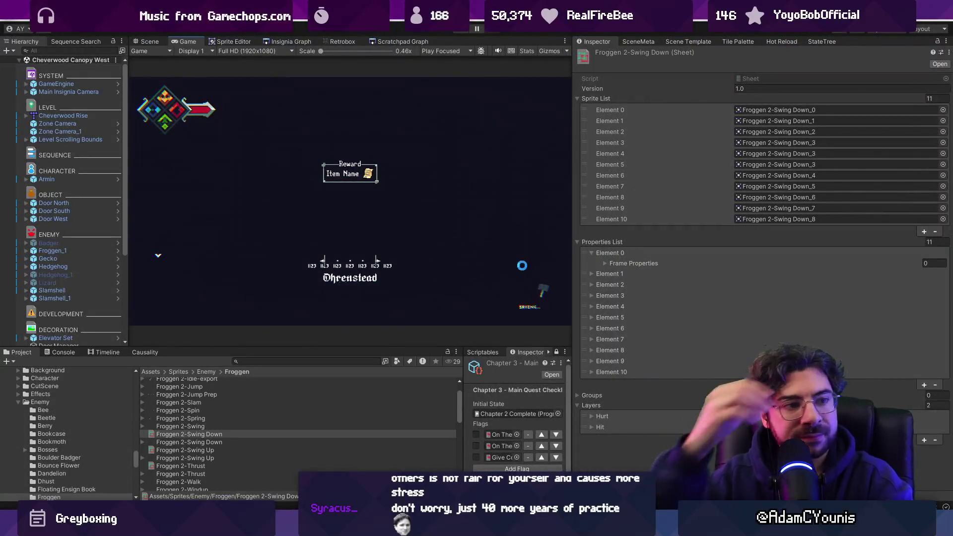
Check the Swing Down hitboxes on frames 7 and 9 in Retrobox
left_click(341, 41)
left_click(439, 242)
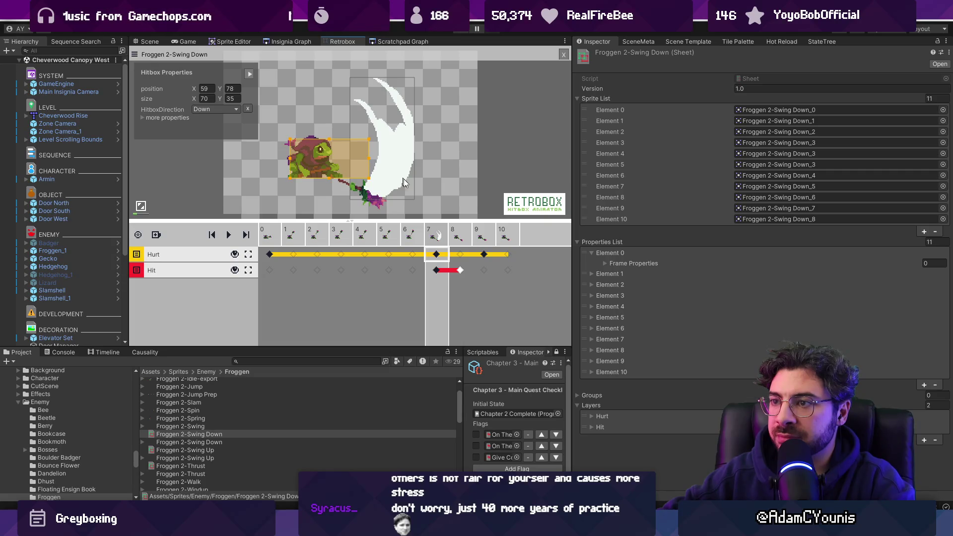
left_click(484, 253)
left_click(437, 239)
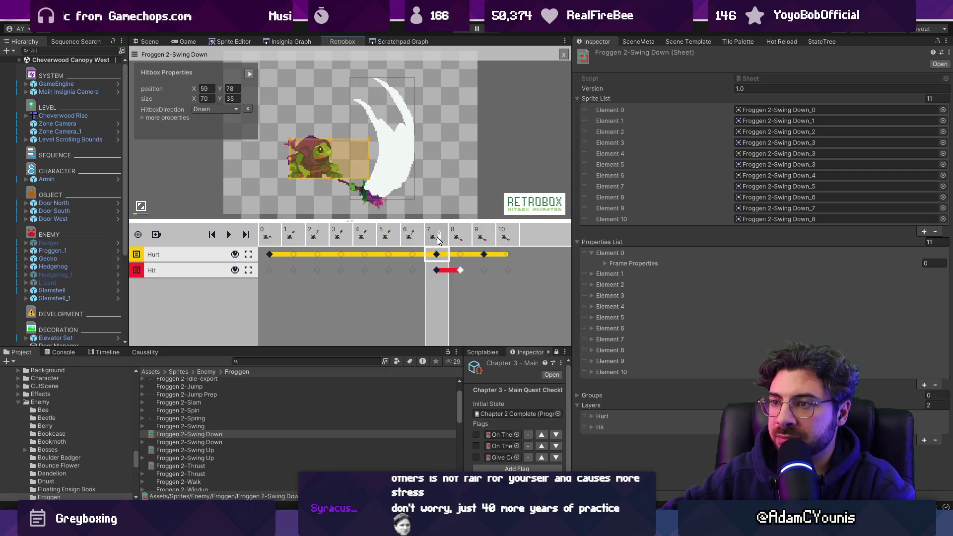
Check the frame 6 hitboxes of Swing Up and Thrust, then start the game again
left_click(200, 450)
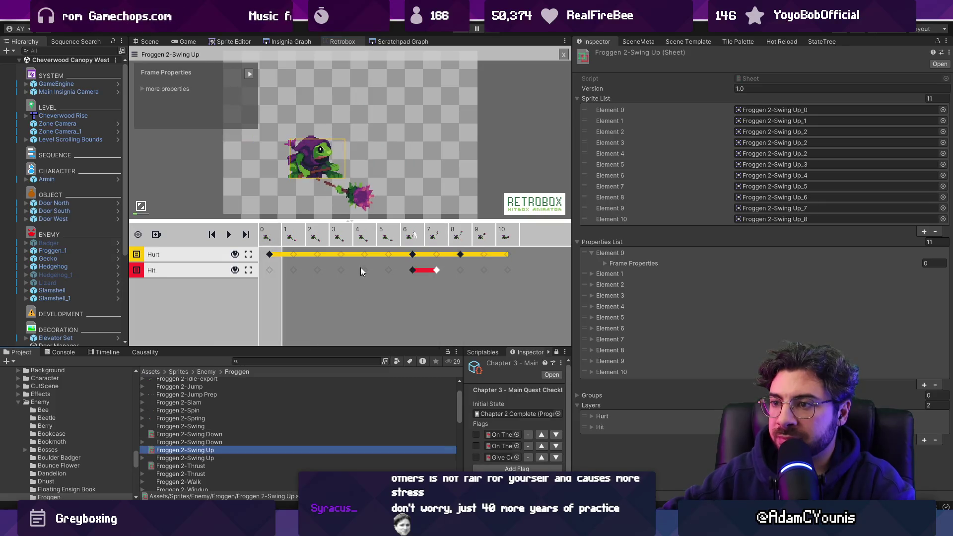
left_click(411, 255)
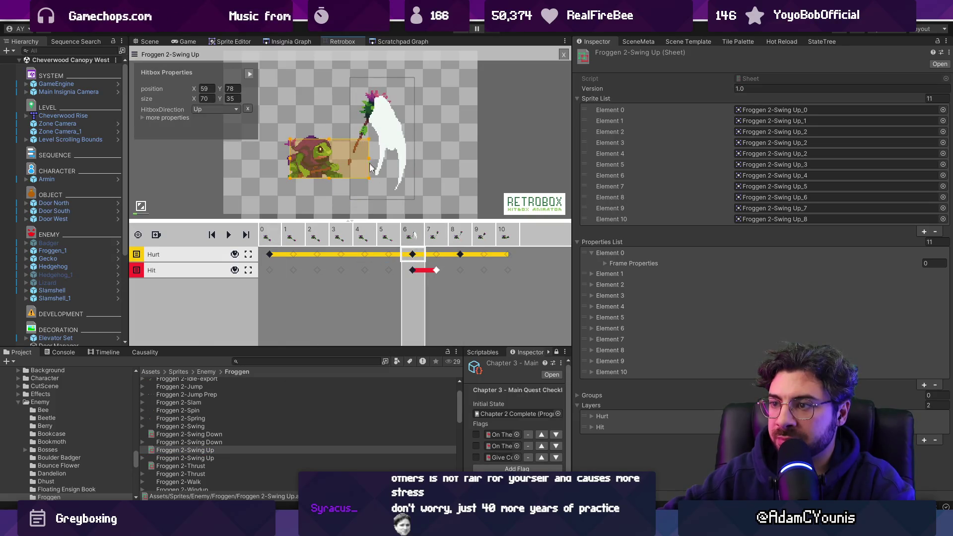
left_click(216, 466)
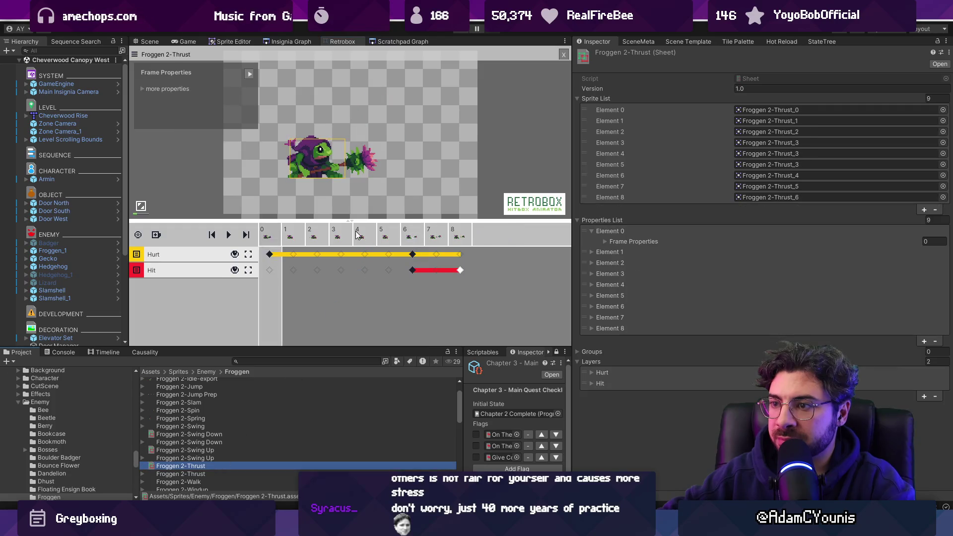
left_click(417, 241)
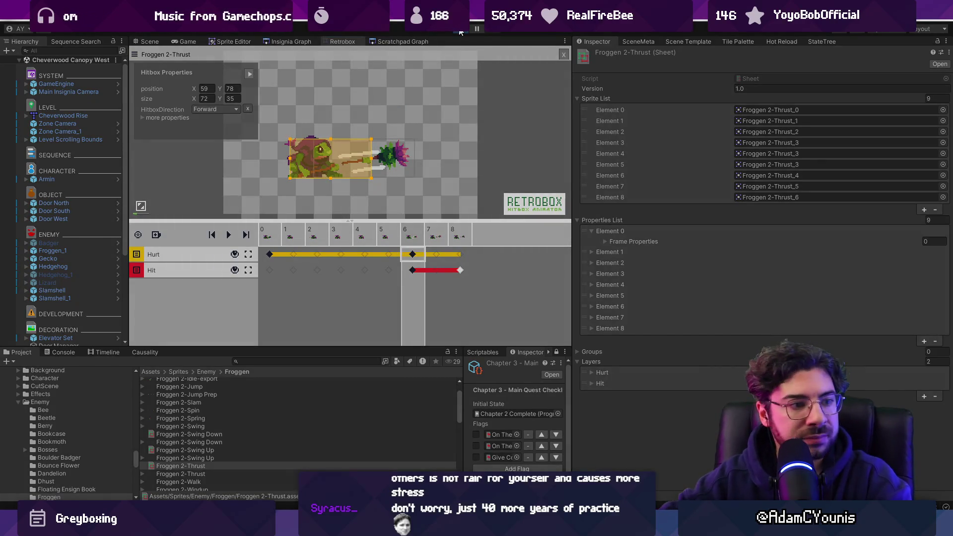
left_click(461, 32)
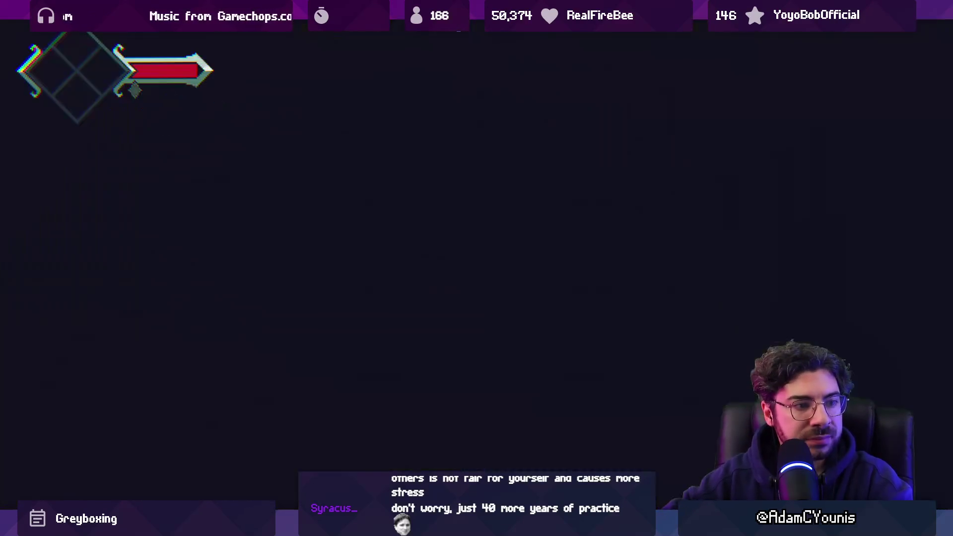
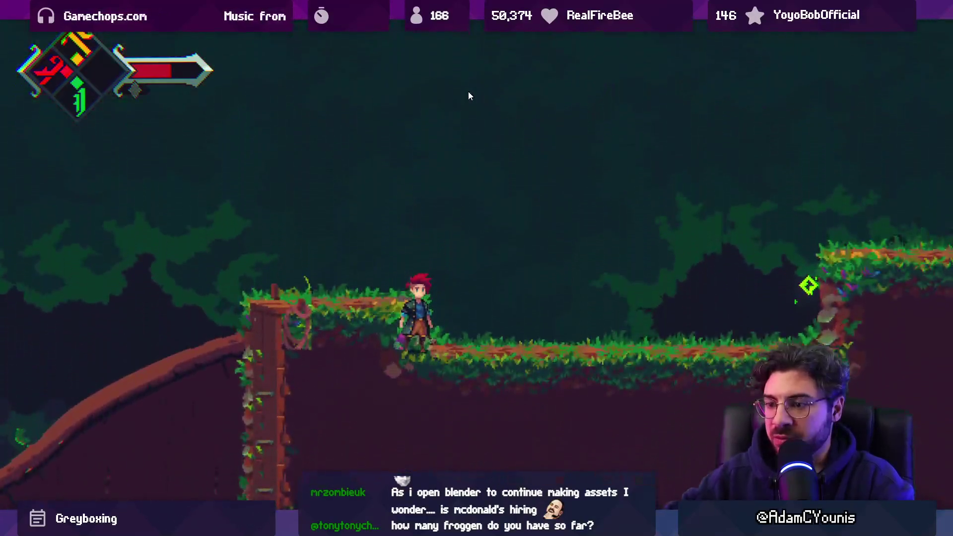
Leave the full-screen game view and stop the running game
key("shift+space")
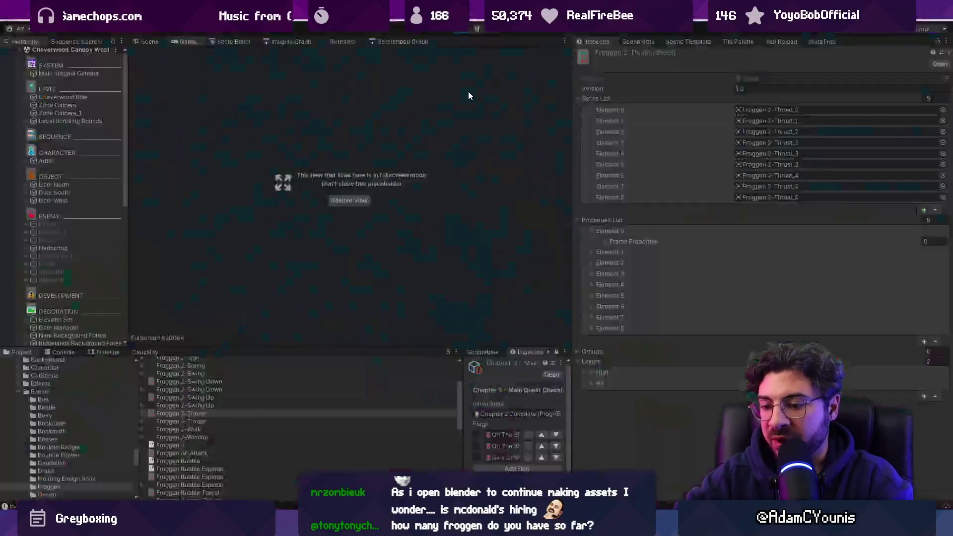
key("ctrl+p")
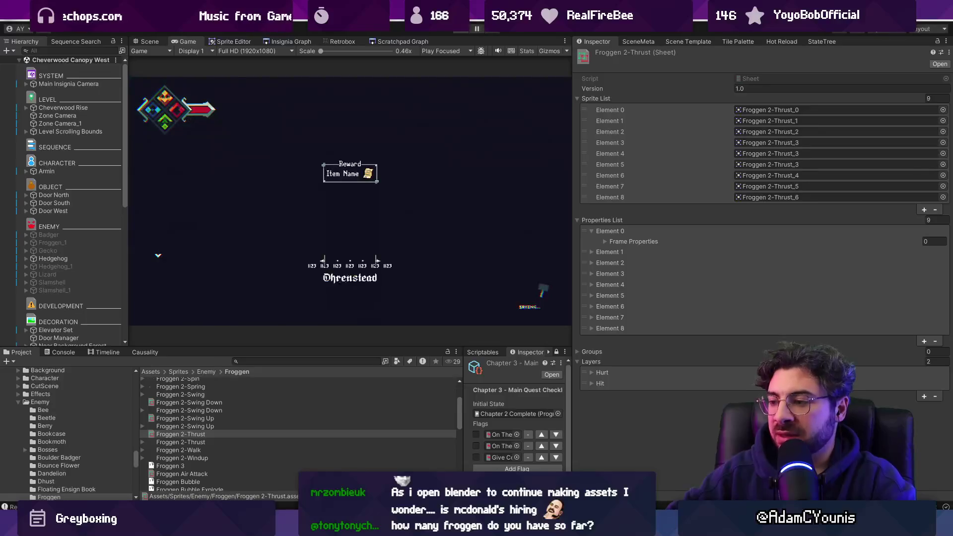
key("alt+Tab")
key("alt+Tab")
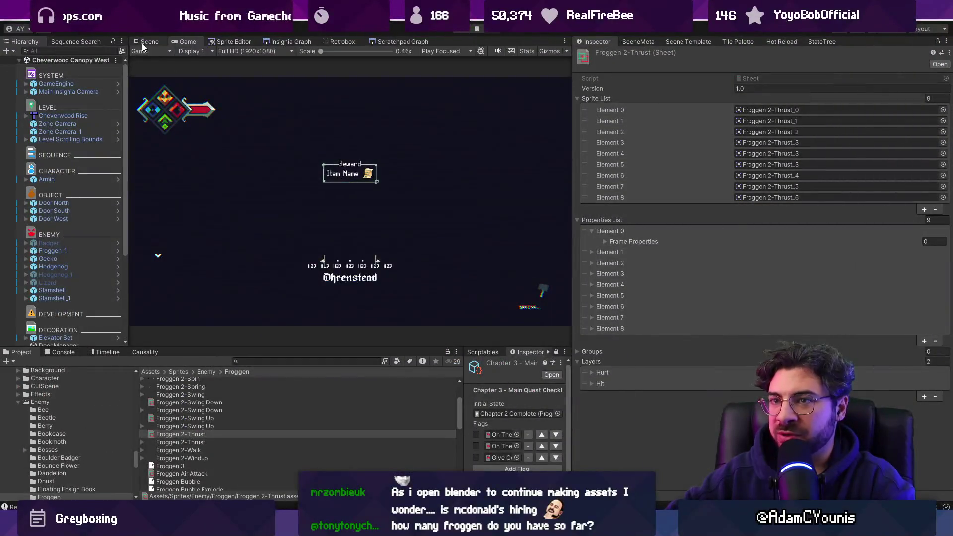
Select the Froggen_1 frog enemy in the Hierarchy and frame it in the Scene view
left_click_drag(388, 148, 411, 153)
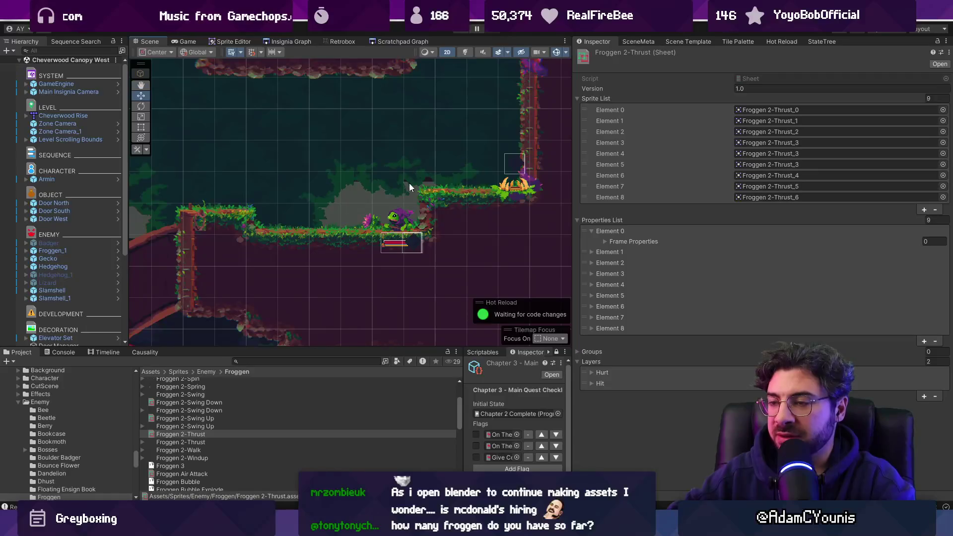
left_click(410, 211)
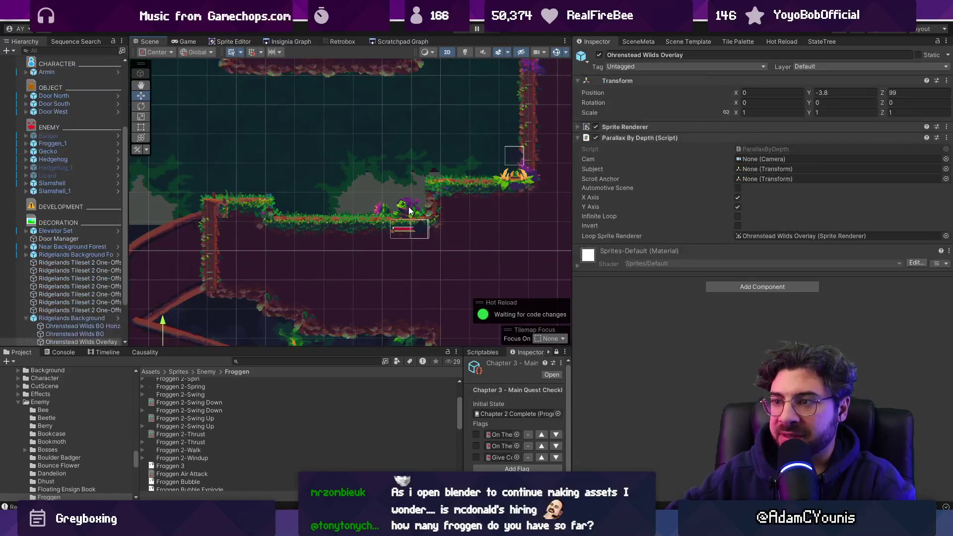
left_click(408, 212)
scroll(67, 239, "down", 3)
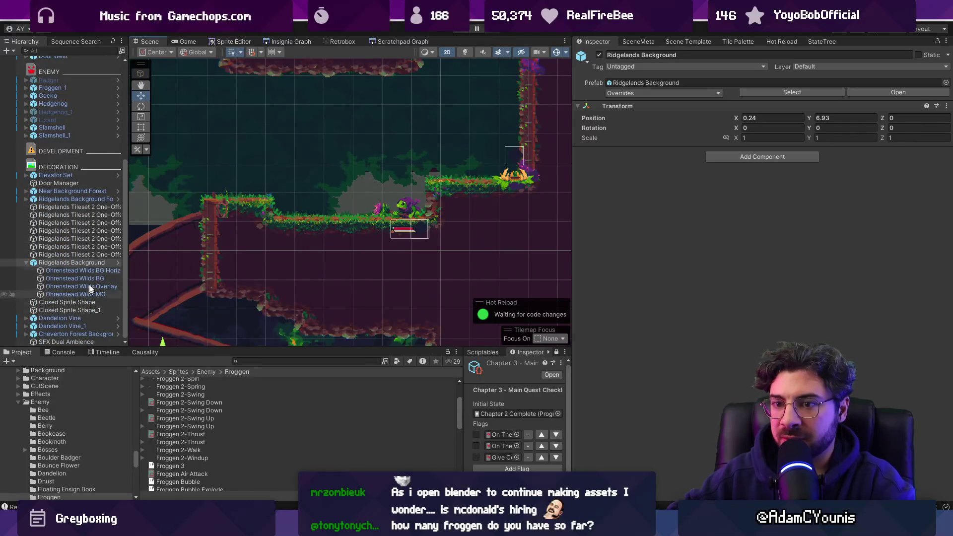
scroll(73, 179, "up", 6)
double_click(74, 237)
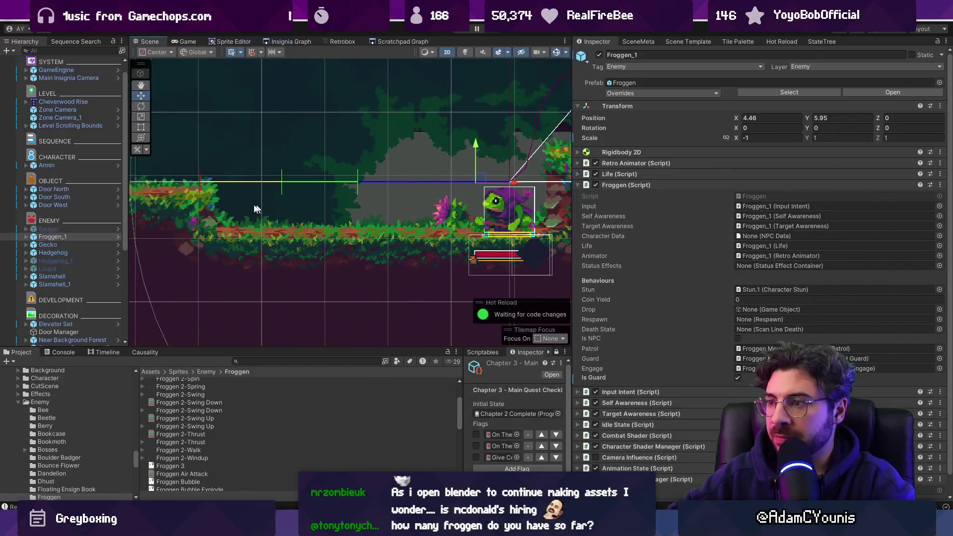
scroll(381, 183, "down", 3)
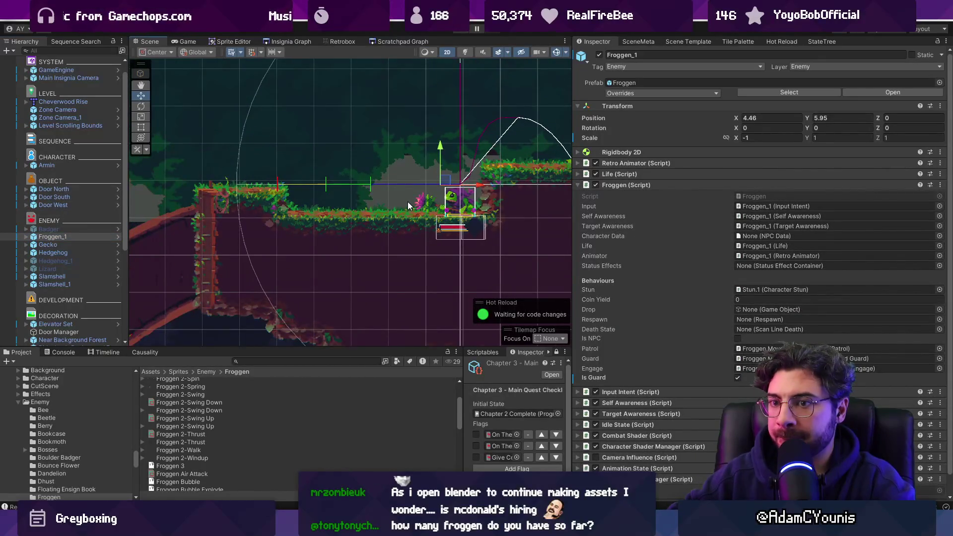
scroll(330, 201, "down", 3)
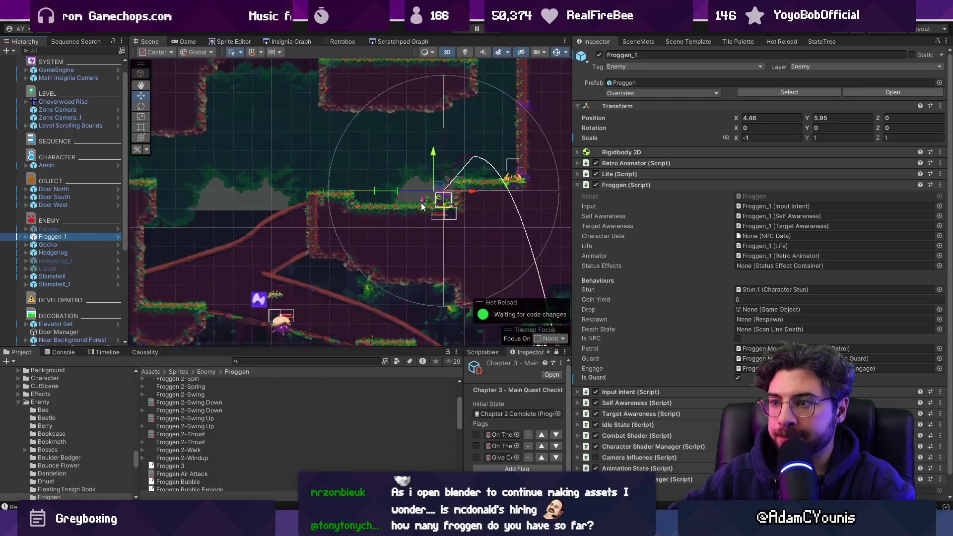
Duplicate Froggen_1 as Froggen_2, move it left to -2.575, 1.157, and start the game
key("ctrl+d")
key("w")
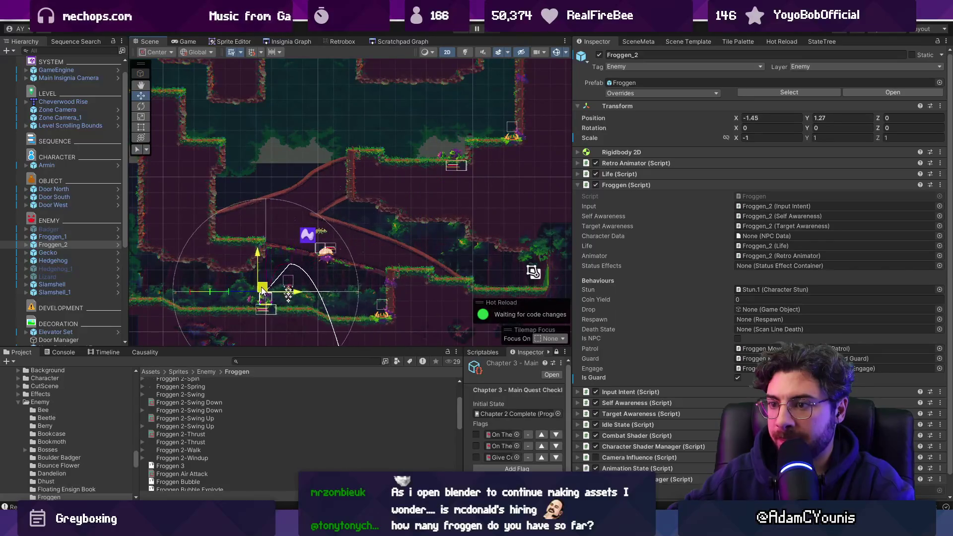
key("f")
left_click_drag(379, 206, 306, 220)
scroll(405, 131, "down", 2)
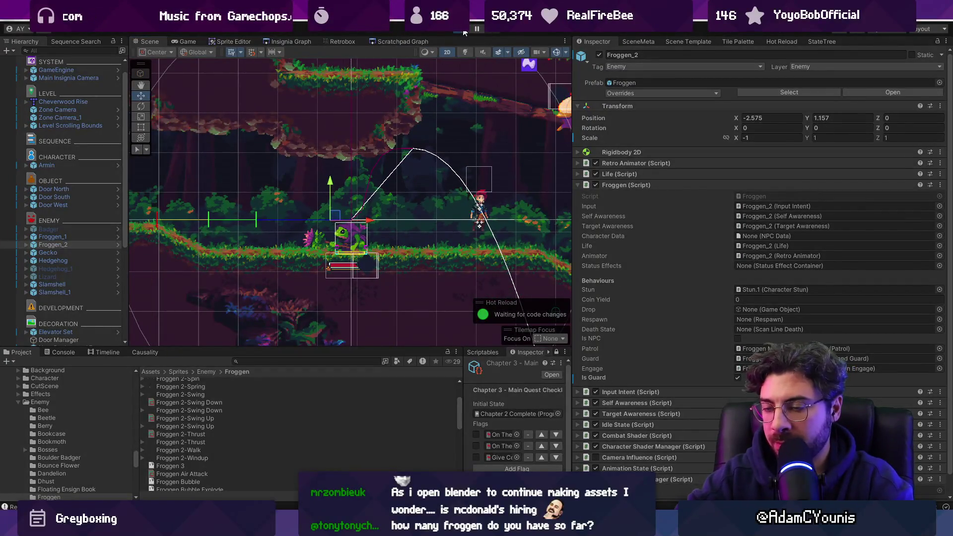
left_click(464, 31)
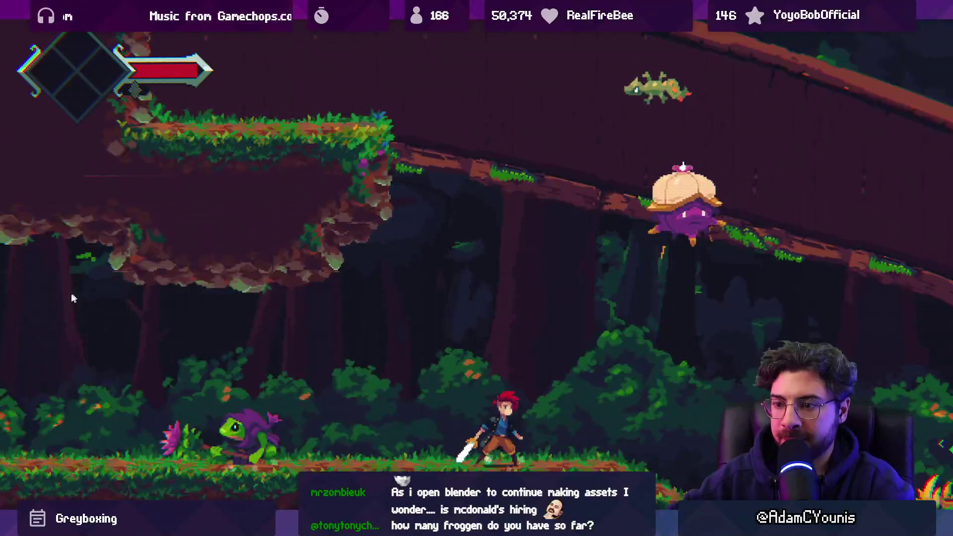
Walk the hero right past the frog enemy and turn back toward it
key("Right")
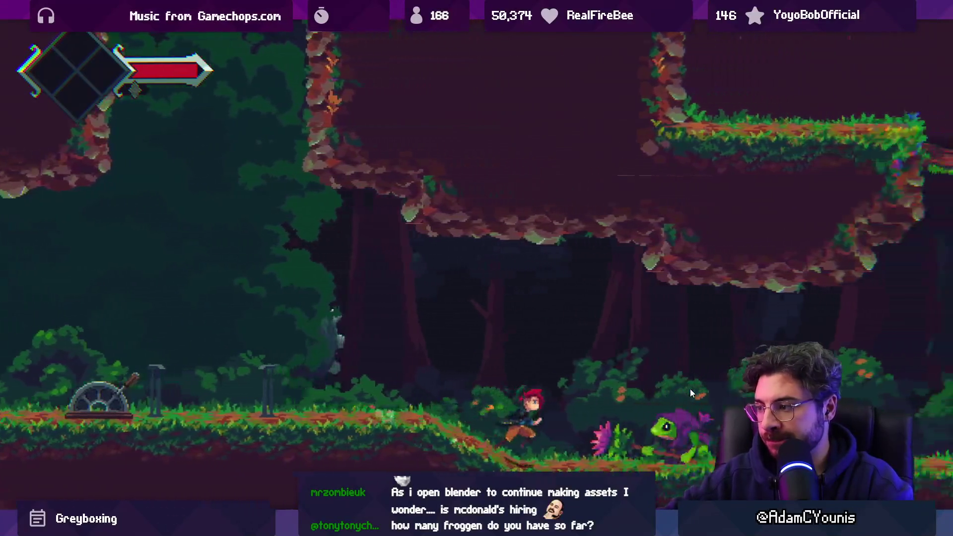
key("Right")
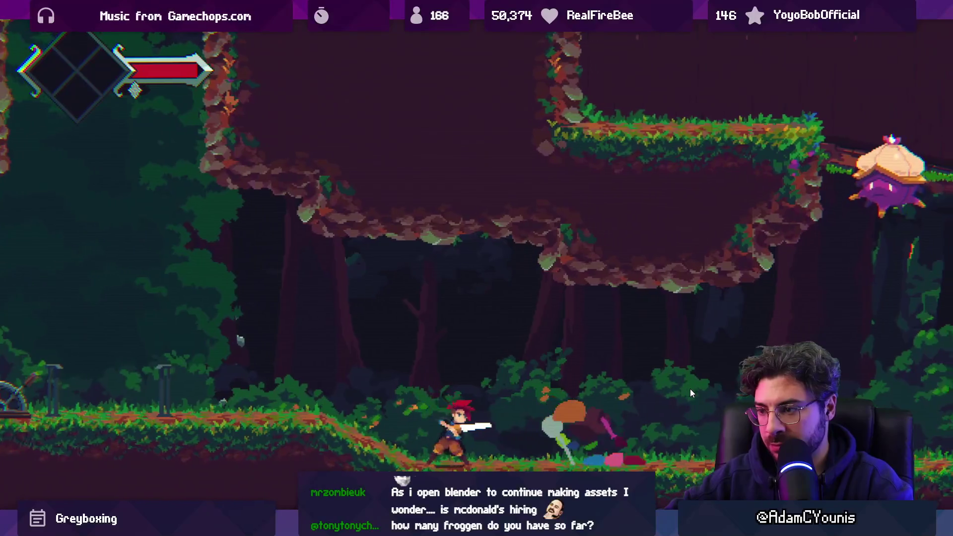
key("Right")
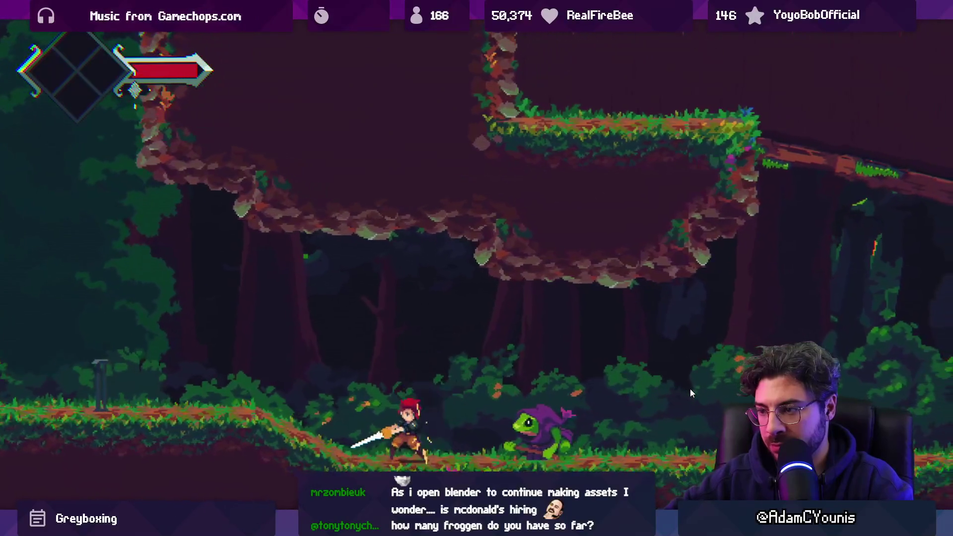
key("Right")
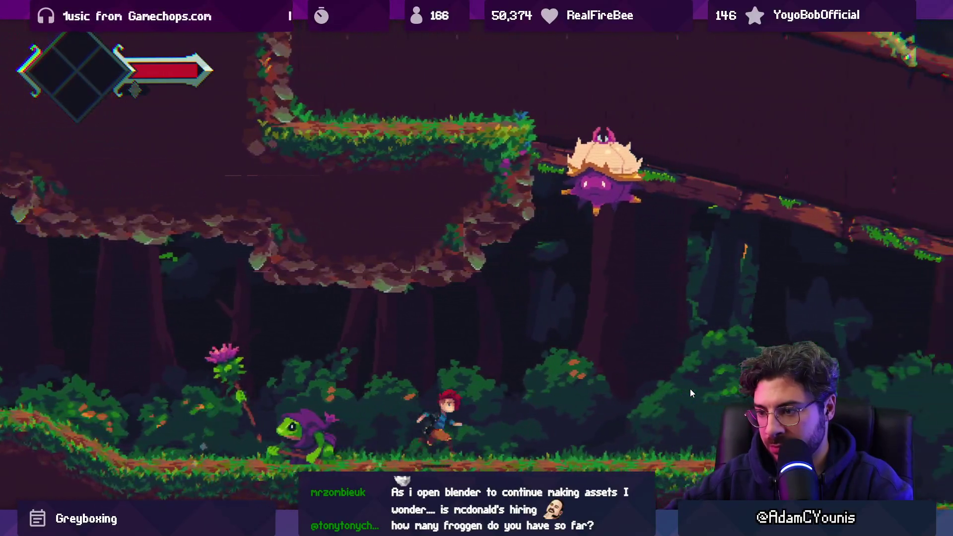
key("Left")
key("x")
Slash the frogs repeatedly for 20 damage per hit, then un-maximize the Game view
key("x")
key("Right")
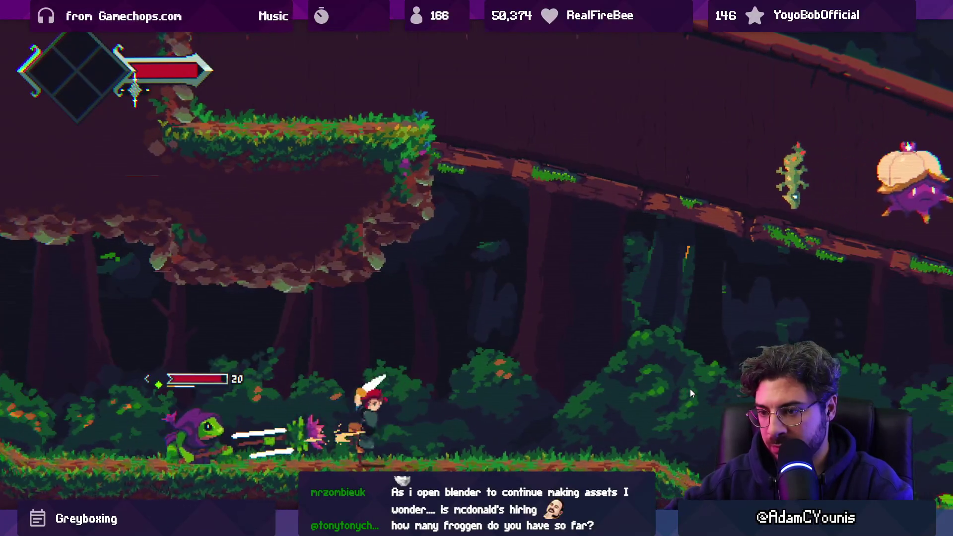
key("Left")
key("x")
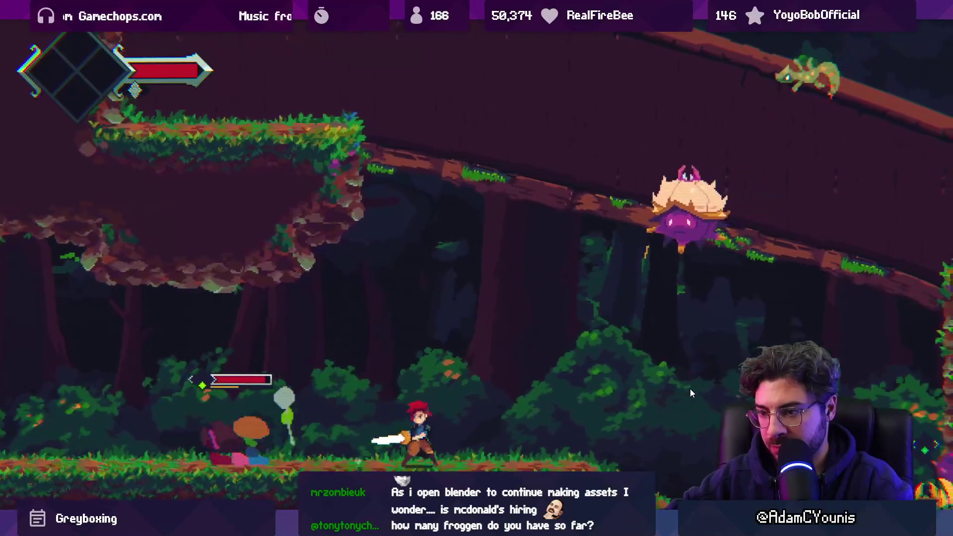
key("x")
key("x")
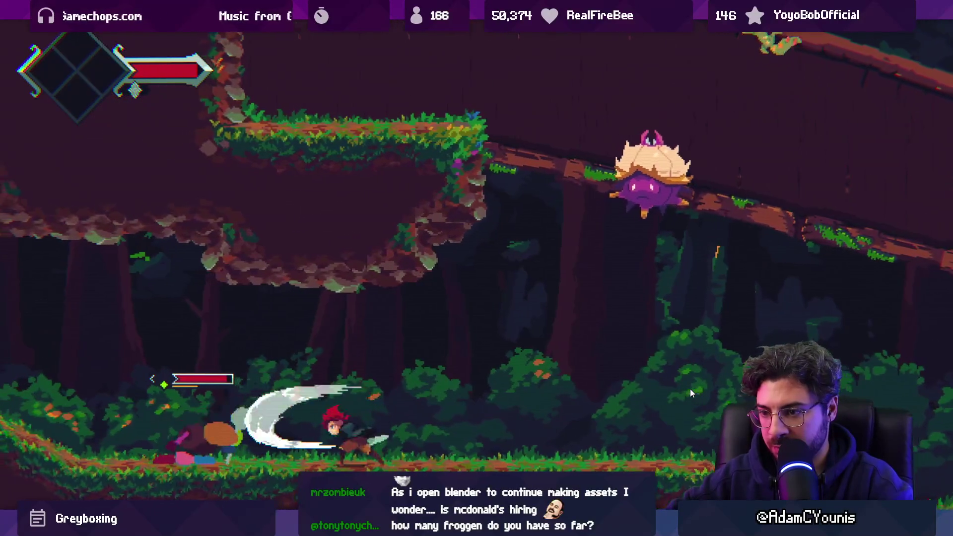
key("x")
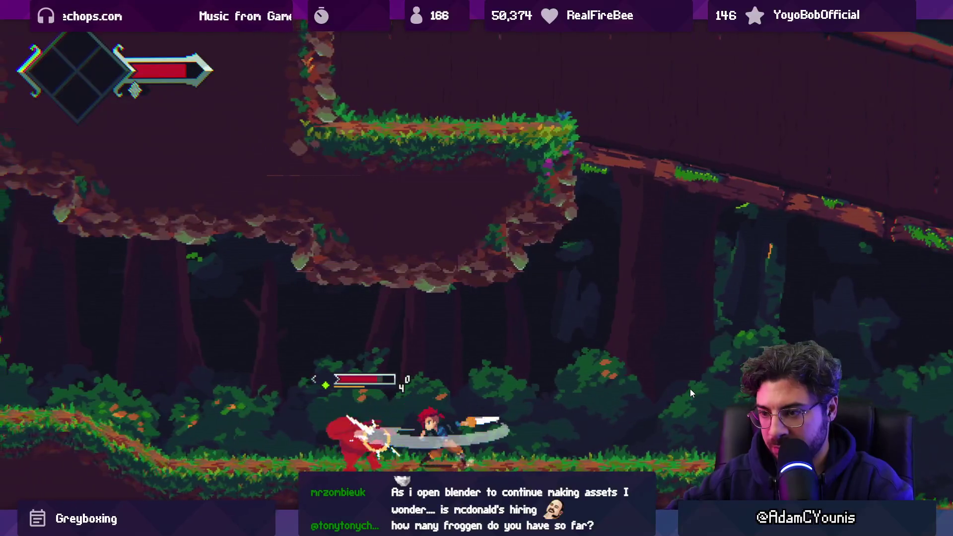
key("x")
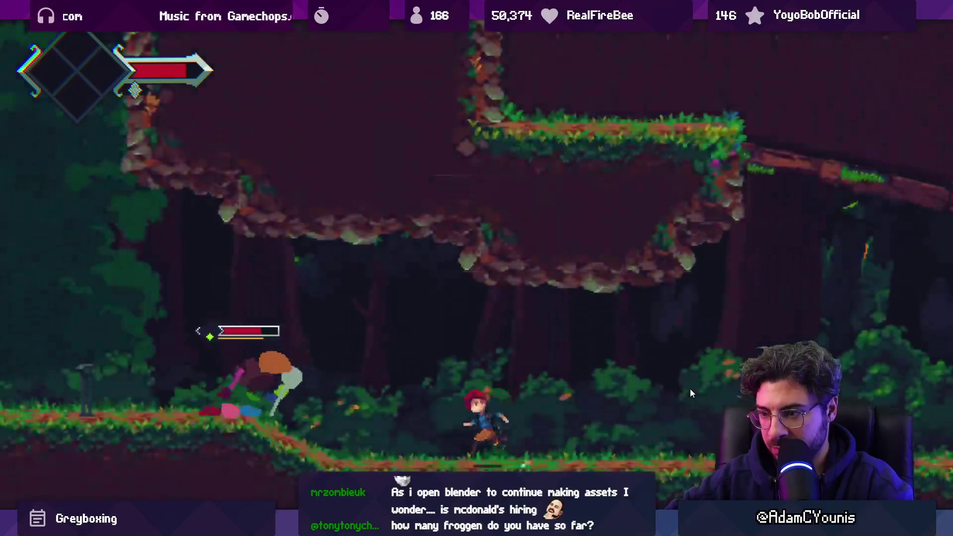
key("x")
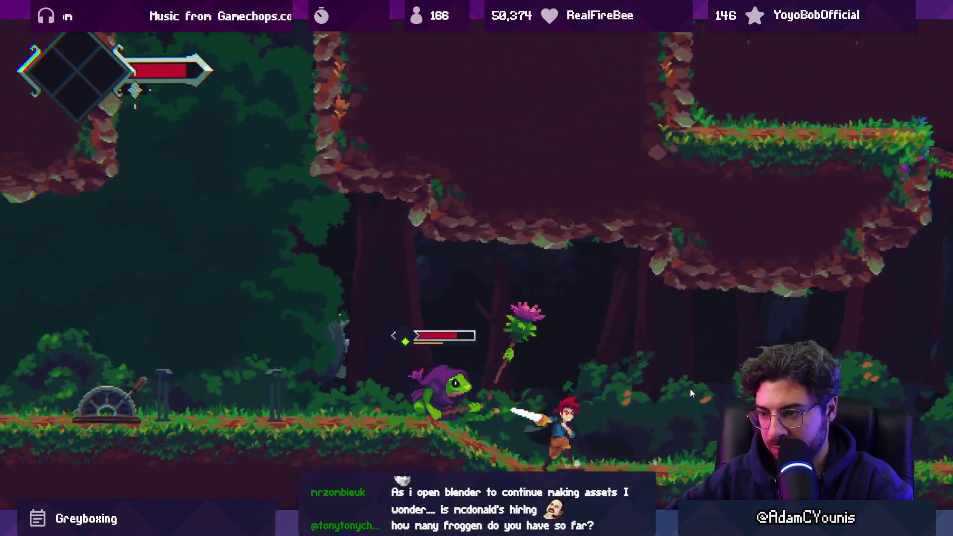
key("x")
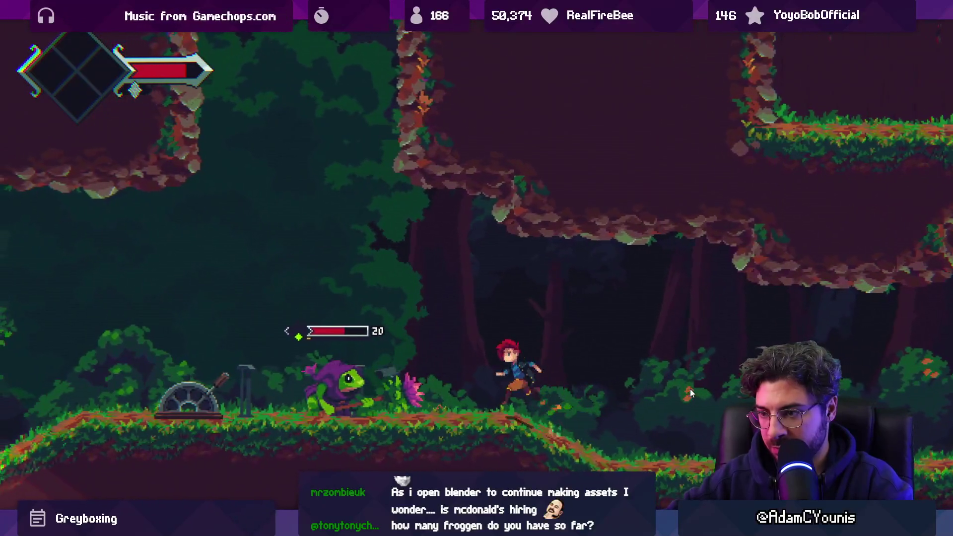
key("x")
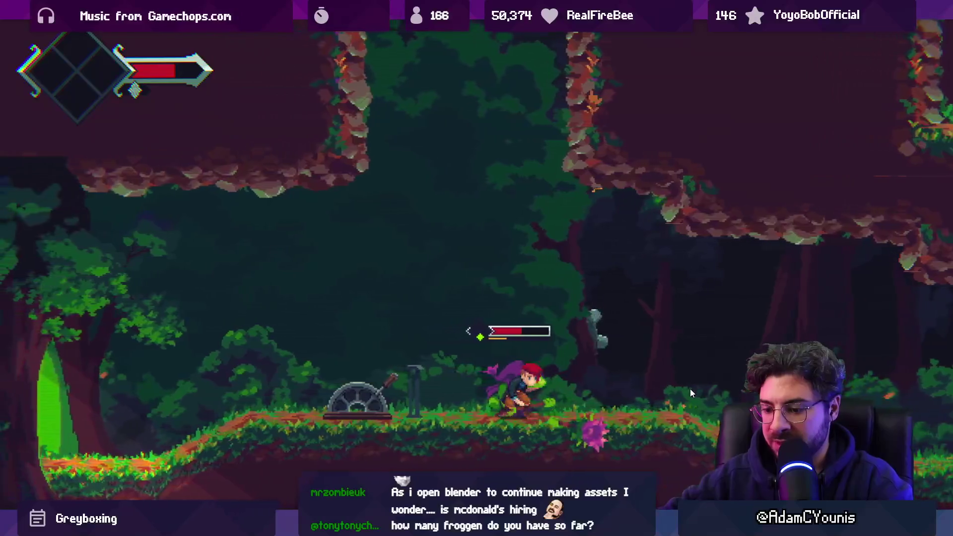
key("shift+space")
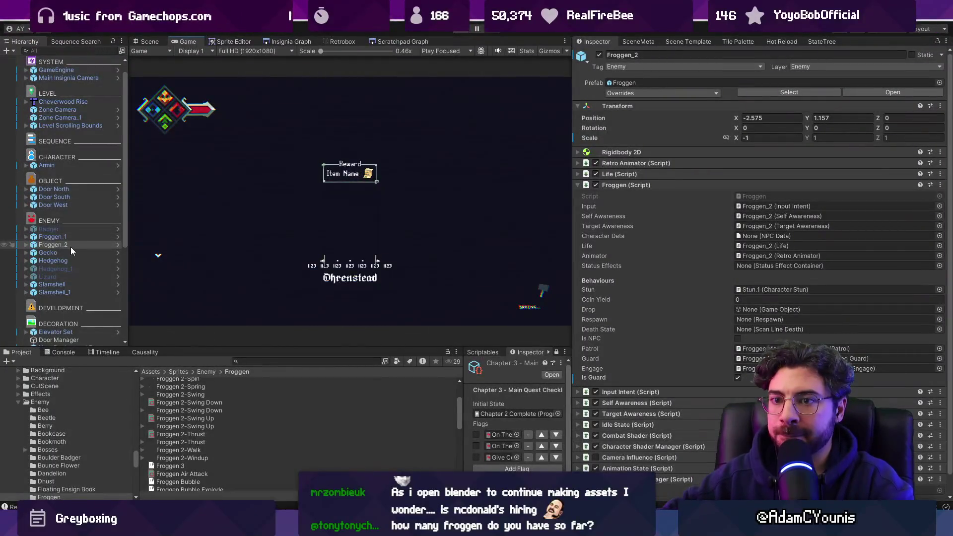
Set the Froggen prefab's Health, Base Health and Max Health from 200 to 120, then enter Play mode
left_click(118, 245)
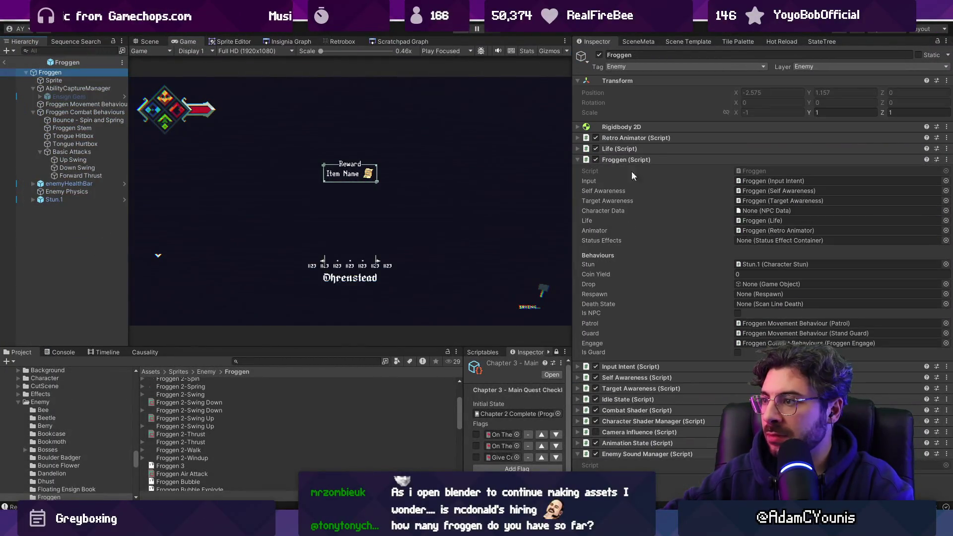
left_click(632, 161)
left_click(629, 149)
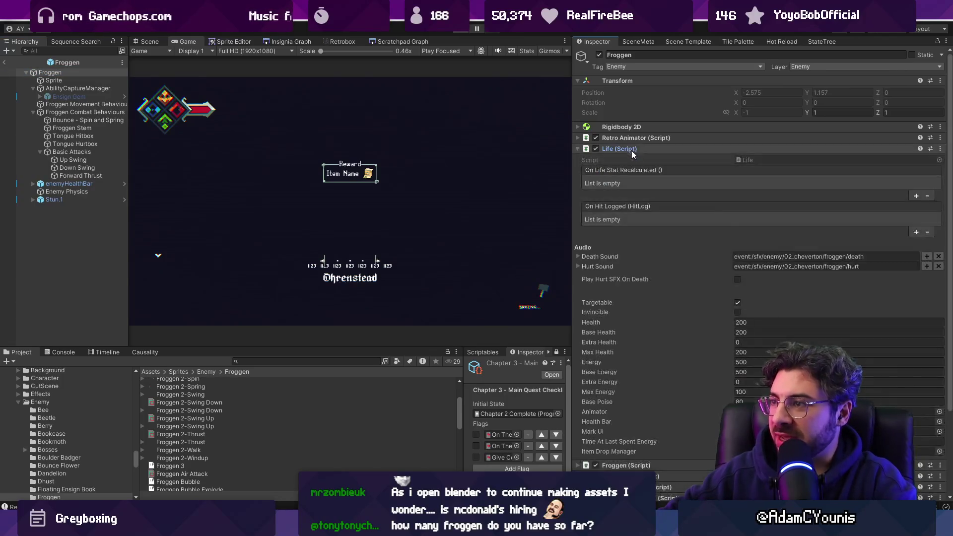
left_click(760, 323)
type("120")
key("Tab")
type("120")
key("Tab")
key("Tab")
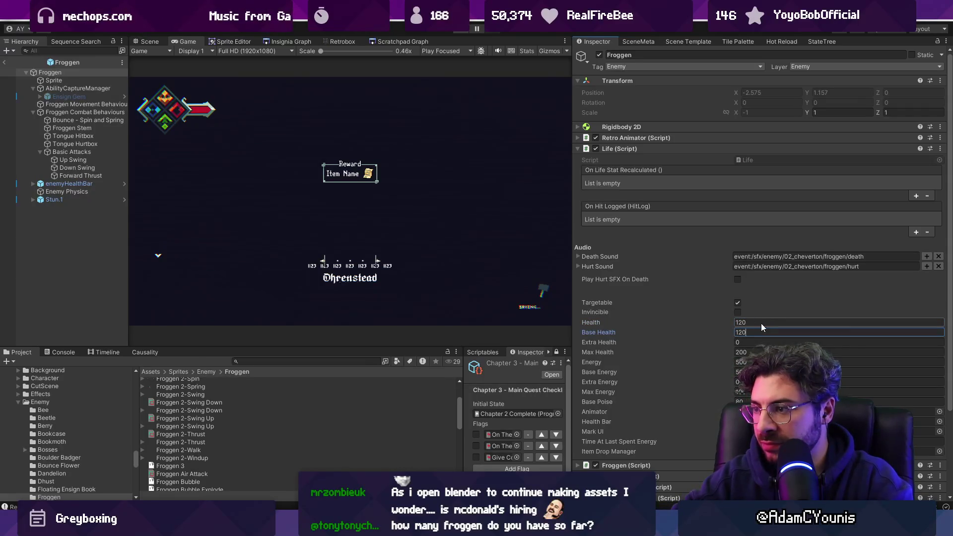
type("120")
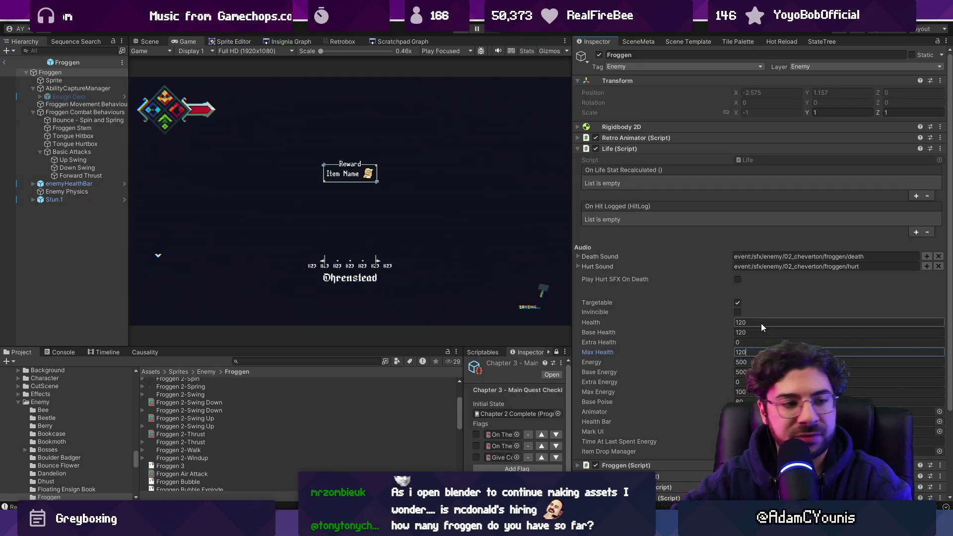
key("ctrl+p")
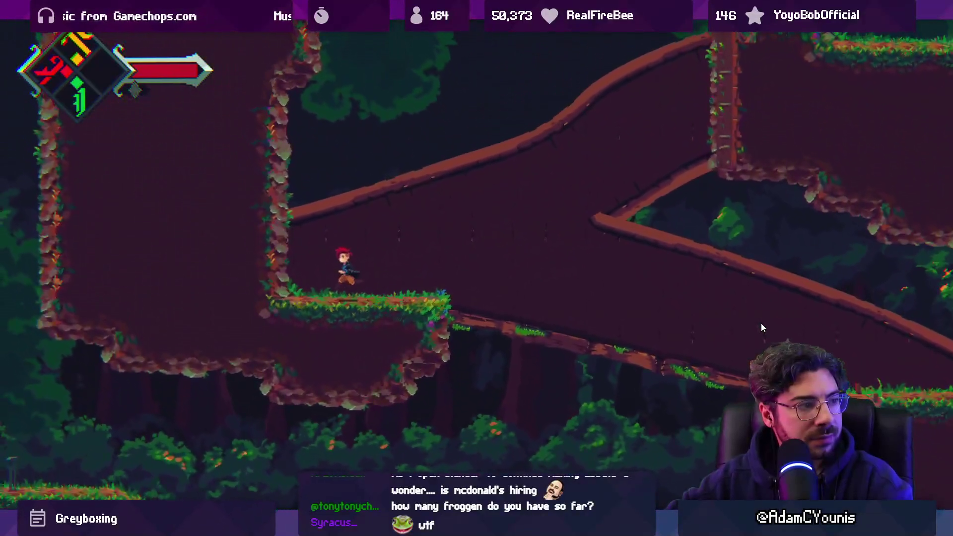
Run the hero right off the grassy ledge and up the slope toward the 120-health frogs
key("Right")
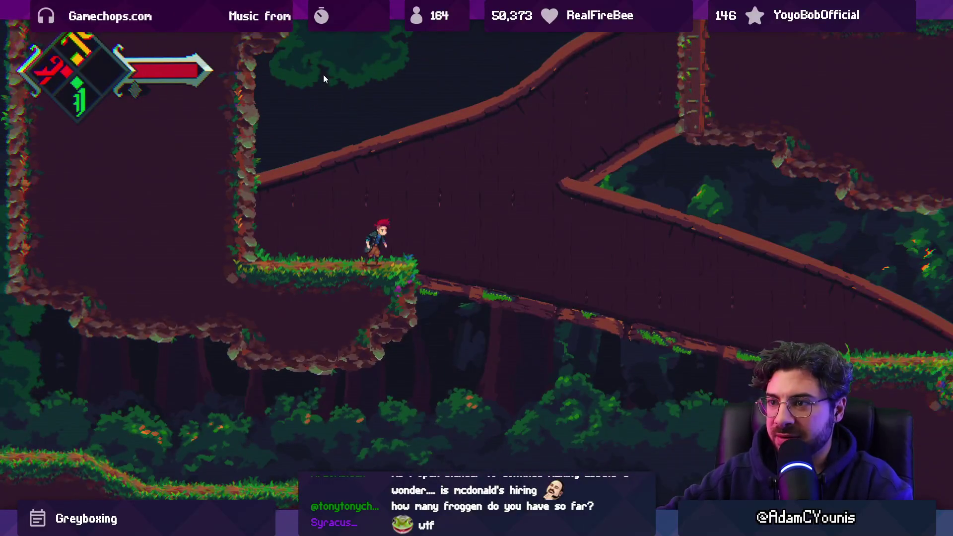
key("Right")
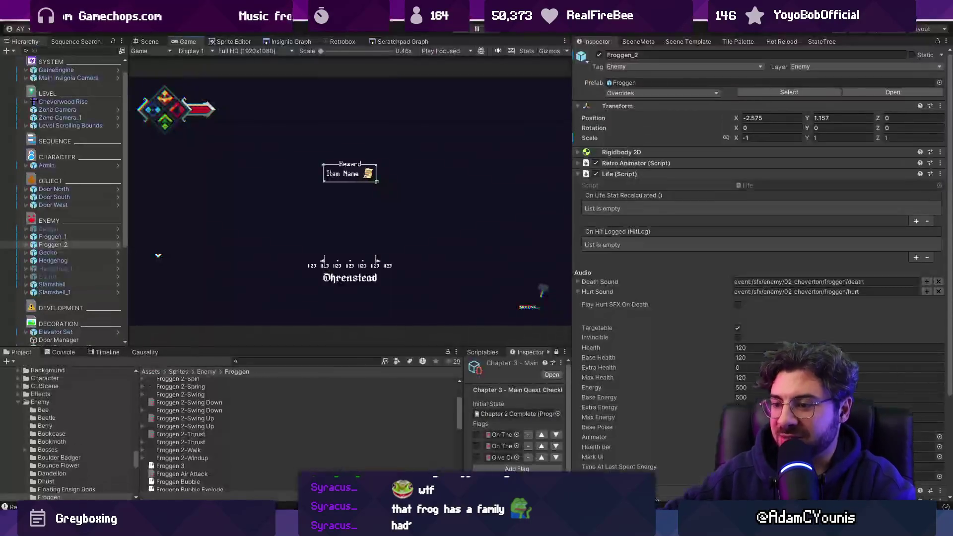
In Aseprite, review the Froggen Thrust frames 53–57
key("alt+Tab")
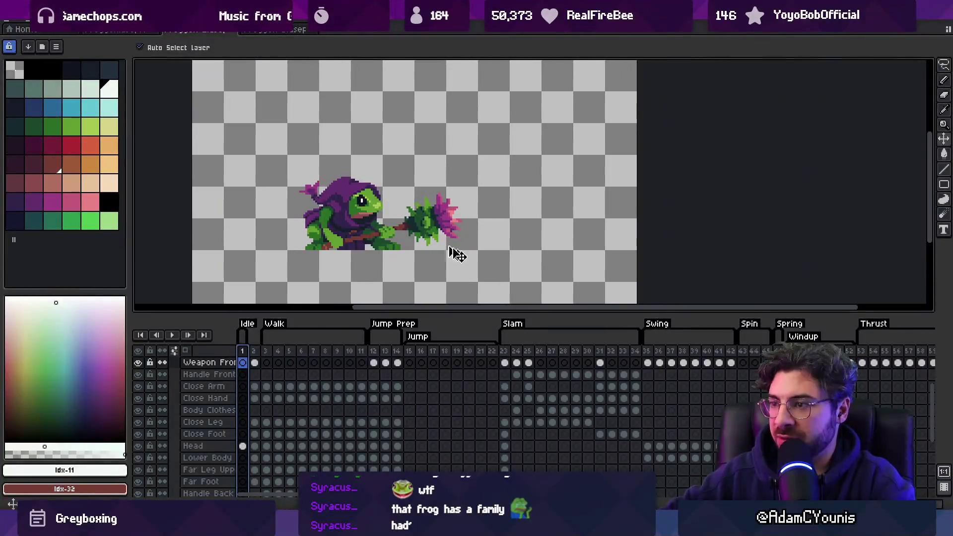
scroll(658, 366, "right", 10)
left_click_drag(343, 360, 418, 369)
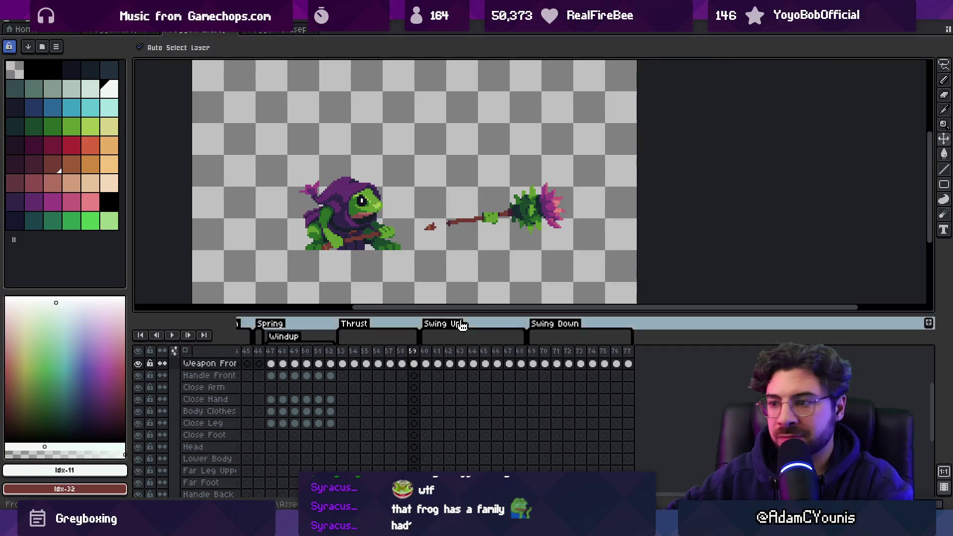
left_click_drag(343, 362, 396, 361)
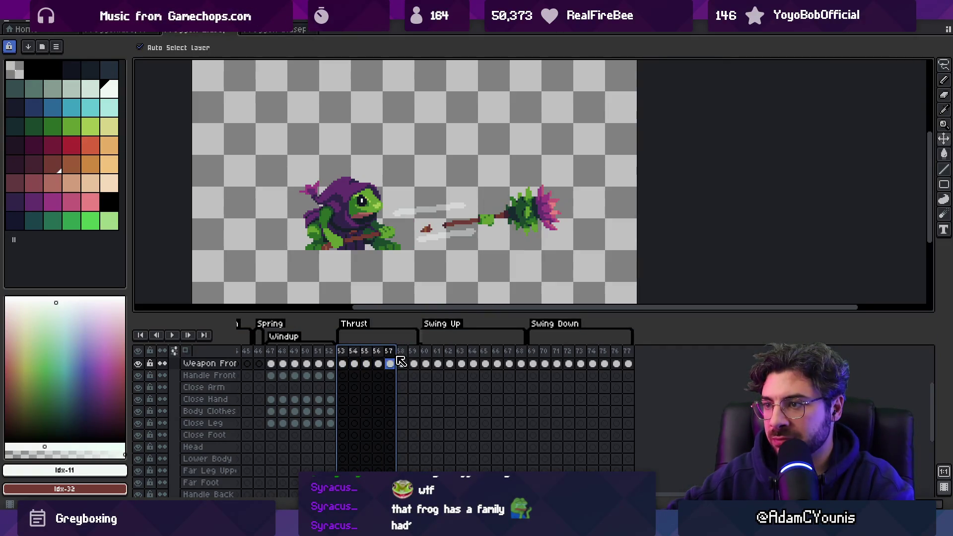
left_click(396, 363)
Review the Swing Up frames around frame 65, save the sprite file, and return to Unity
mouse_move(276, 363)
left_mouse_down()
mouse_move(526, 368)
mouse_move(515, 371)
left_mouse_up()
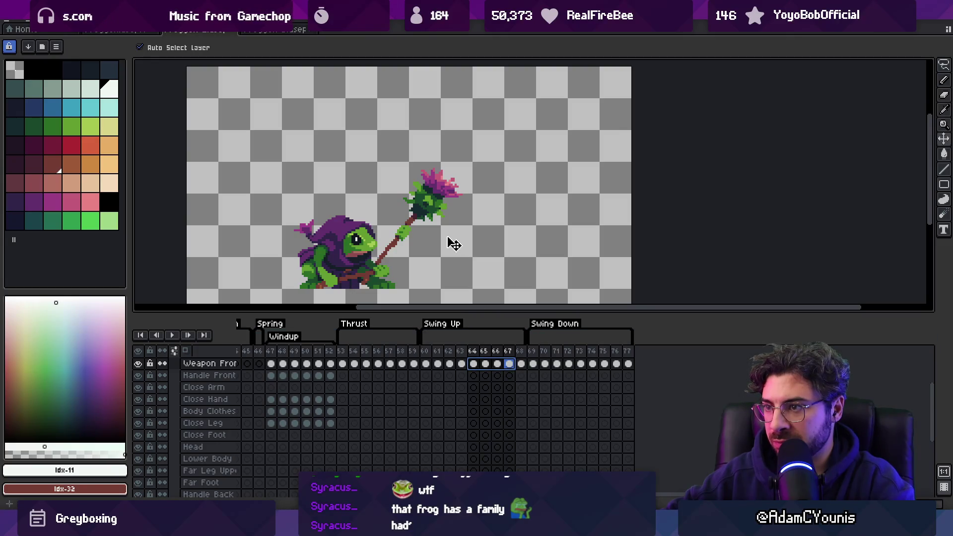
left_click(487, 366)
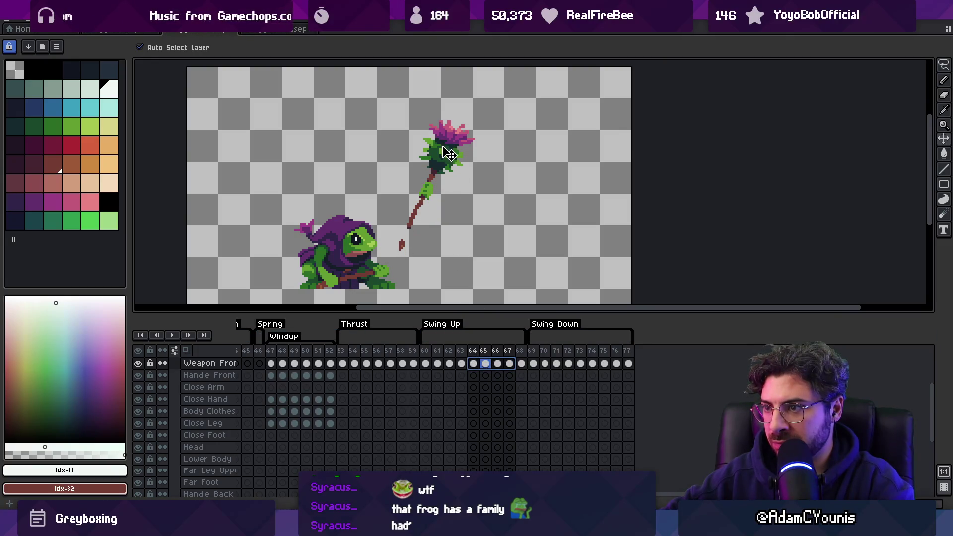
mouse_move(425, 351)
left_mouse_down()
mouse_move(594, 359)
mouse_move(582, 362)
left_mouse_up()
key("ctrl+s")
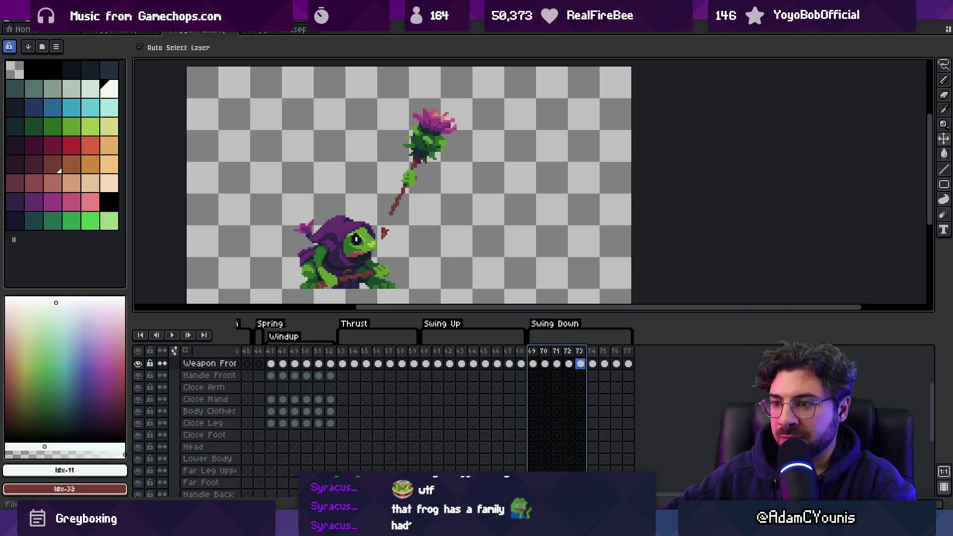
left_click(314, 462)
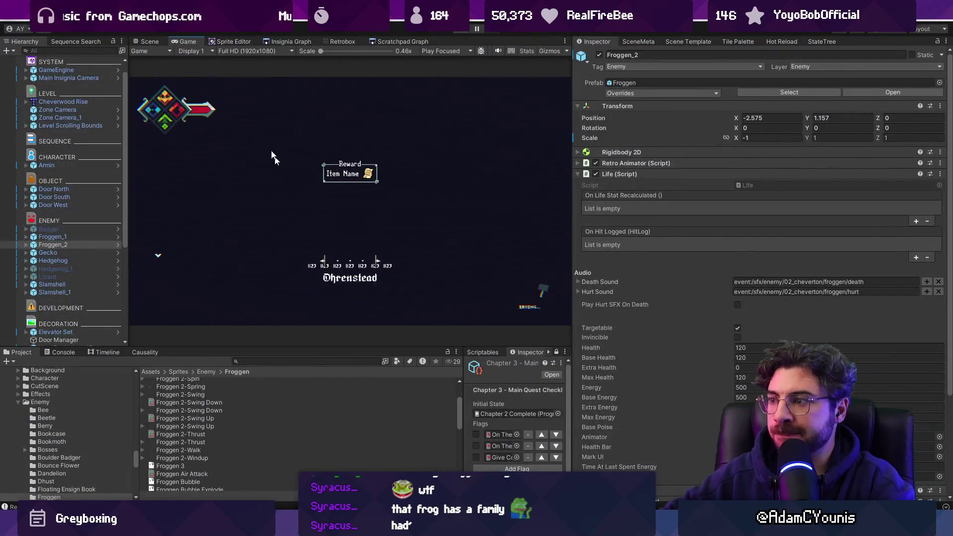
Frame Froggen_2 in the Scene view and start a playtest that ends with the hero dying
left_click(145, 44)
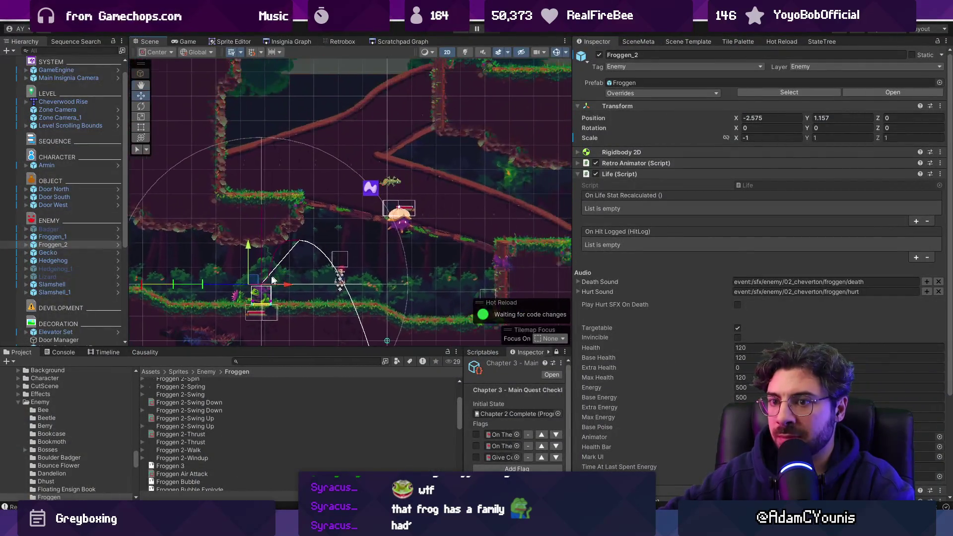
double_click(91, 246)
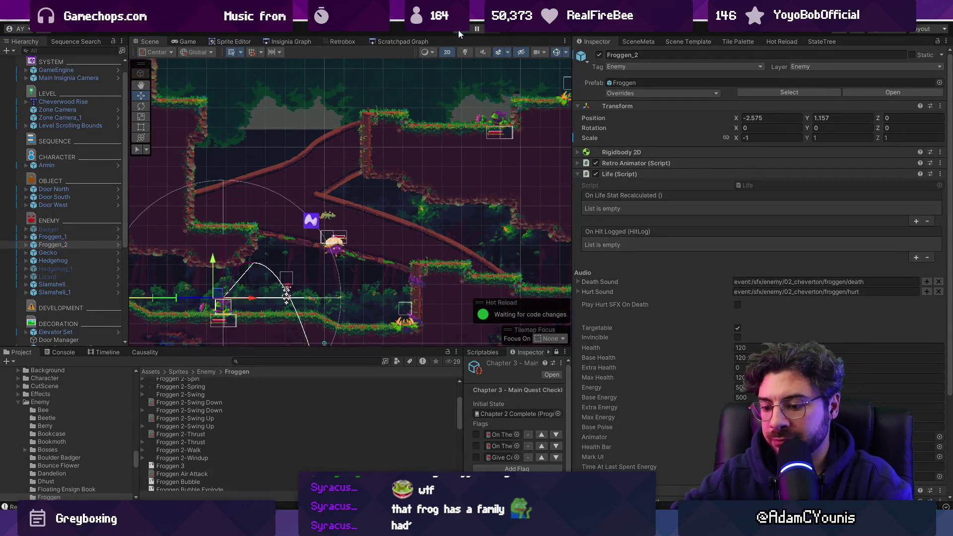
left_click(459, 31)
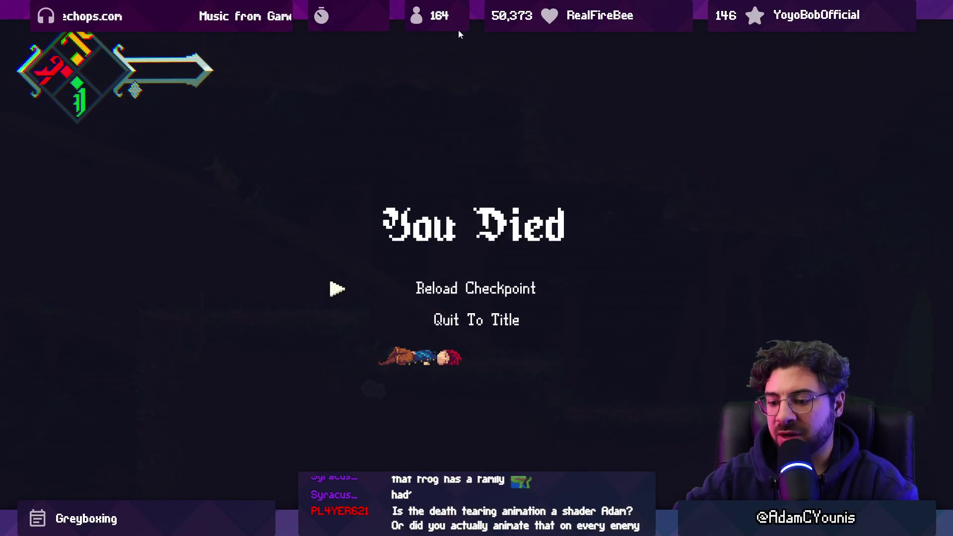
Reload the checkpoint, restore the editor layout, and stop the game
key("Return")
key("shift+space")
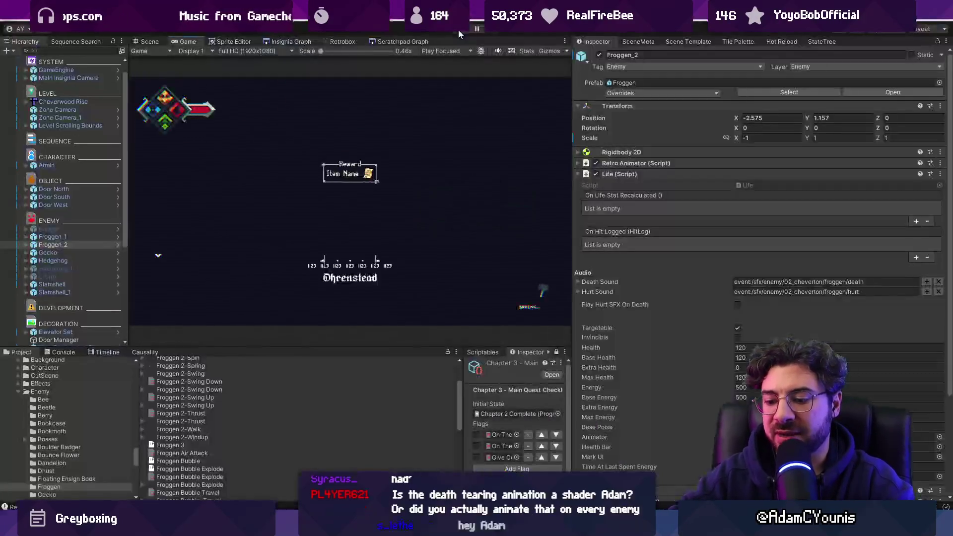
left_click(462, 29)
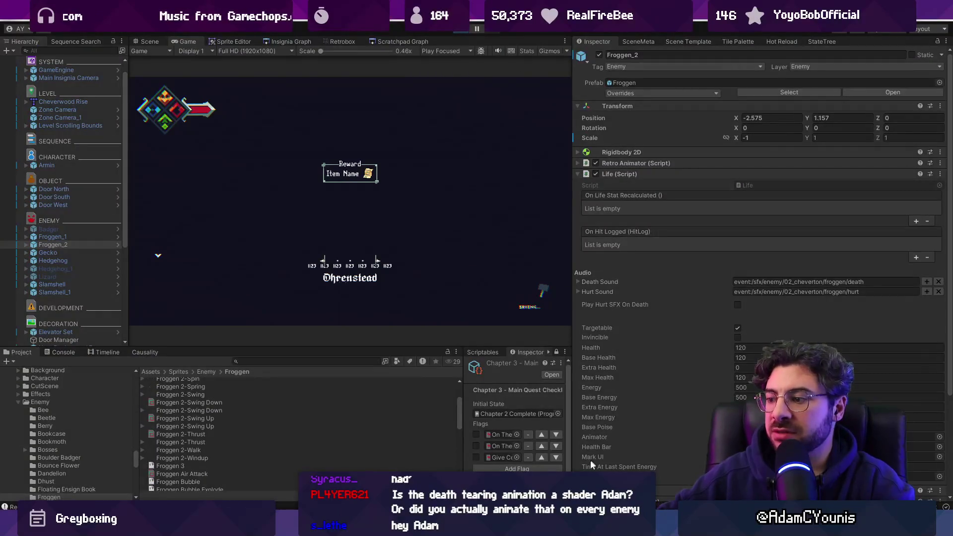
In Aseprite, marquee-select a region of the frog sprite, deselect it, and return to Unity
key("alt+Tab")
scroll(392, 210, "up", 1)
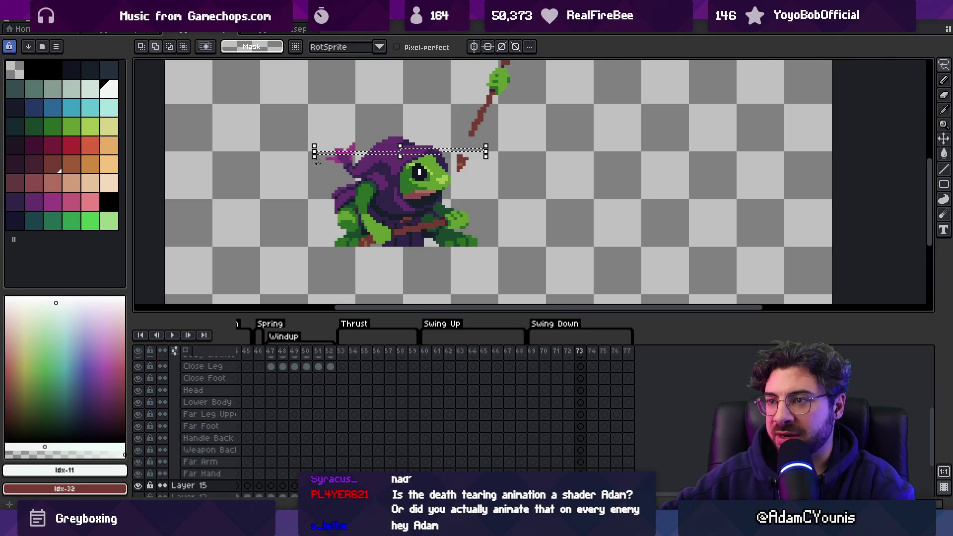
left_click_drag(300, 218, 560, 233)
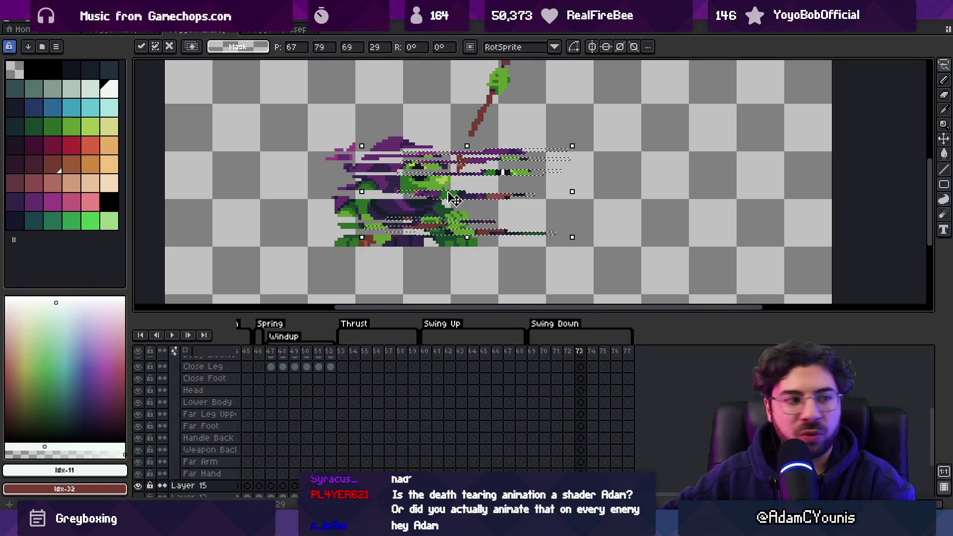
key("ctrl+d")
key("alt+Tab")
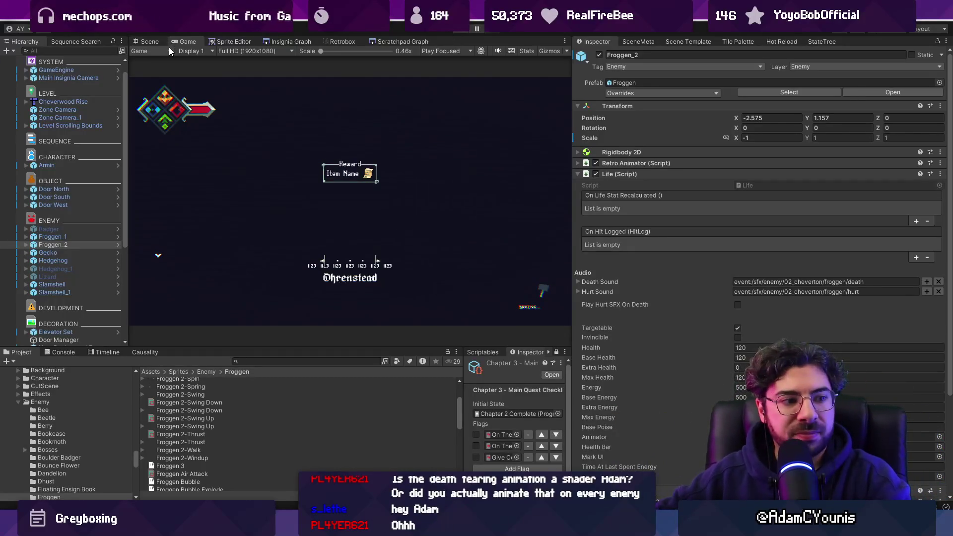
Start a playtest and slash Froggen_2 until its health reads 0
left_click(146, 42)
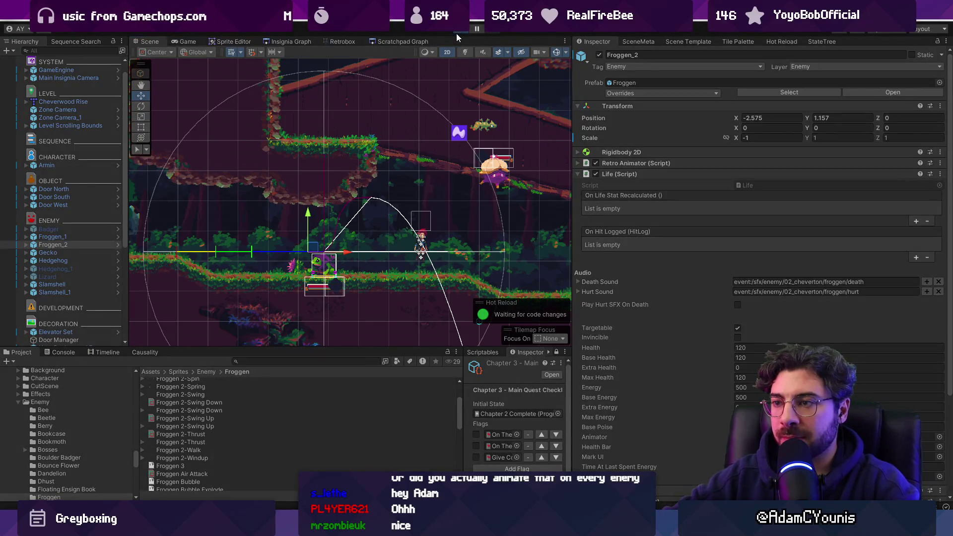
left_click(456, 34)
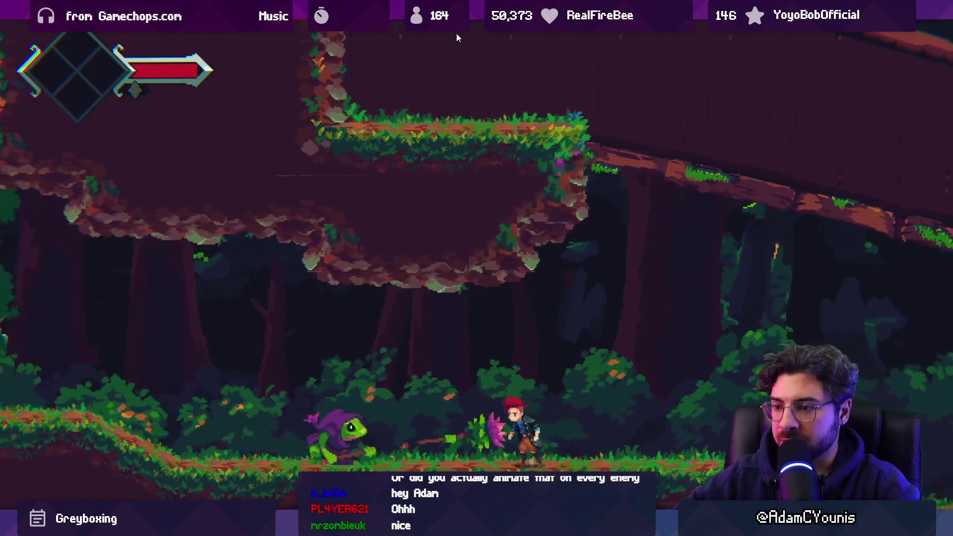
key("Left")
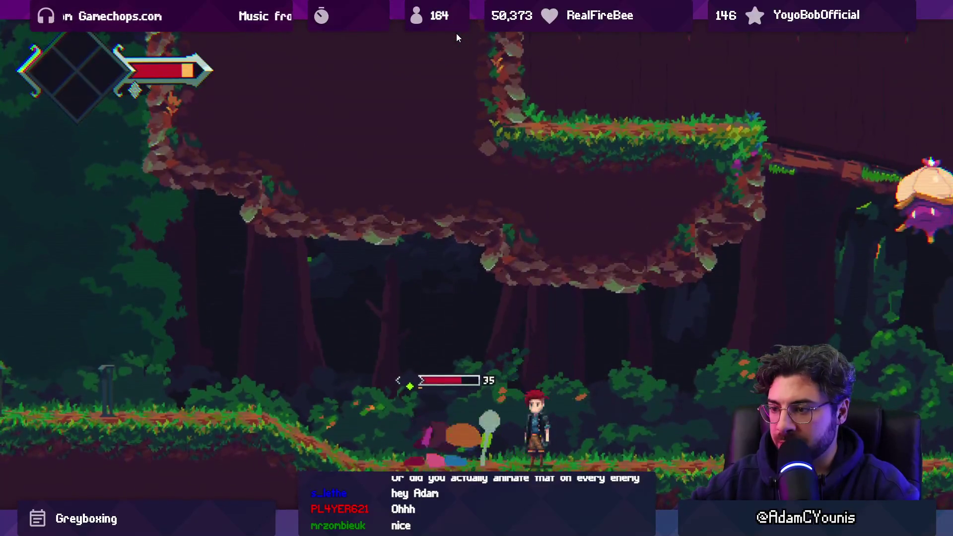
key("Left")
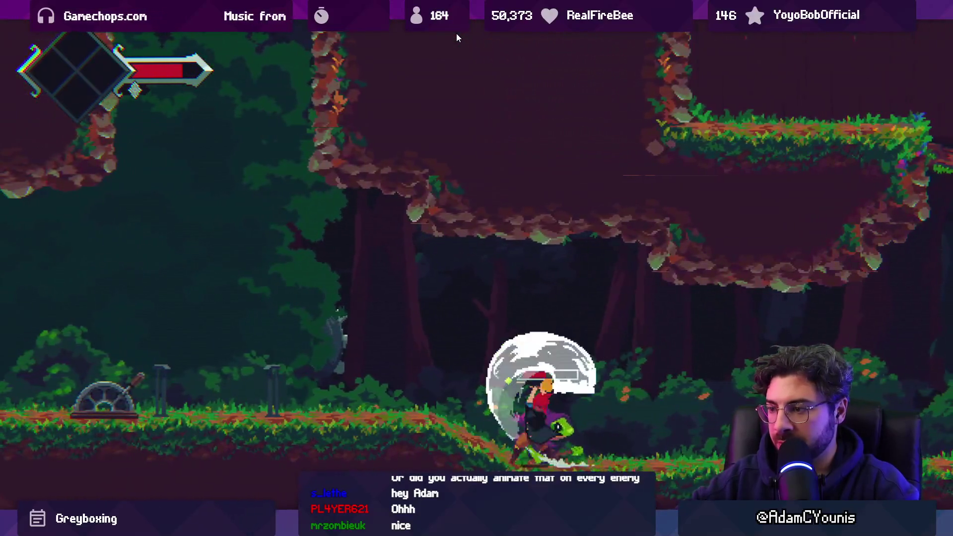
key("Left")
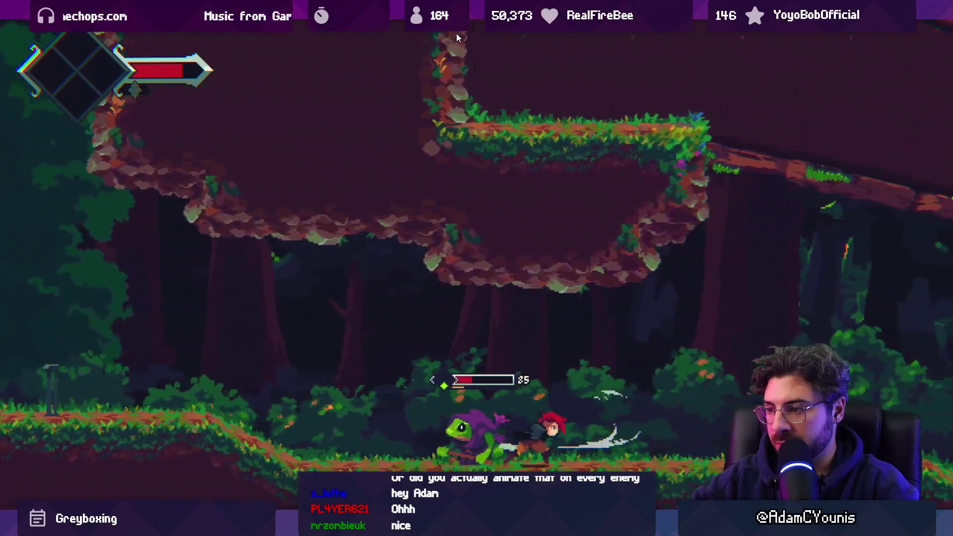
key("Left")
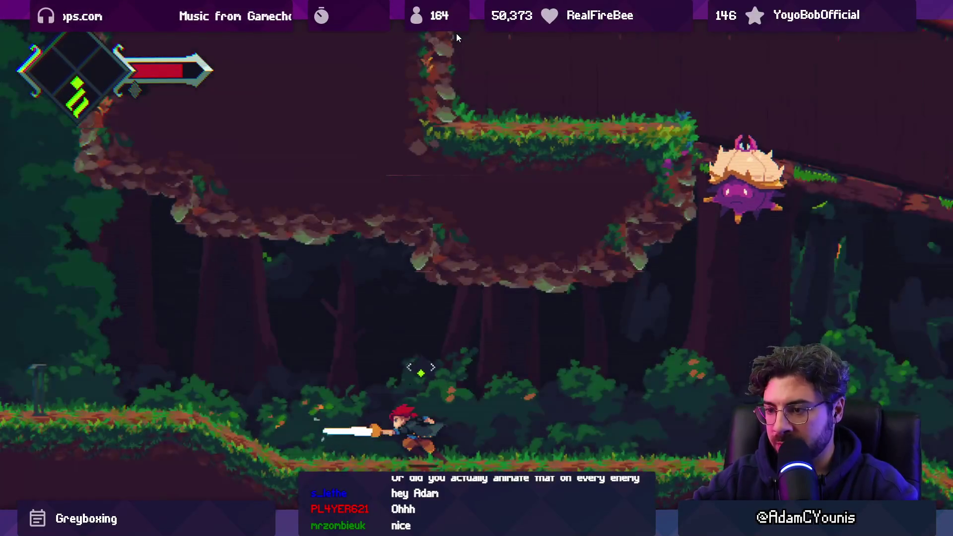
Run right, hit the purple spiky enemy with an upward swing, and pause the game
key("Right")
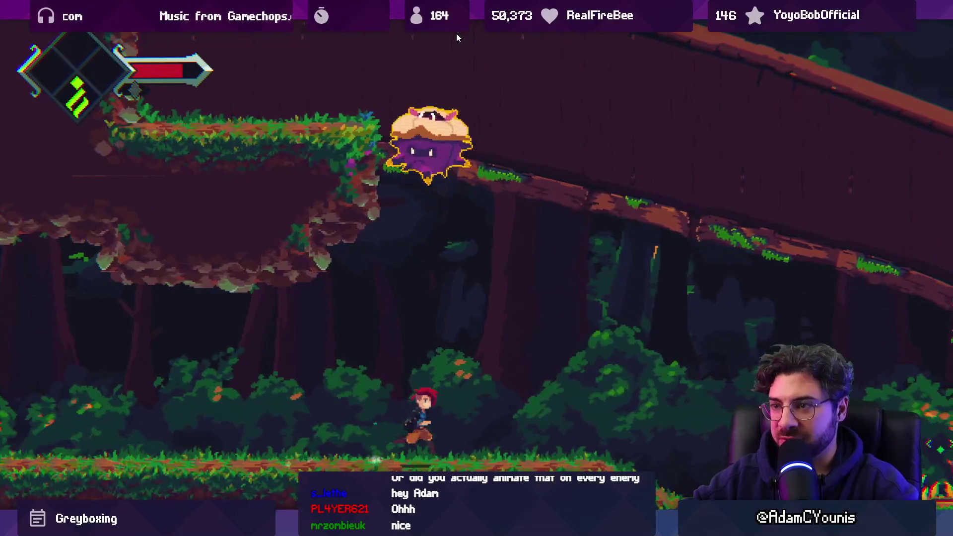
key("x")
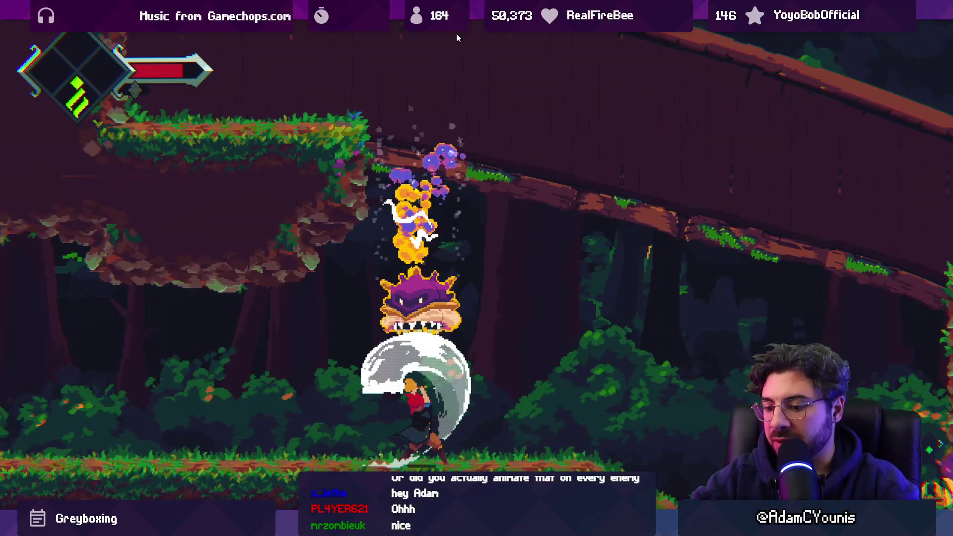
key("ctrl+shift+p")
scroll(269, 225, "up", 5)
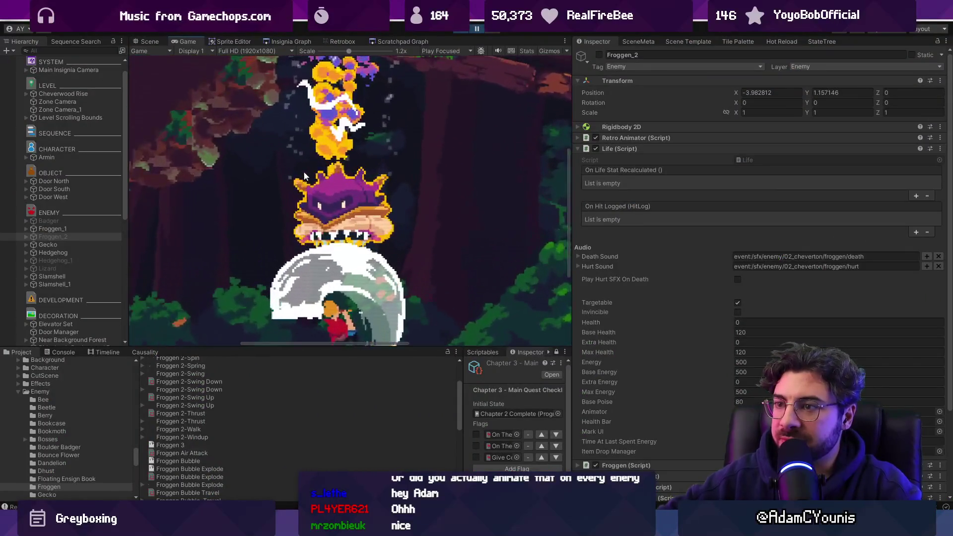
Step the paused game frame by frame through the defeated frog's death explosion
left_click(497, 31)
left_click(497, 31)
left_click(498, 33)
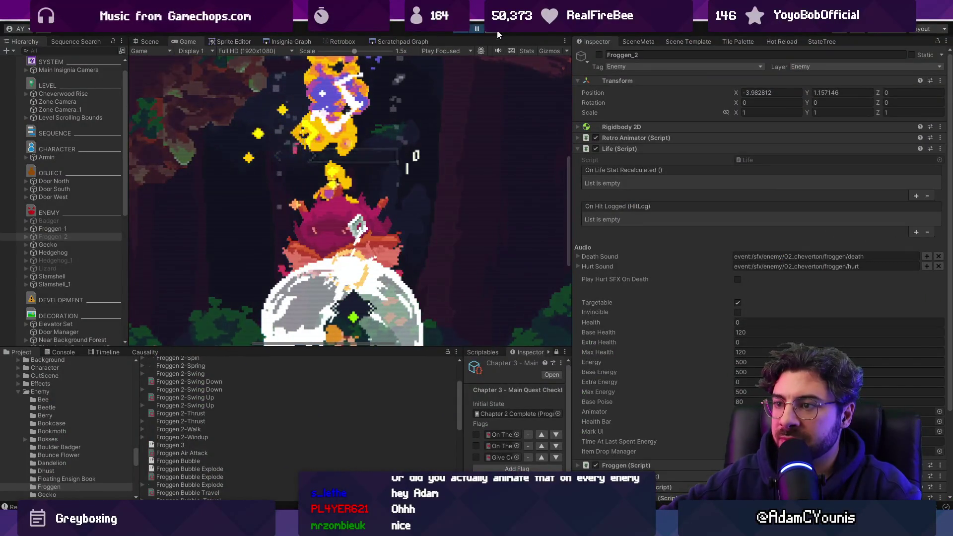
left_click(498, 33)
left_click(498, 33)
left_click(498, 32)
left_click(497, 32)
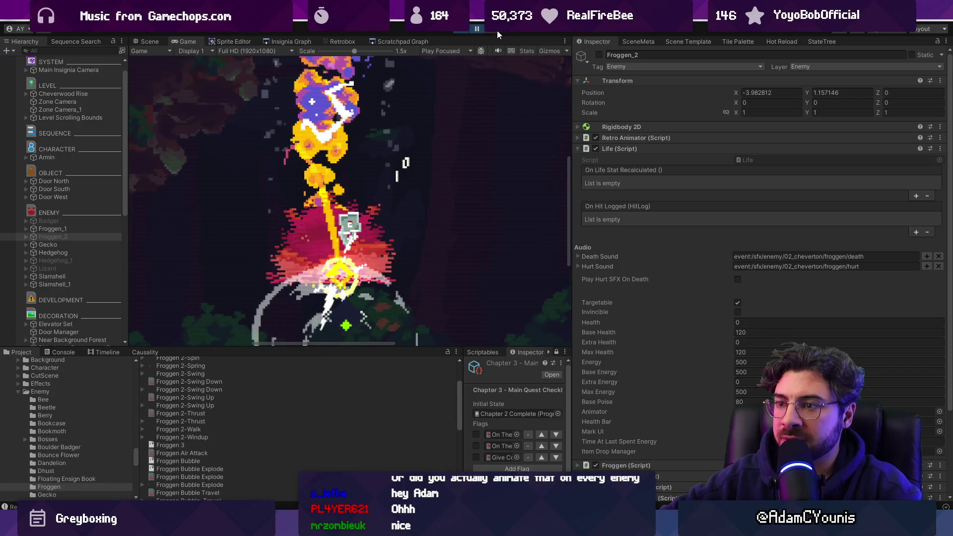
left_click(498, 31)
left_click(497, 31)
left_click(498, 31)
left_click(497, 31)
left_click(497, 30)
left_click(496, 31)
left_click(496, 31)
left_click(496, 31)
left_click(496, 31)
left_click(496, 30)
left_click(496, 30)
left_click(496, 31)
left_click(497, 31)
Resume play so the explosion finishes, then return to the Scene view around the player
left_click(479, 32)
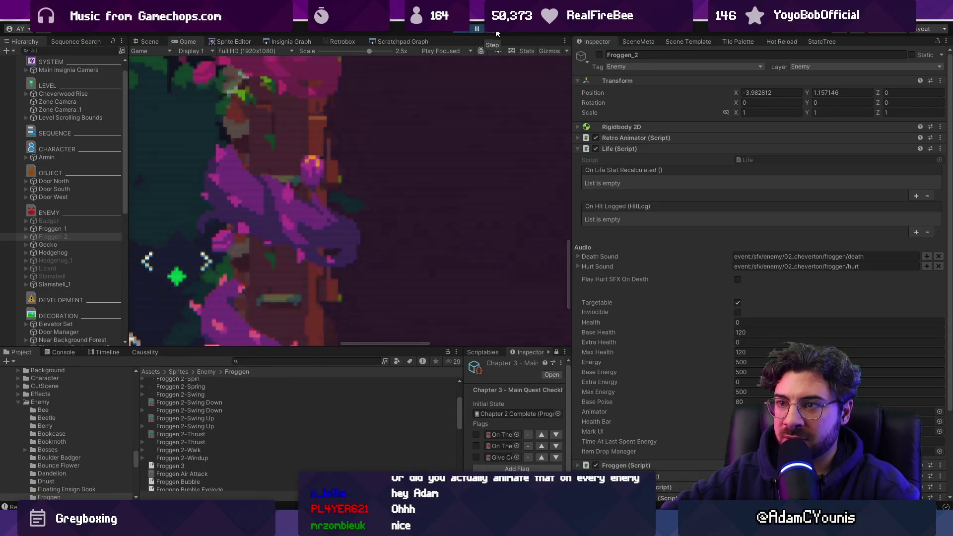
scroll(347, 196, "down", 5)
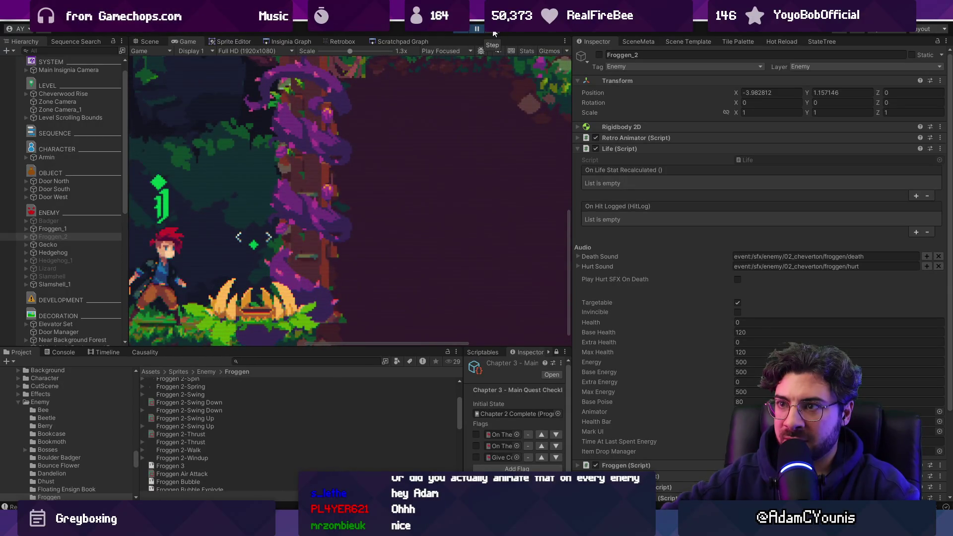
scroll(302, 224, "up", 1)
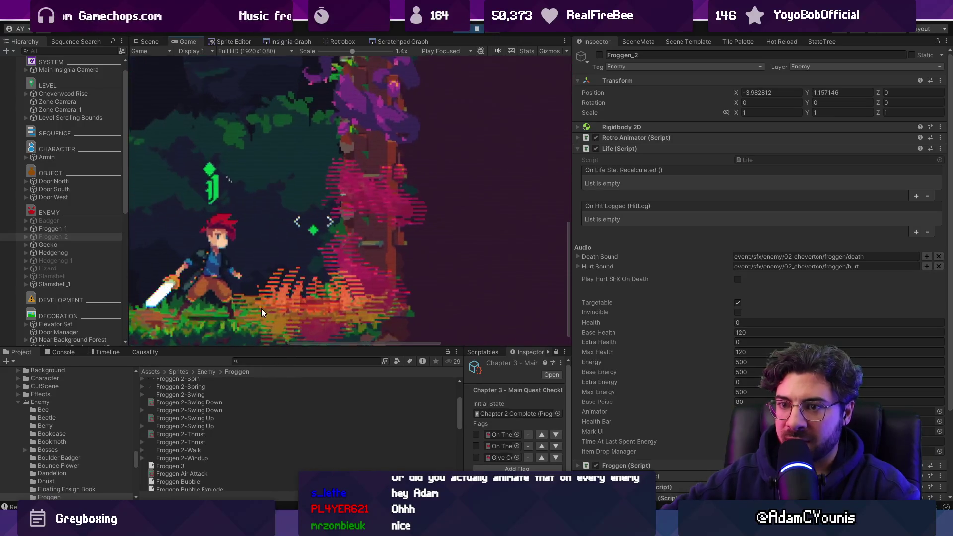
left_click(144, 42)
scroll(542, 277, "up", 3)
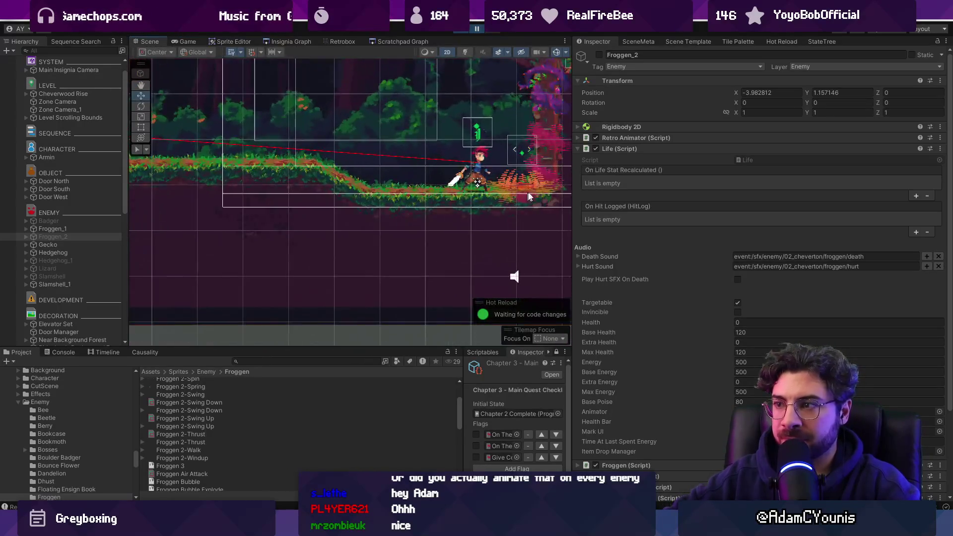
Cycle through the overlapping objects at the explosion spot, looking for the scanline object
scroll(541, 178, "up", 4)
left_click(440, 187)
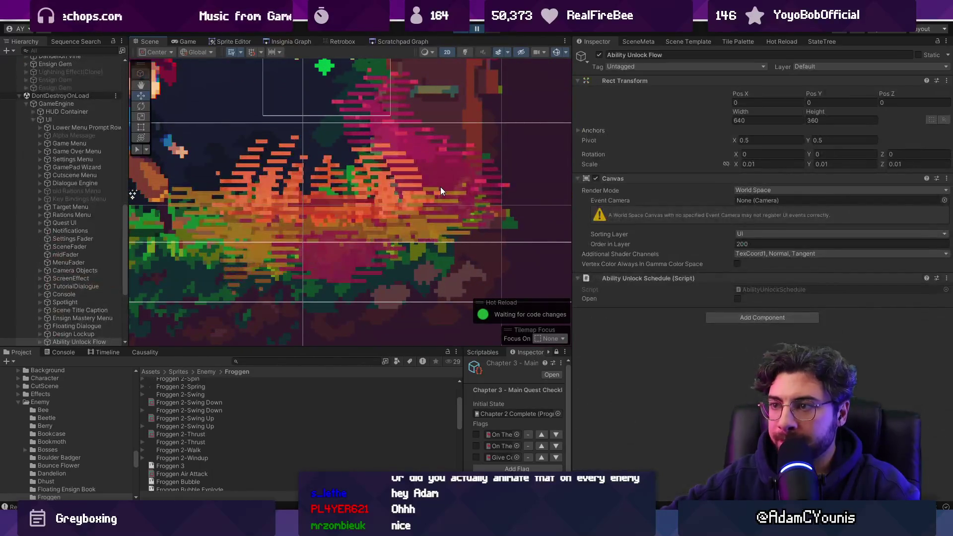
left_click(440, 187)
left_click(440, 186)
left_click(440, 187)
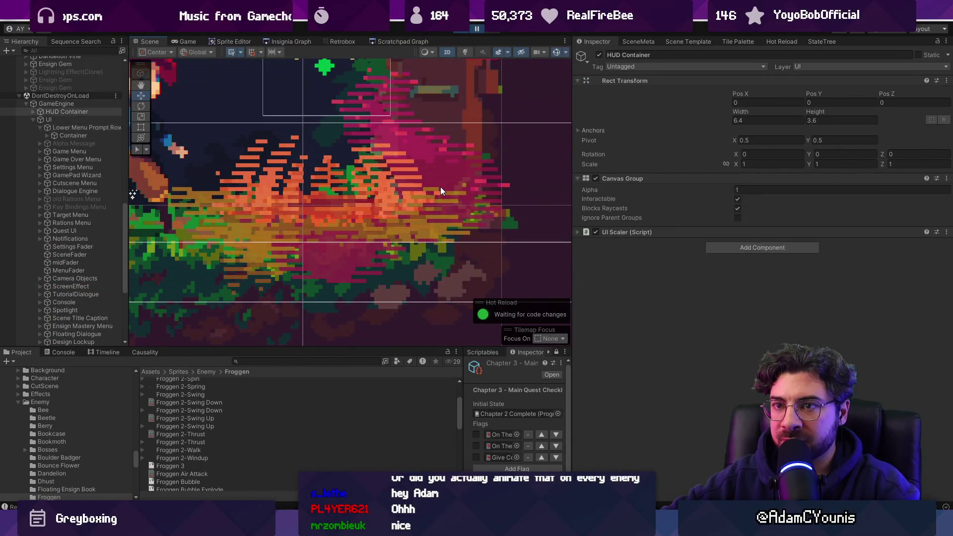
left_click(440, 187)
left_click(440, 187)
left_click(440, 188)
left_click(440, 188)
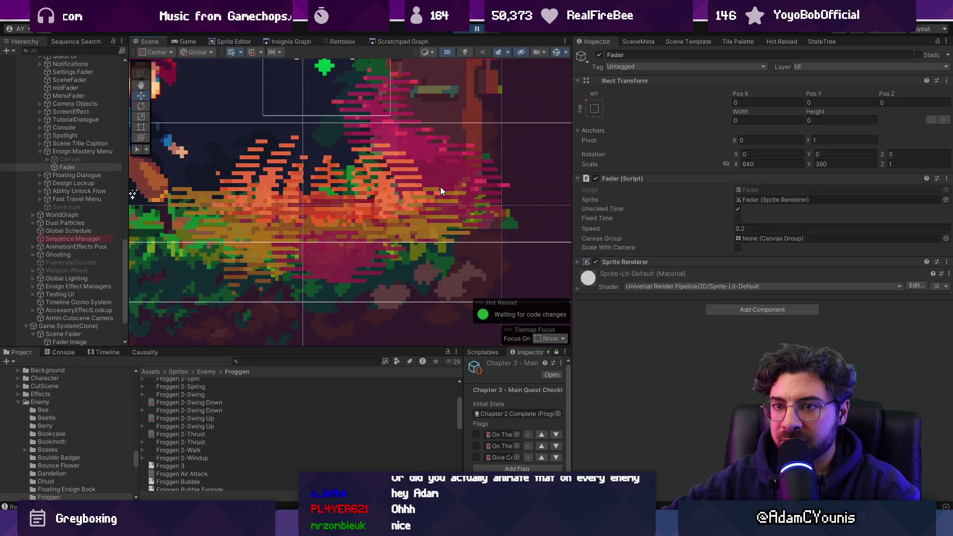
left_click(440, 187)
left_click(440, 187)
left_click(440, 187)
left_click(440, 187)
left_click(440, 187)
left_click(440, 187)
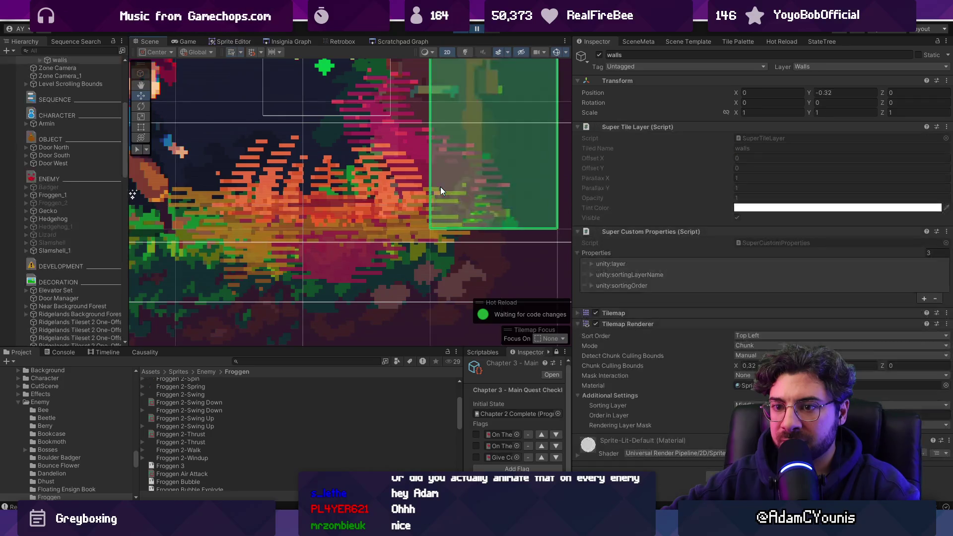
left_click(440, 187)
left_click(440, 187)
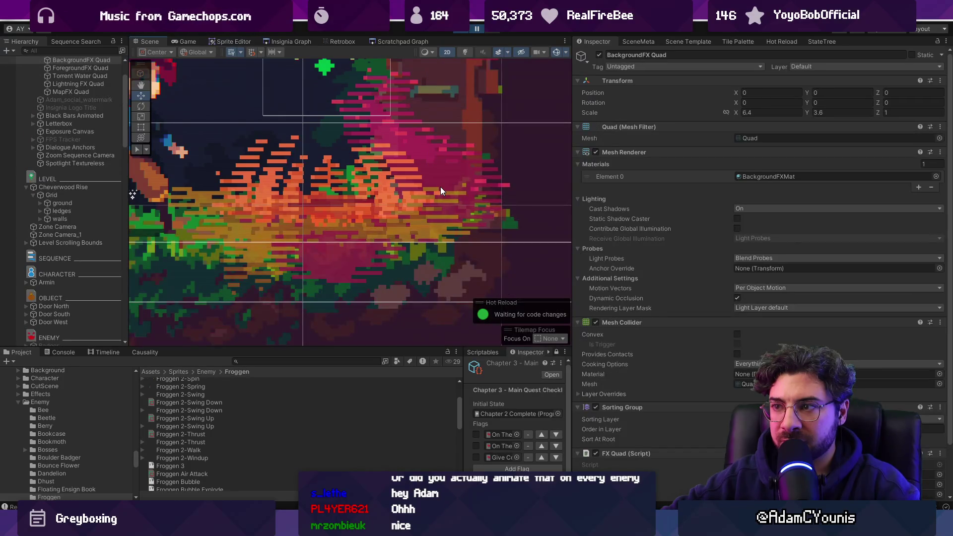
Filter the Hierarchy to the Scan Line objects and frame Scan Line 0 beside the hedgehog enemy
left_click(76, 50)
type("sa")
type("an")
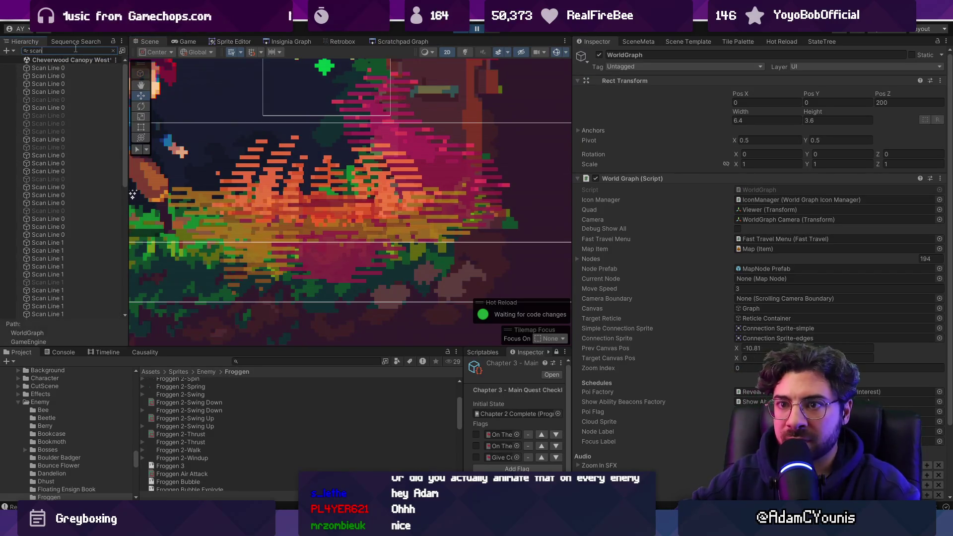
double_click(70, 68)
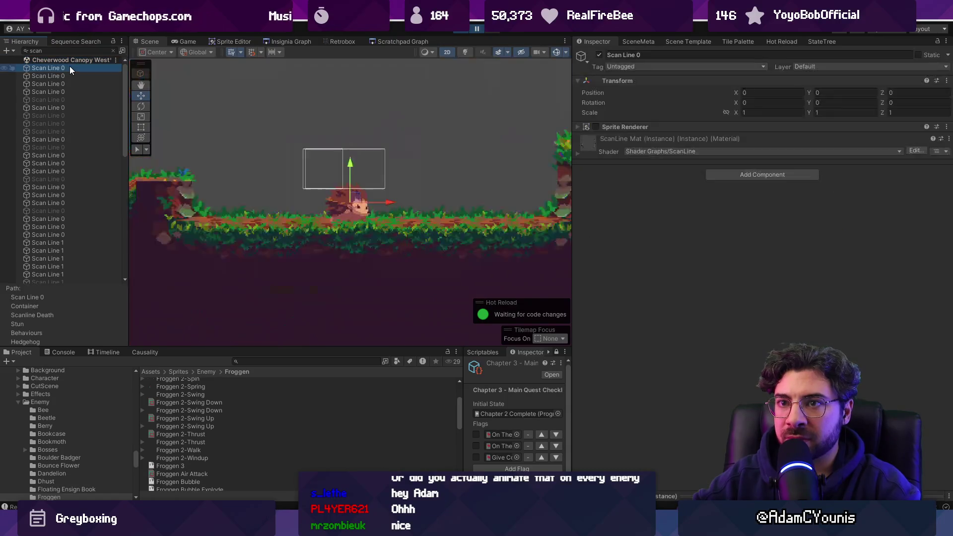
Inspect Scan Line 1 on the Dandelion Vine, its sprite renderer and ScanLine material preview
scroll(70, 85, "down", 10)
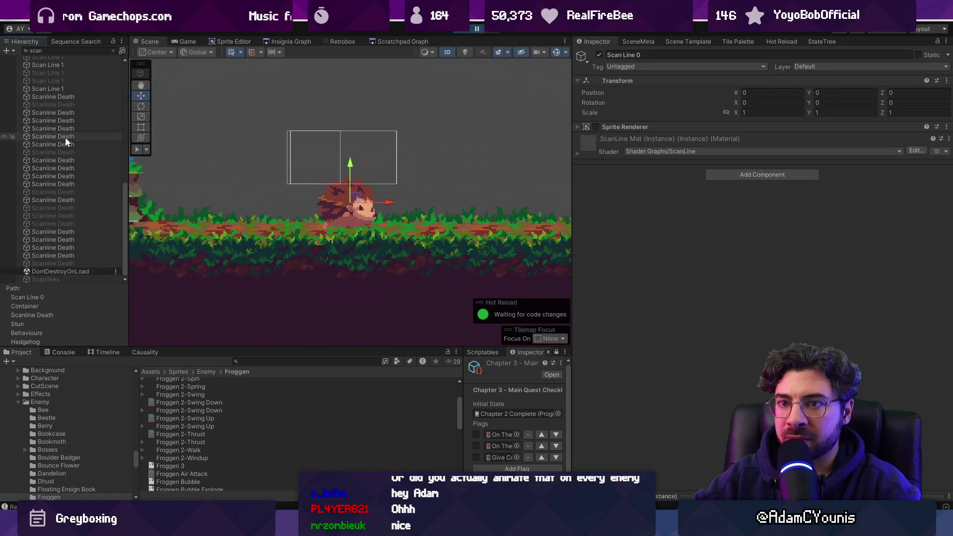
double_click(49, 136)
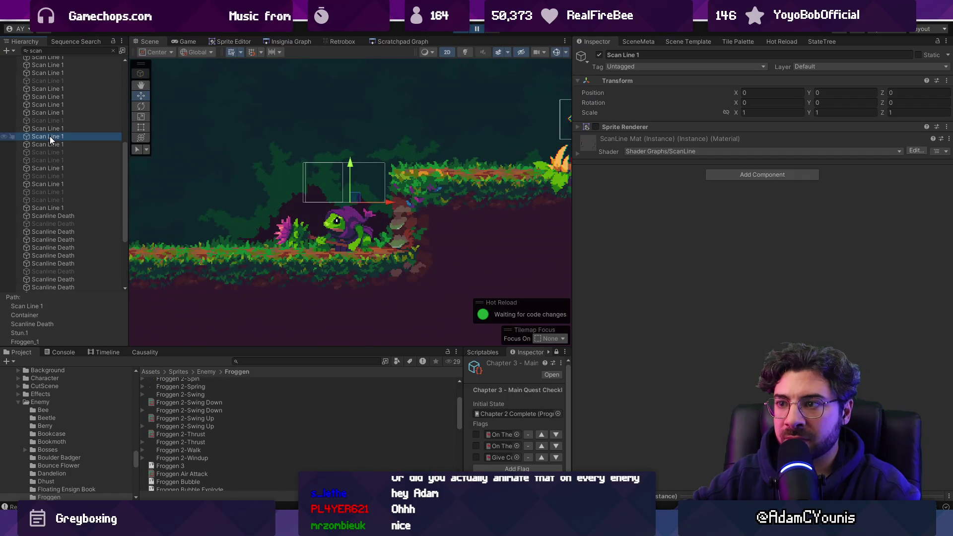
double_click(49, 129)
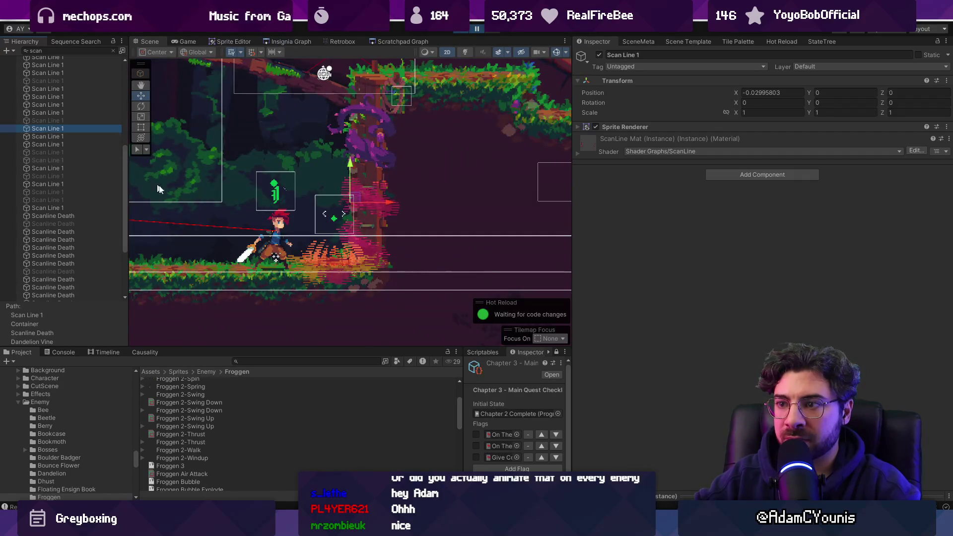
scroll(372, 234, "up", 5)
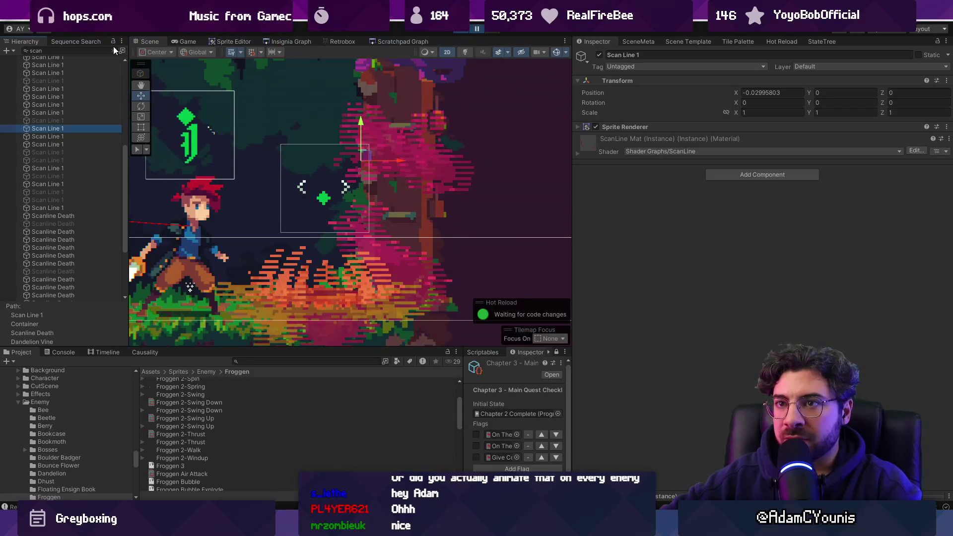
left_click(113, 50)
left_click(70, 296)
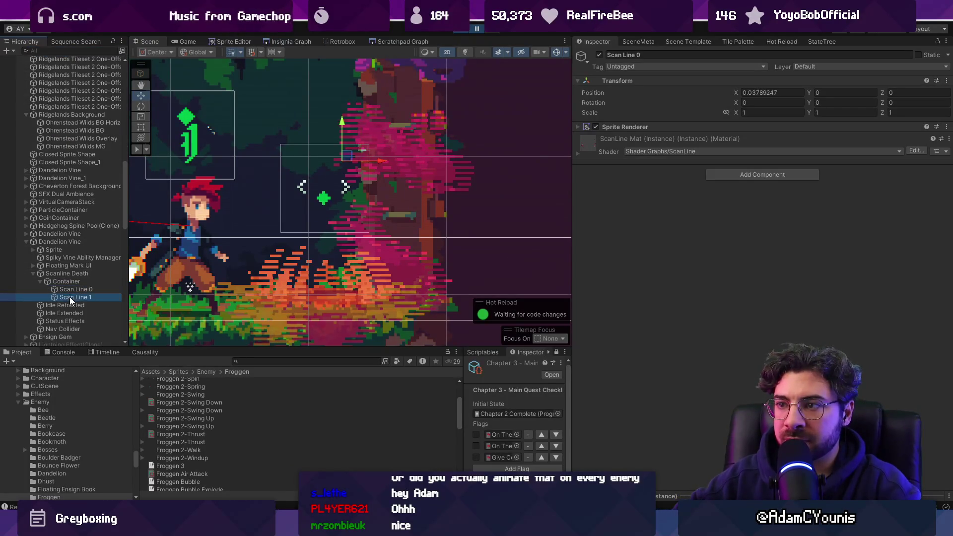
left_click(623, 128)
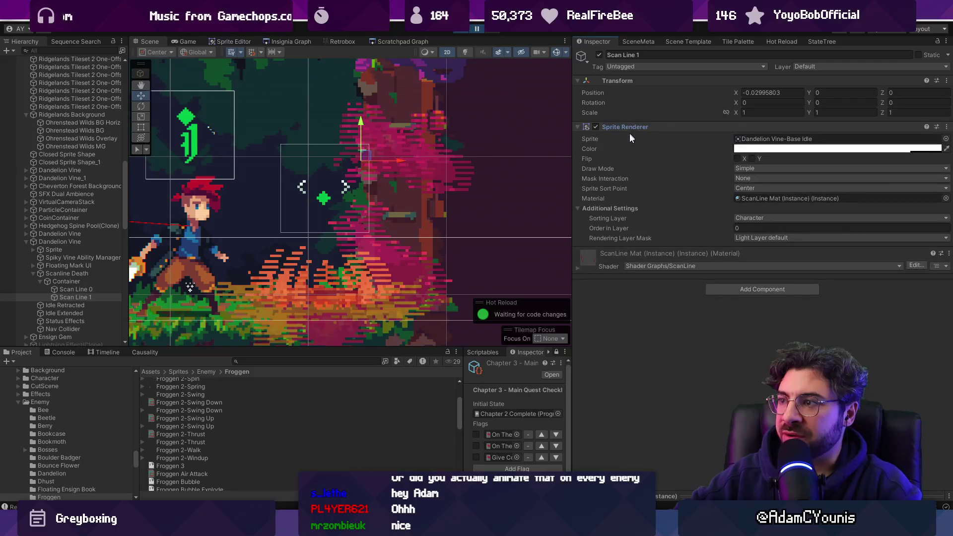
left_click(579, 268)
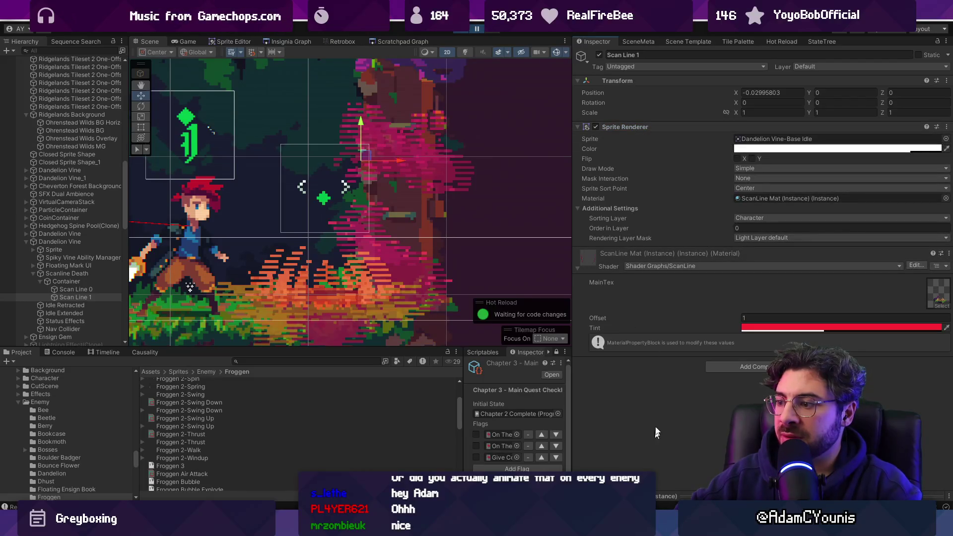
left_click(666, 496)
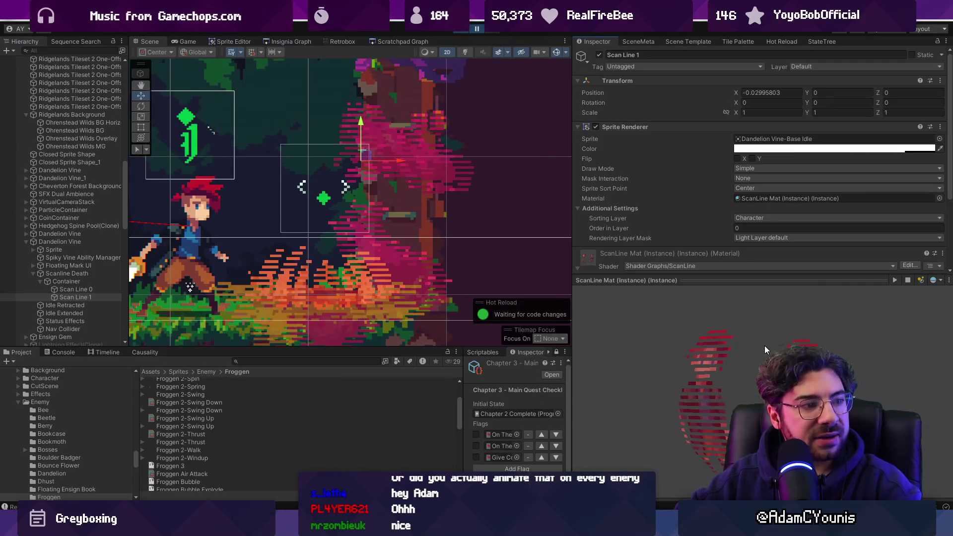
Nudge Scan Line 0 sideways and back to X 0.0379, then check the Container's Scanline Death settings
left_click(76, 289)
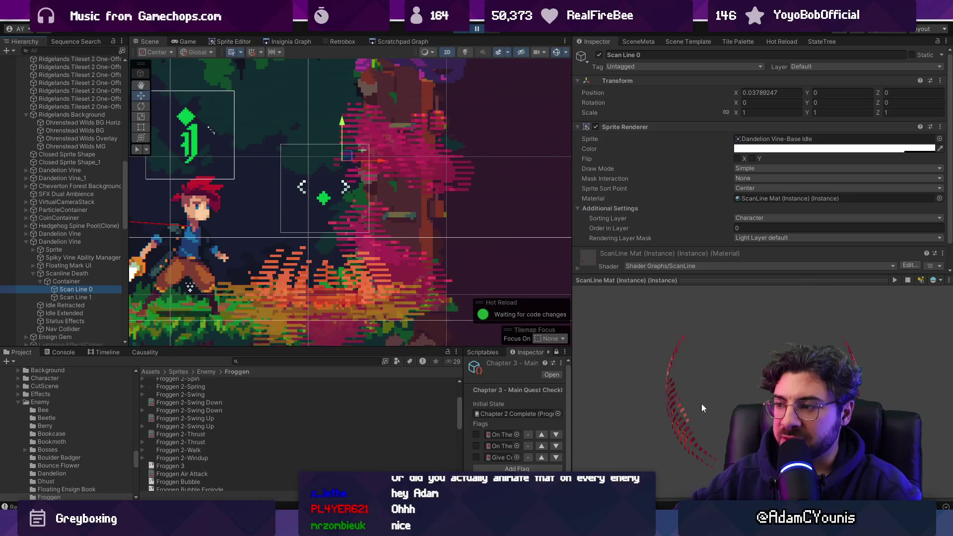
left_click(74, 291)
left_click(380, 160)
mouse_move(380, 160)
left_mouse_down()
mouse_move(423, 163)
mouse_move(383, 163)
mouse_move(415, 165)
mouse_move(396, 177)
mouse_move(415, 177)
mouse_move(400, 182)
mouse_move(338, 180)
mouse_move(373, 179)
mouse_move(364, 178)
left_mouse_up()
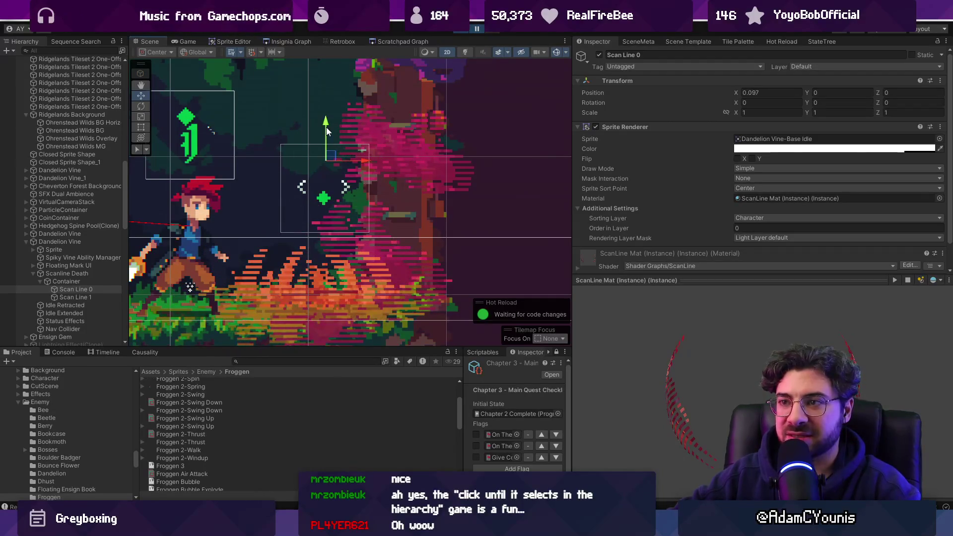
mouse_move(321, 142)
left_mouse_down()
mouse_move(331, 162)
mouse_move(356, 160)
mouse_move(329, 161)
left_mouse_up()
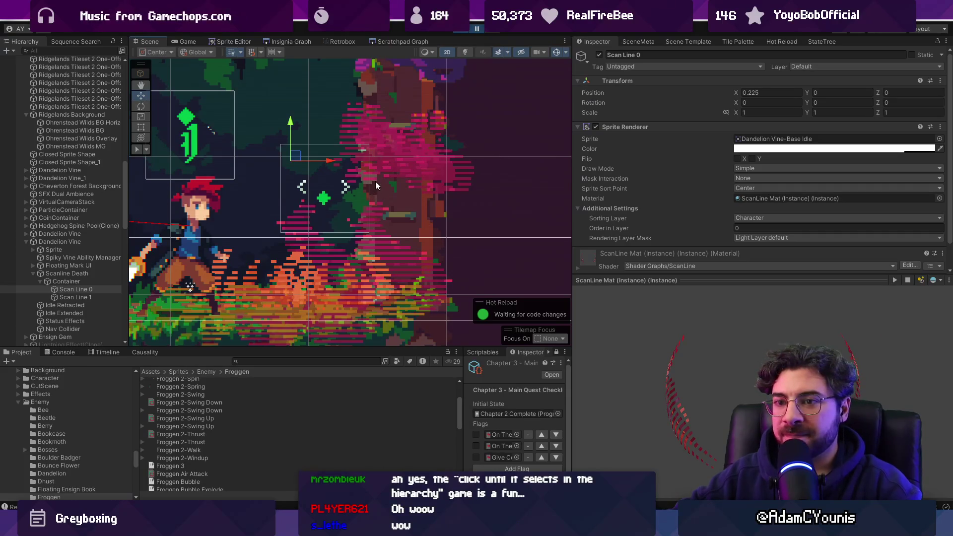
left_click(84, 281)
left_click(75, 274)
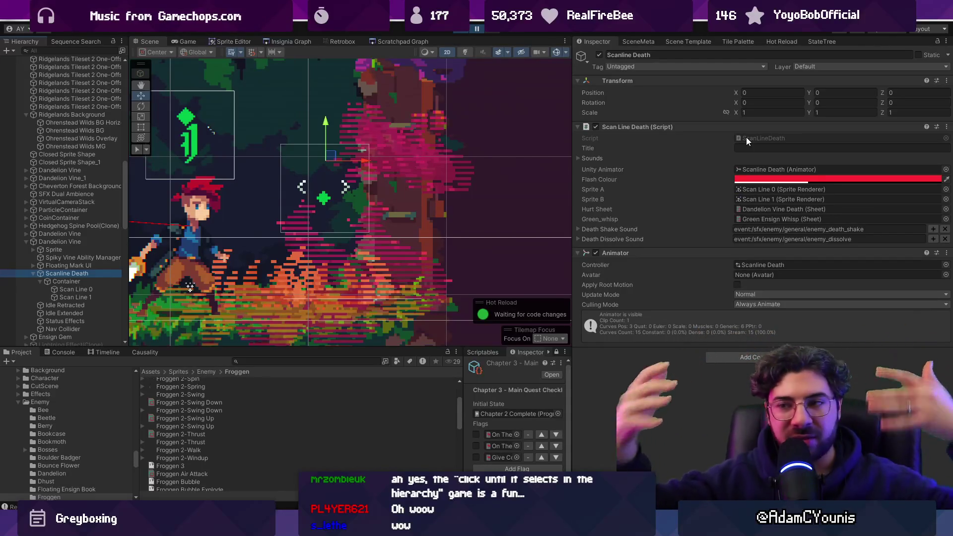
Stop Play mode, search the project for 'dandelion' and open the Dandelion sprite in Aseprite
left_click(455, 32)
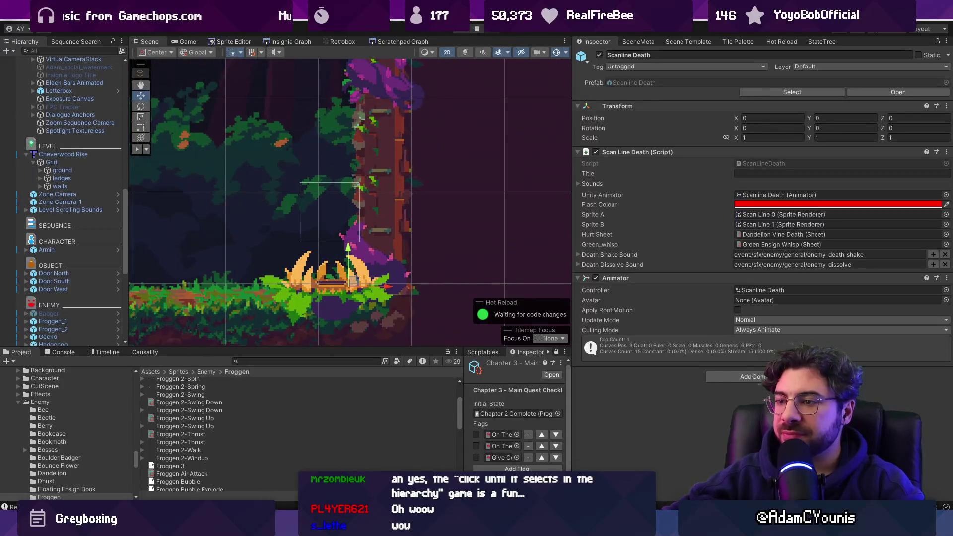
left_click(337, 302)
left_click(272, 361)
type("dandelion")
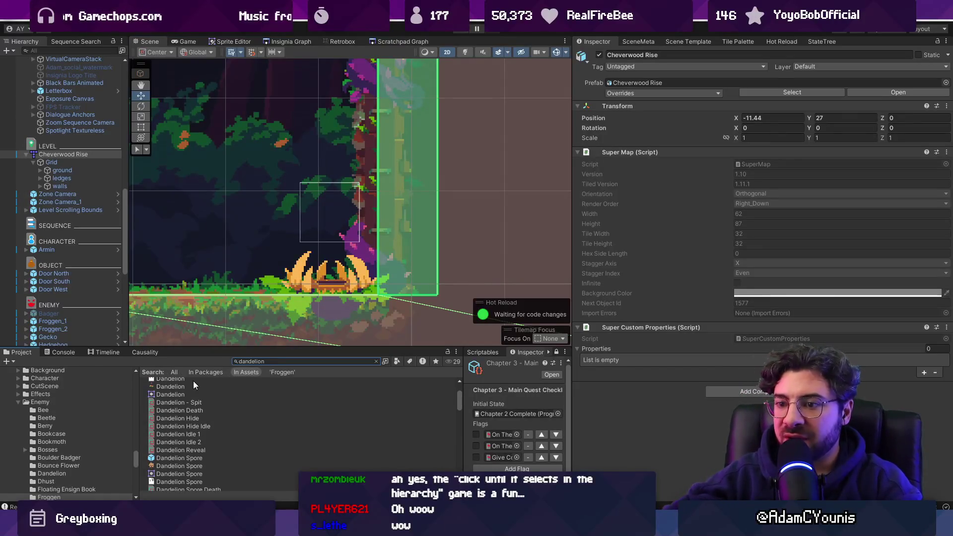
double_click(189, 380)
Marquee-select a thin strip across the Dandelion sprite, shift it left, then cancel the move
mouse_move(547, 191)
left_mouse_down()
mouse_move(432, 181)
mouse_move(427, 199)
left_mouse_up()
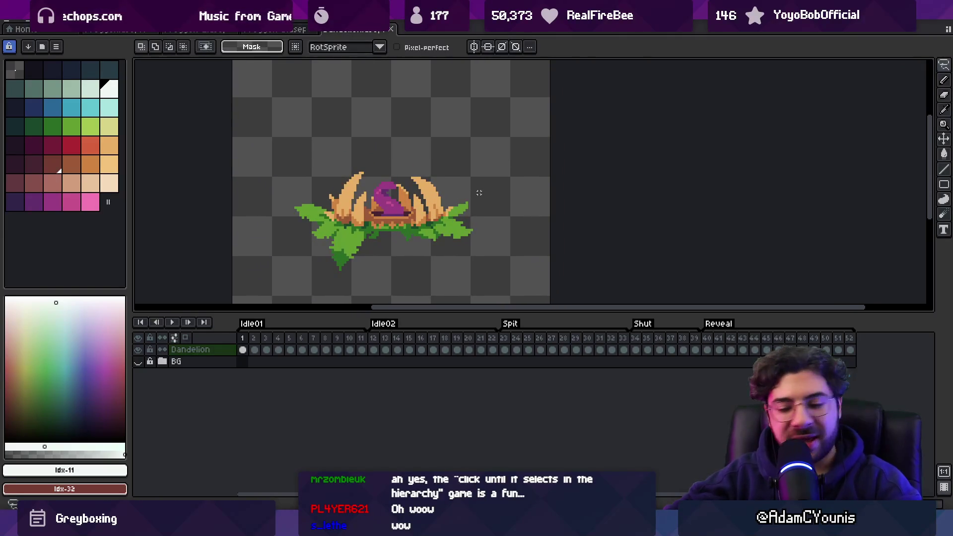
key("m")
mouse_move(472, 174)
left_mouse_down()
mouse_move(534, 260)
mouse_move(549, 260)
left_mouse_up()
left_click_drag(223, 157, 316, 276)
left_click(340, 224)
mouse_move(268, 199)
left_mouse_down()
mouse_move(504, 205)
mouse_move(518, 231)
left_mouse_up()
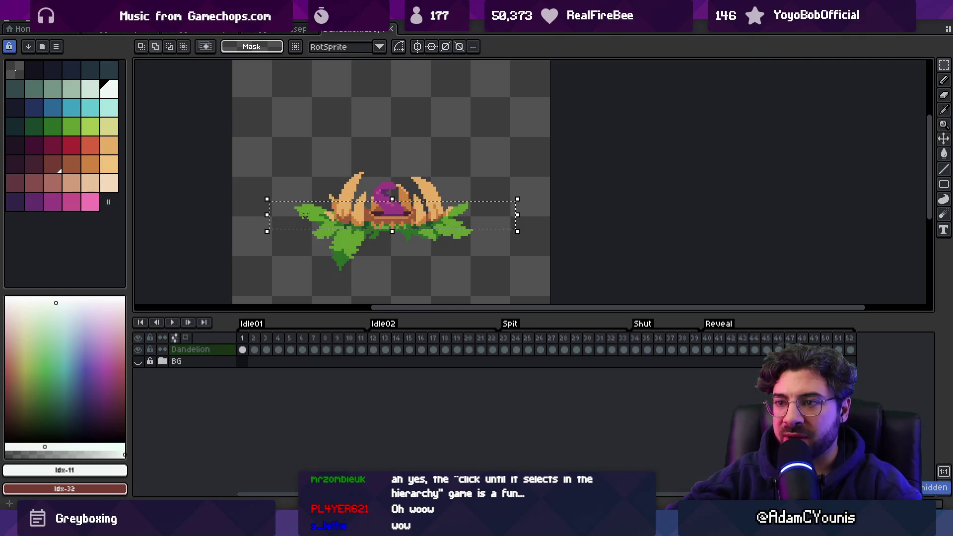
left_click_drag(388, 215, 290, 219)
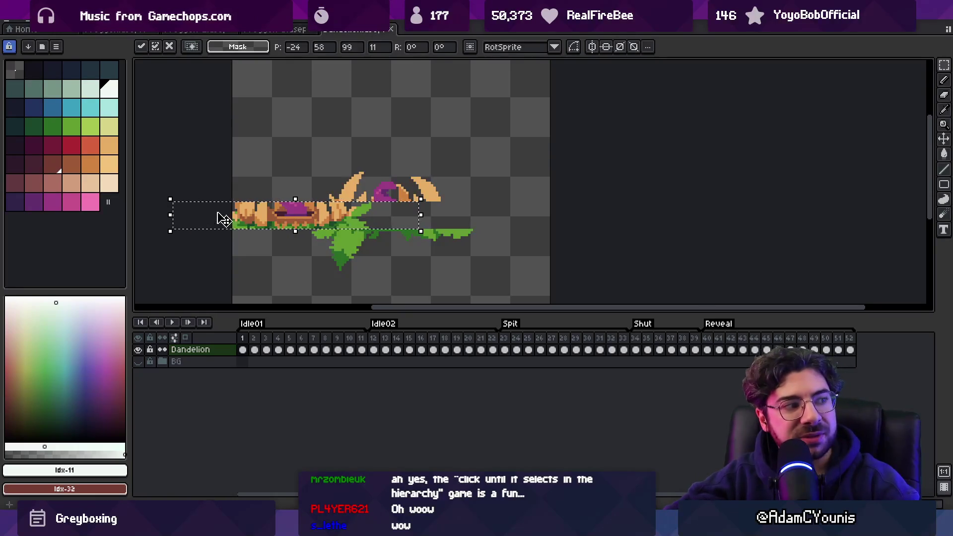
key("Escape")
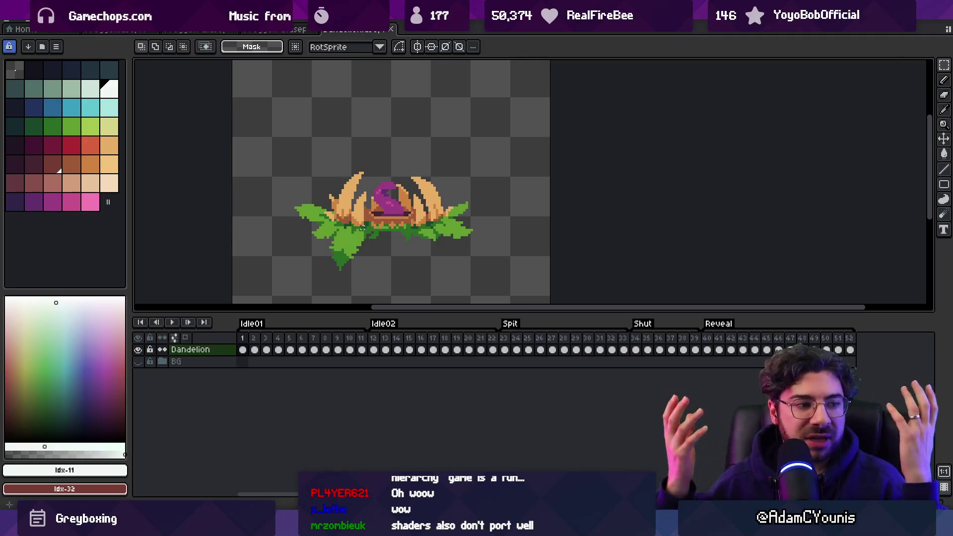
Zoom out on the unchanged Dandelion sprite and return to the Unity editor
scroll(379, 226, "down", 2)
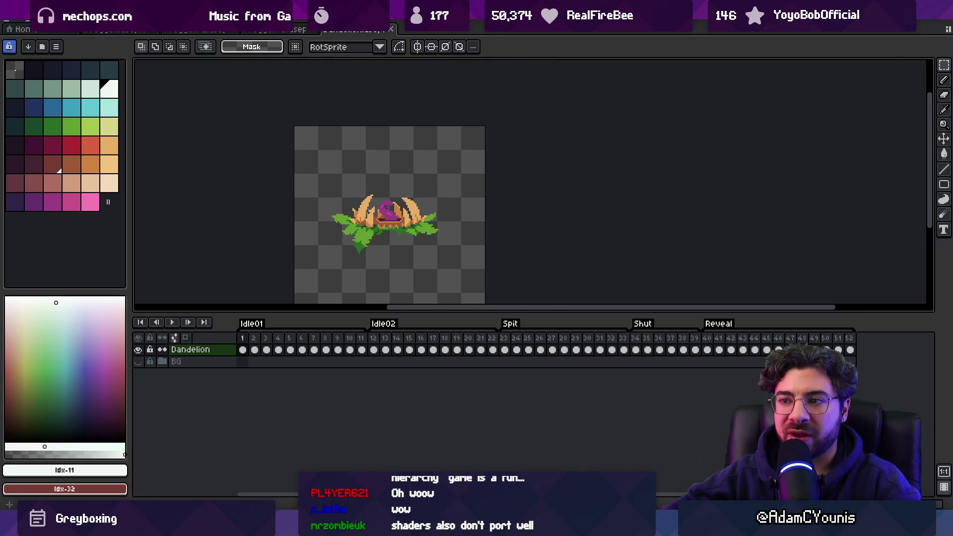
left_click_drag(322, 177, 295, 111)
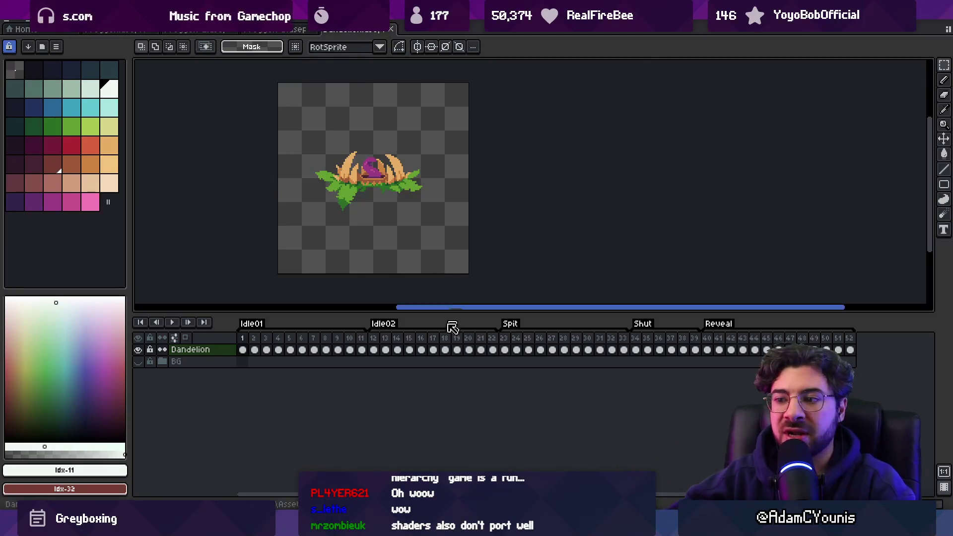
key("alt+Tab")
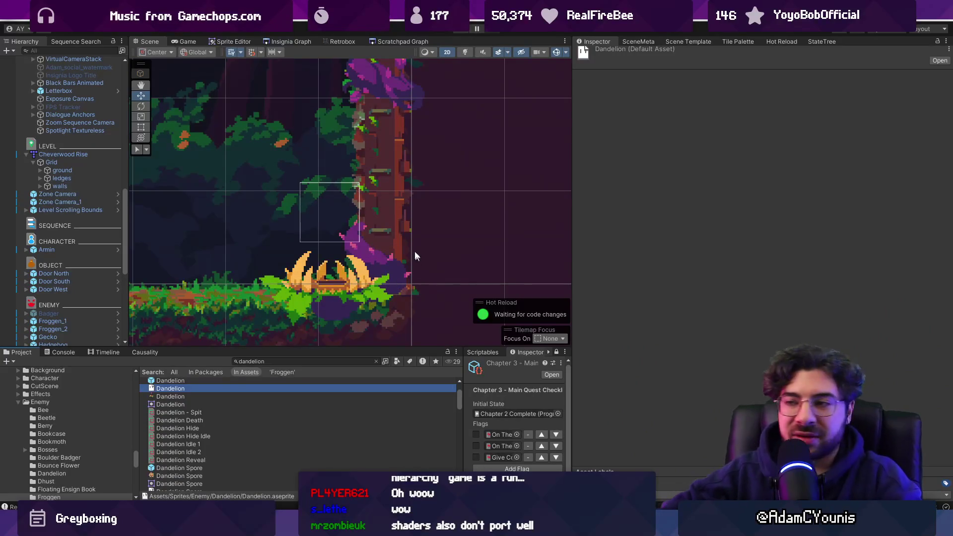
Enlarge the Scene view taller and wider and zoom around the forest level
scroll(415, 253, "down", 5)
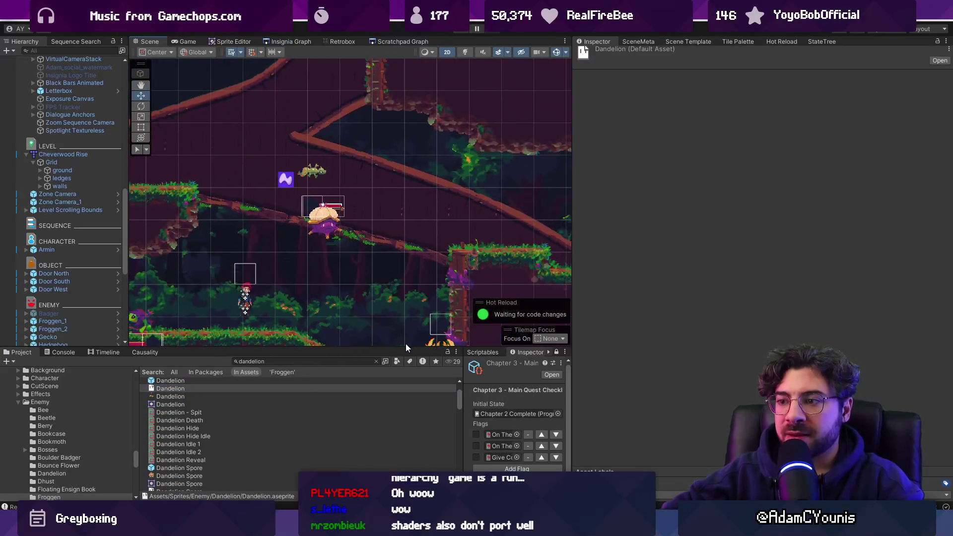
left_click_drag(407, 348, 406, 367)
left_click_drag(583, 273, 736, 268)
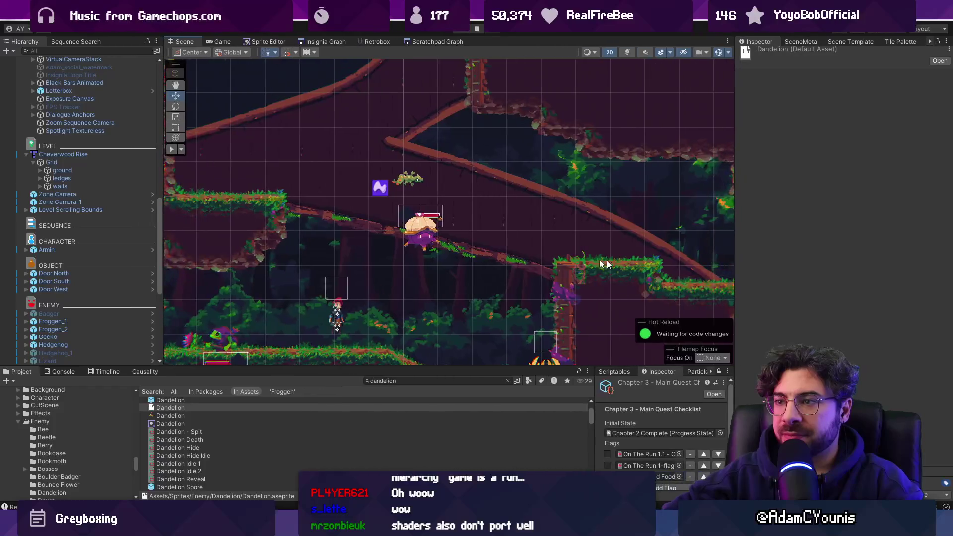
scroll(393, 232, "down", 2)
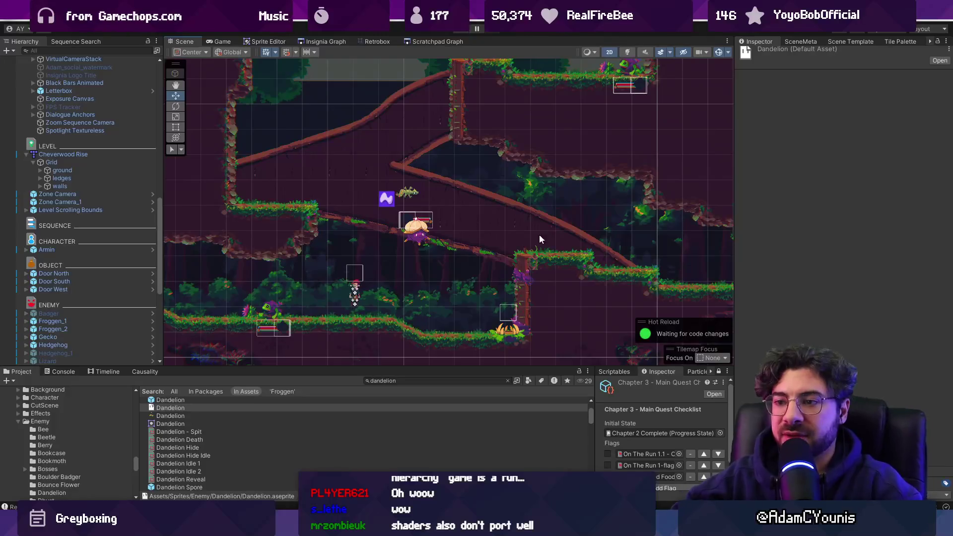
scroll(302, 293, "up", 2)
scroll(302, 293, "up", 1)
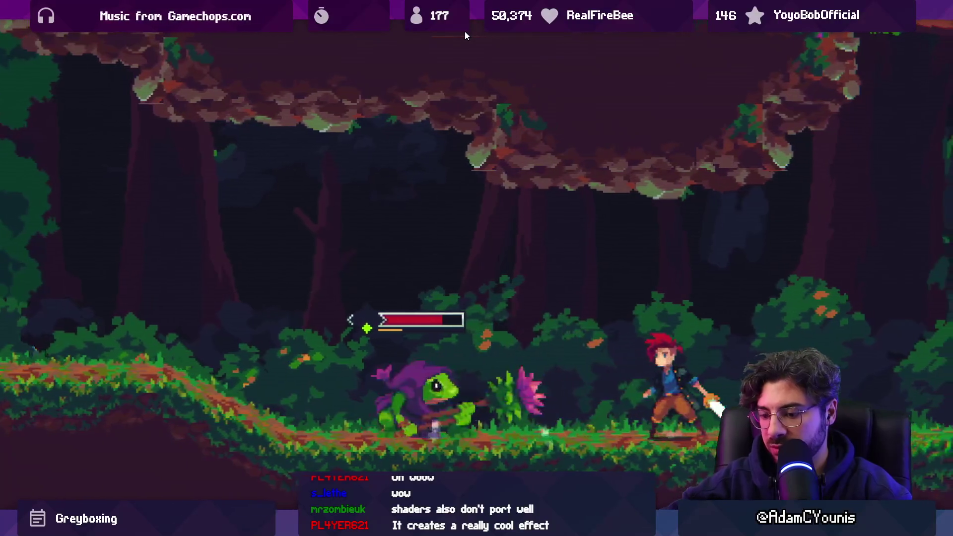
Pause the game and browse the thrust sprites found in the Project search
key("ctrl+shift+p")
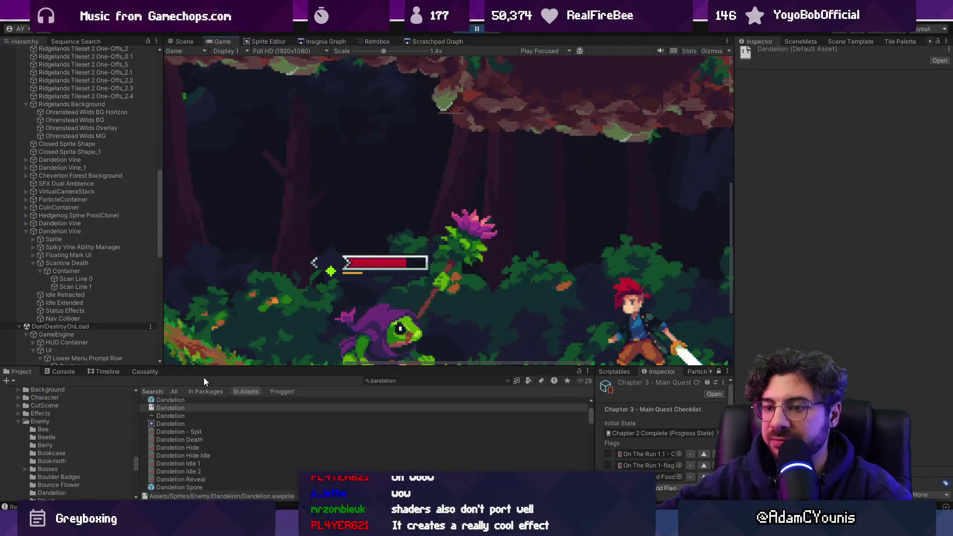
type("thrust")
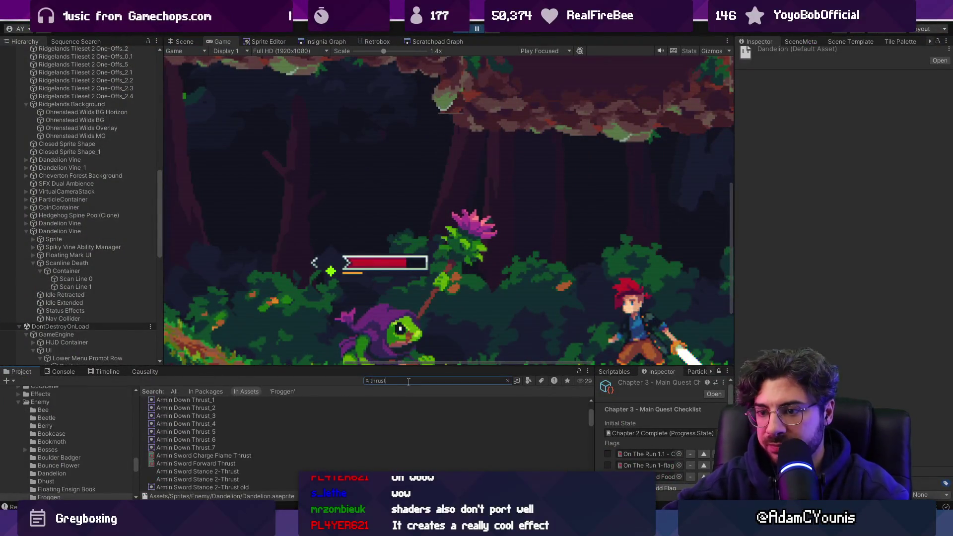
key("Down")
key("Down")
key("Down")
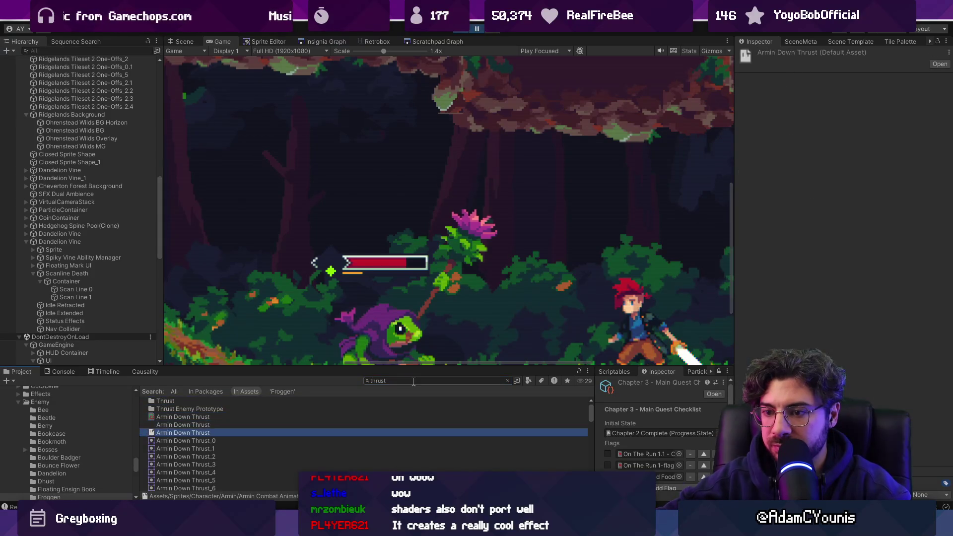
key("Down")
key("Down")
key("Down")
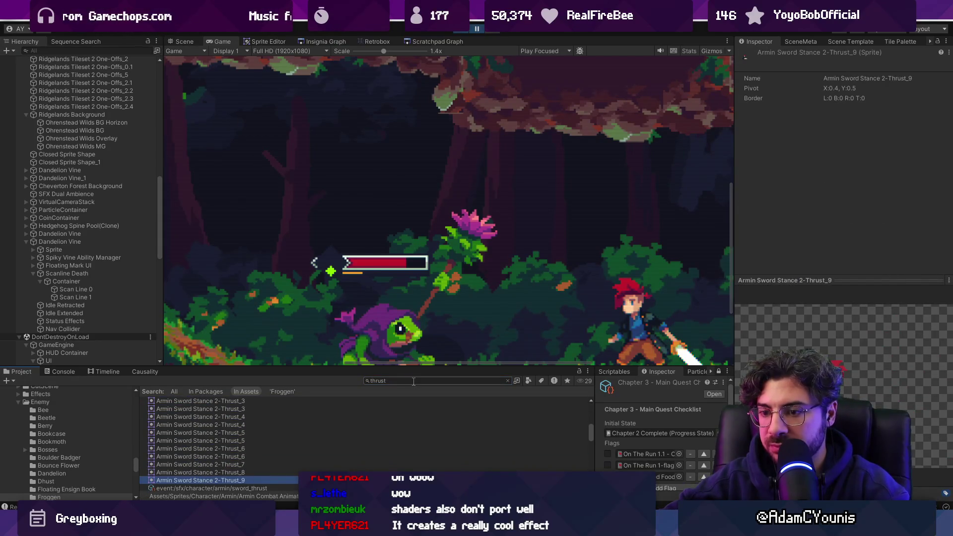
left_click(413, 381)
key("ctrl+a")
key("BackSpace")
Open the Froggen 2-Thrust sheet in Retrobox with its frame-6 hit box keyframe selected
type("f")
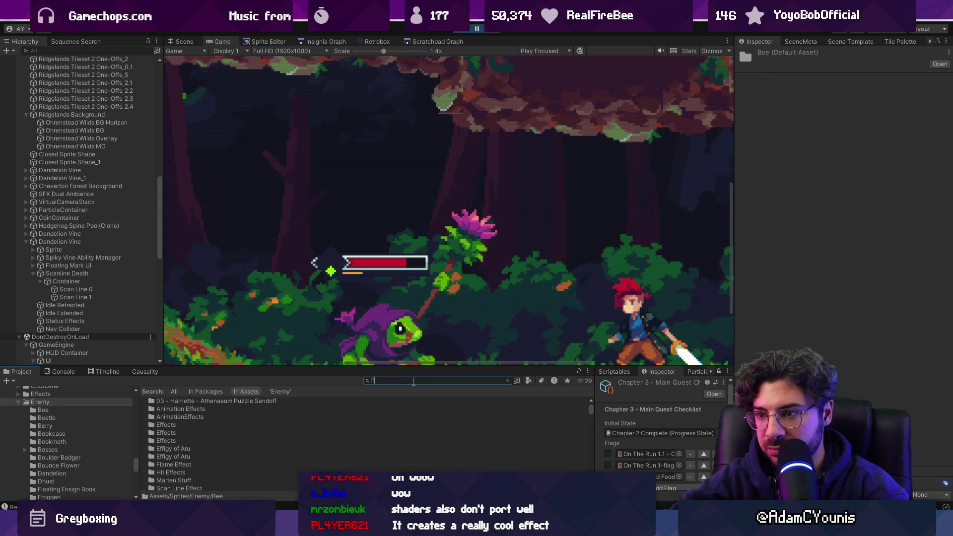
type("thrust")
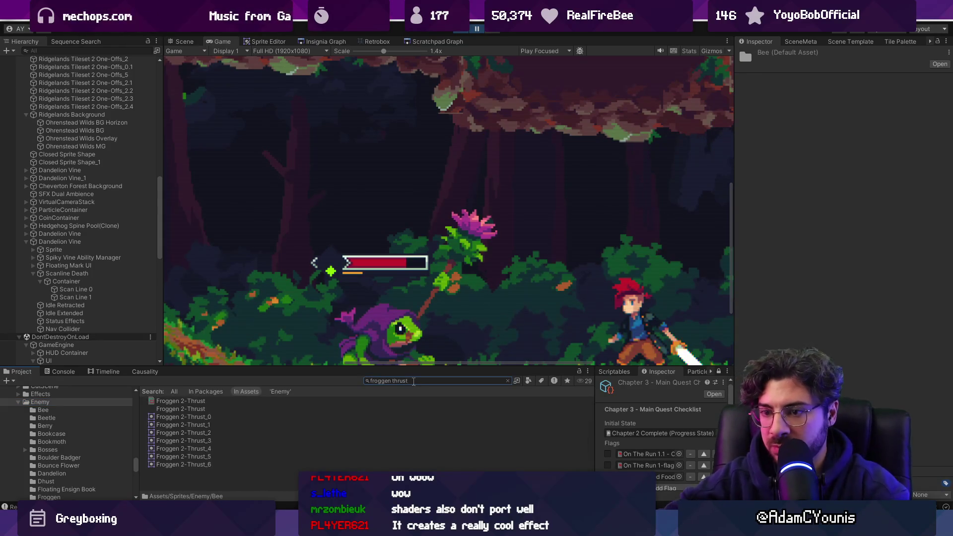
key("Down")
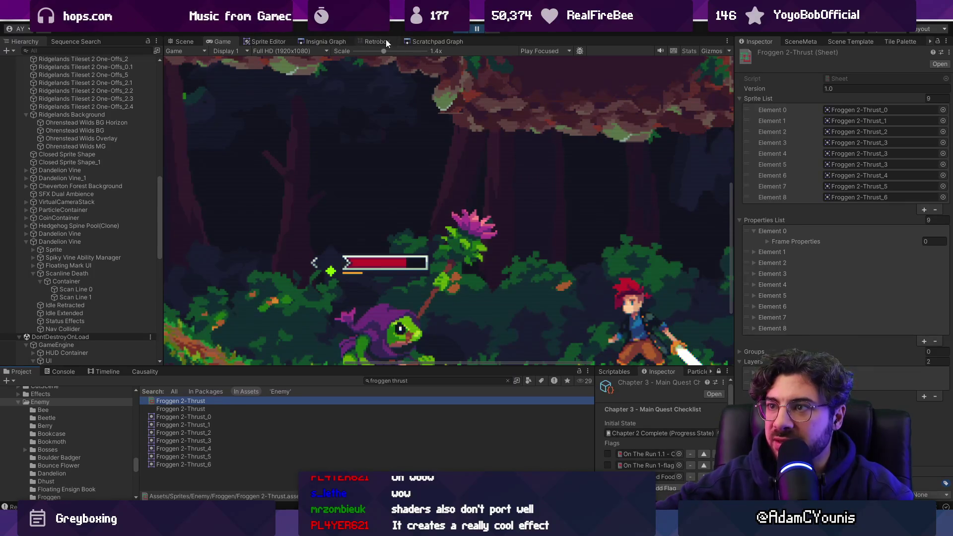
left_click(377, 41)
left_click(448, 289)
Extend the Froggen 2-Thrust frame-6 hit box and hurt box further to the right
scroll(543, 170, "up", 3)
left_click_drag(543, 170, 606, 172)
scroll(587, 187, "down", 3)
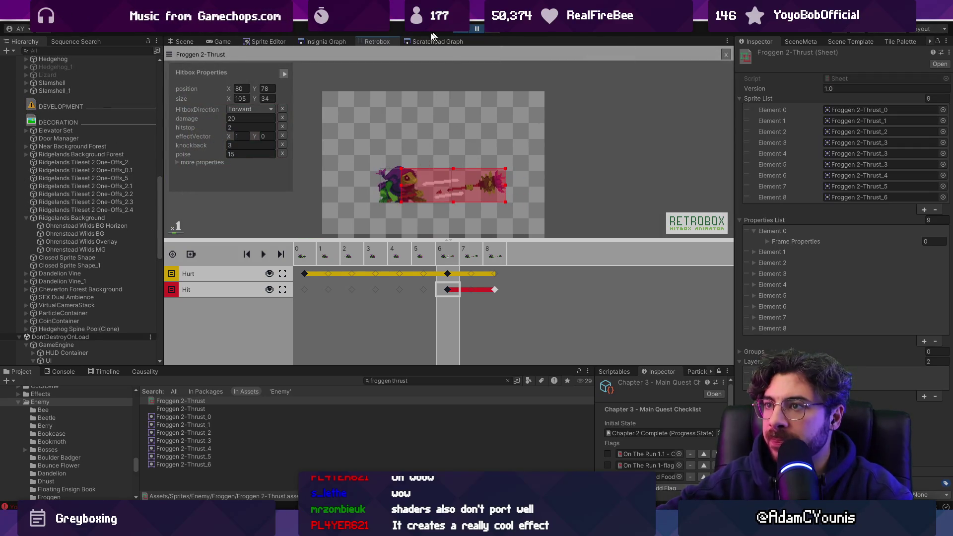
left_click(446, 274)
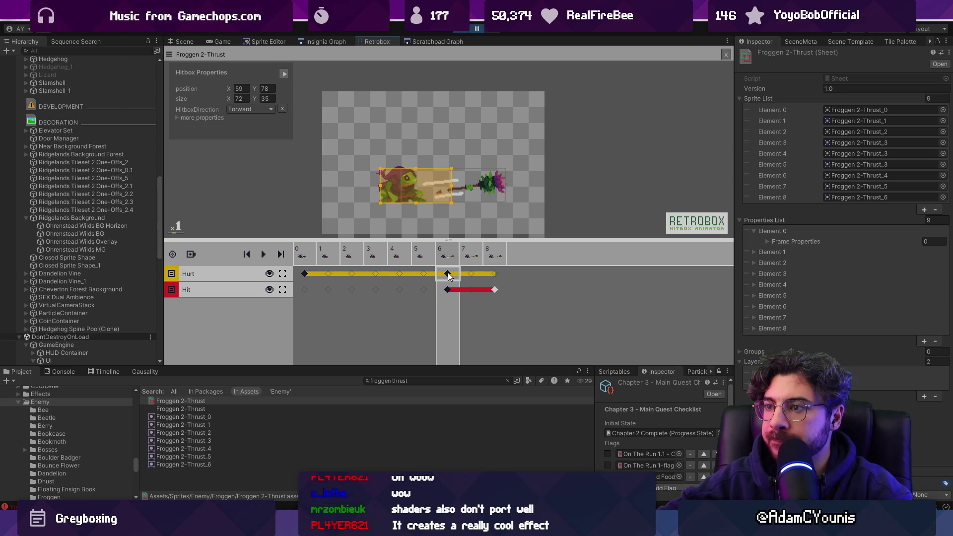
left_click_drag(452, 186, 472, 186)
type("def")
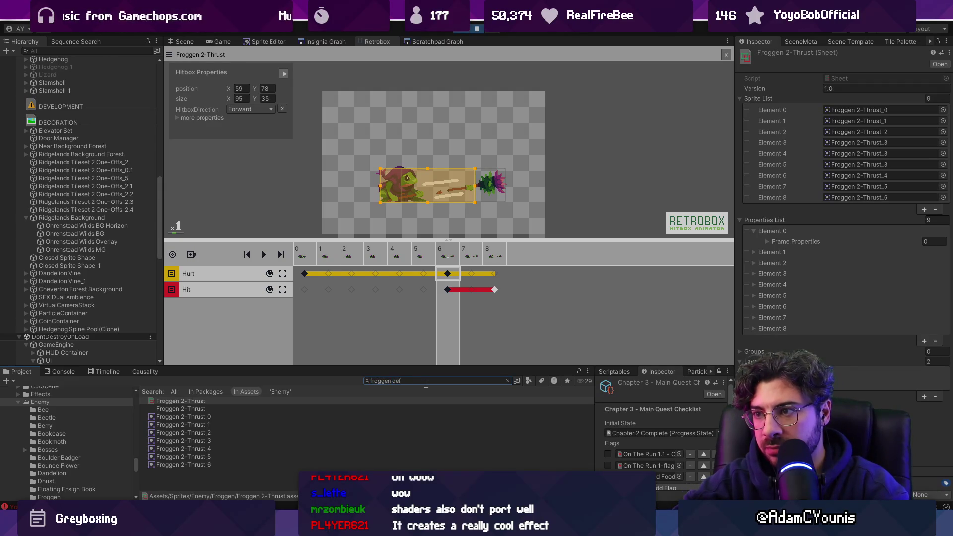
Open Froggen 2-Swing Down and select its frame-7 hit box and hurt box
type("e")
key("BackSpace")
key("BackSpace")
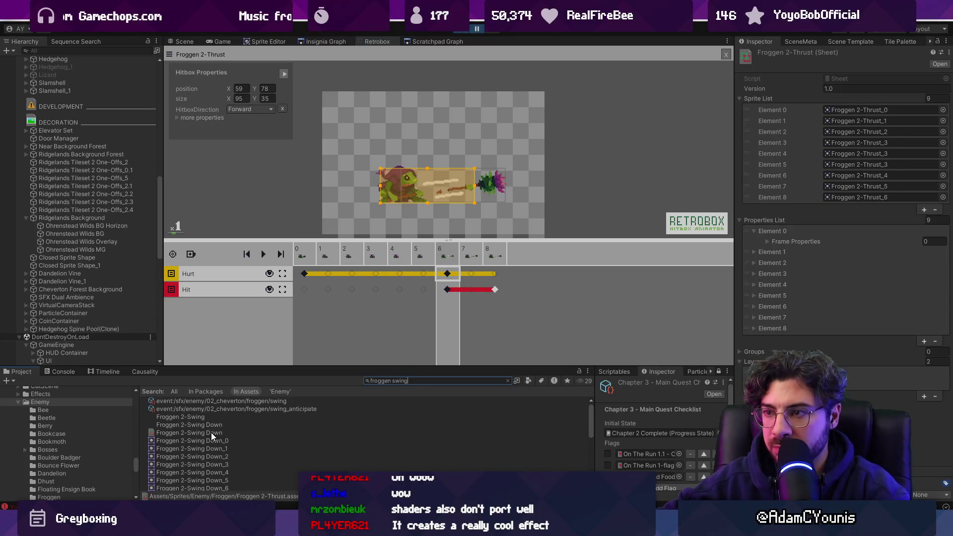
left_click(211, 434)
left_click(472, 290)
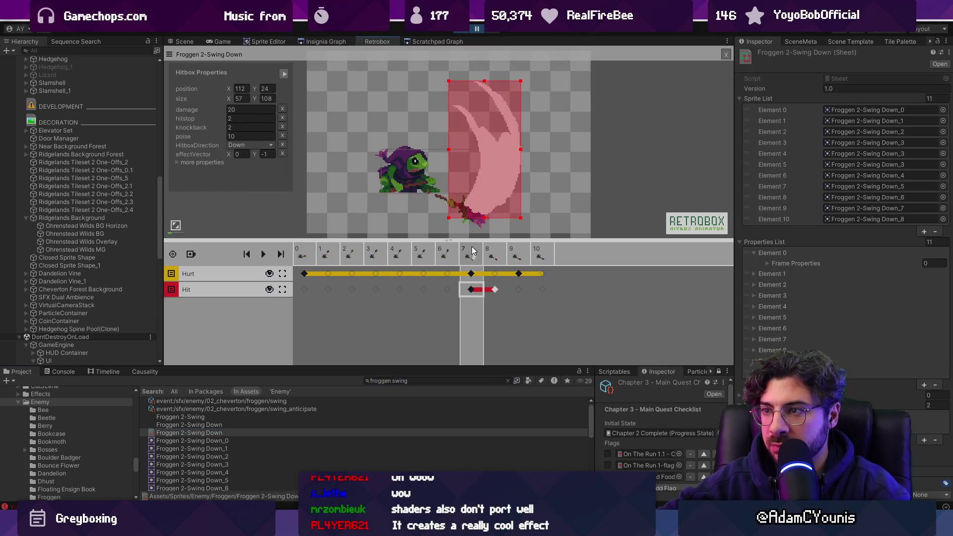
left_click(471, 274)
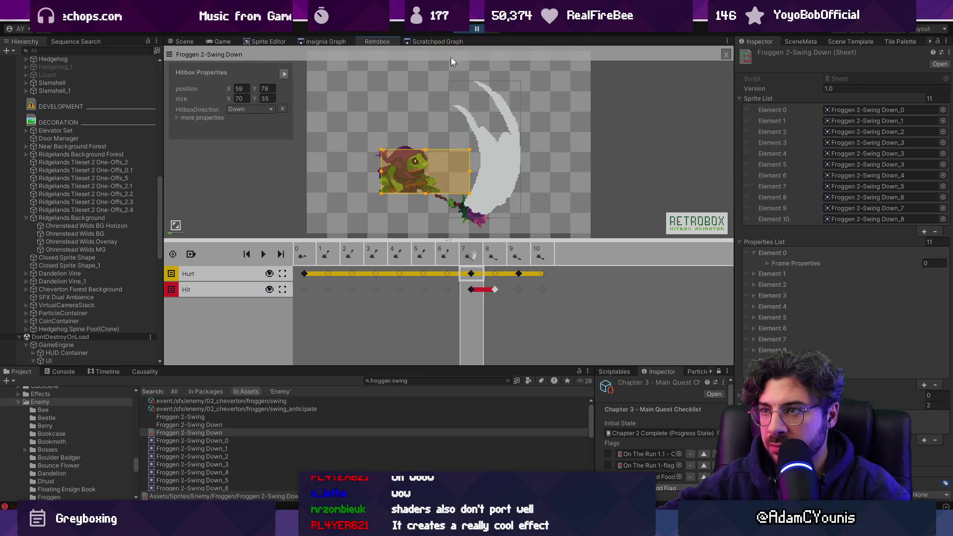
Playtest briefly, then reopen Froggen 2-Swing Down in Retrobox to inspect the frame-7 hit box
left_click(472, 29)
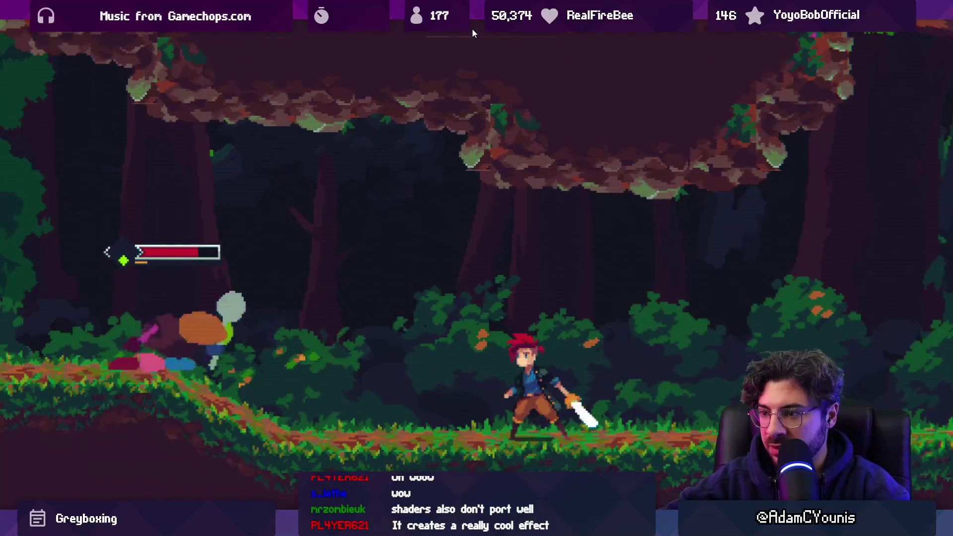
left_click(473, 29)
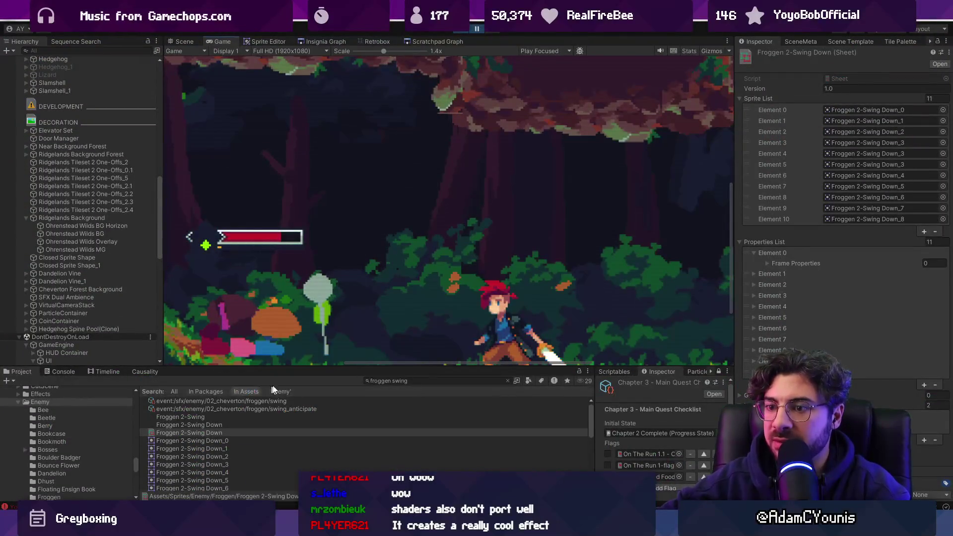
left_click(206, 431)
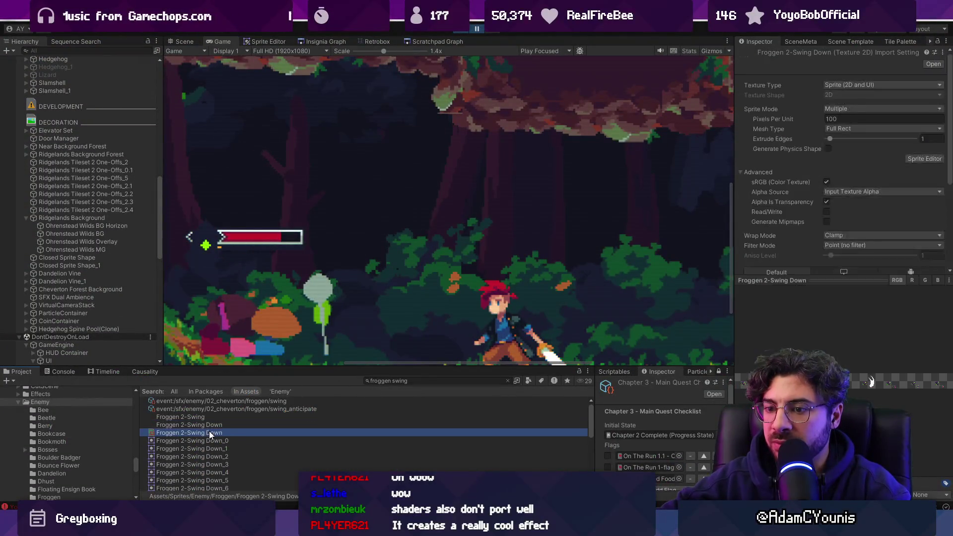
left_click(377, 42)
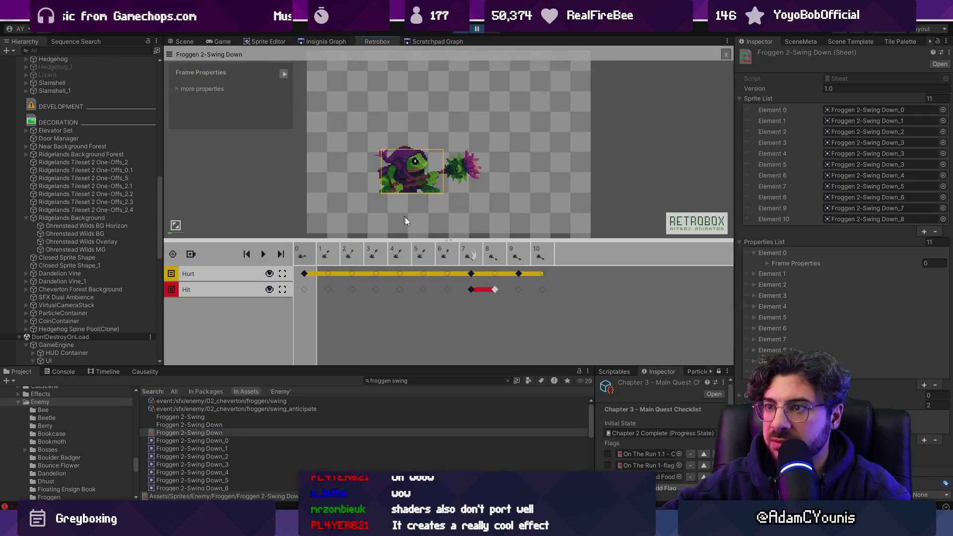
left_click(467, 289)
scroll(514, 159, "up", 4)
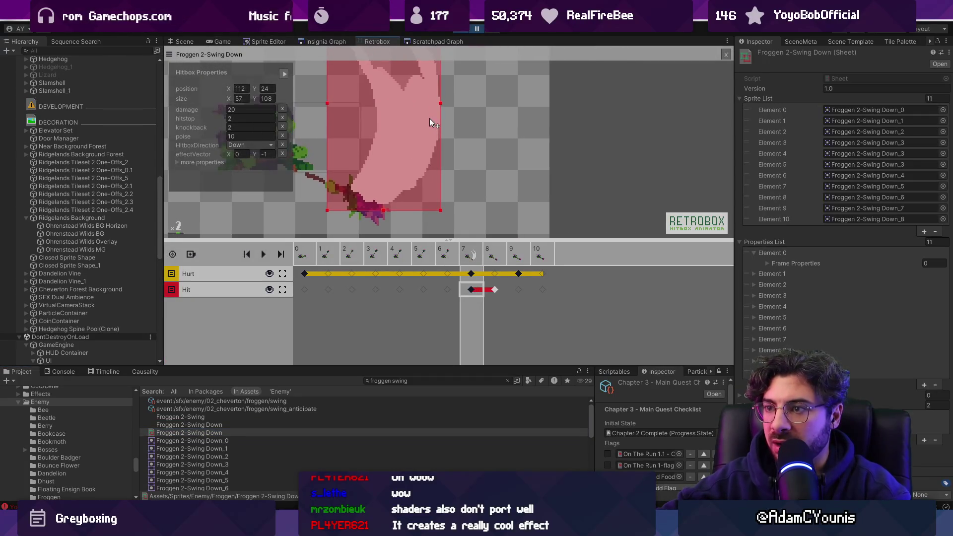
left_click_drag(430, 118, 430, 147)
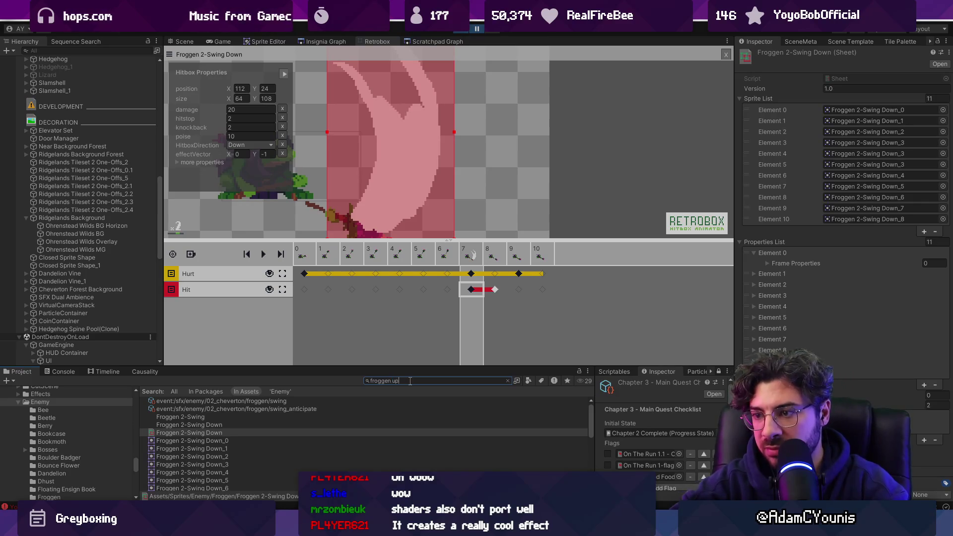
Check the Froggen 2-Swing Up sheet, then return to the game in full screen
double_click(263, 402)
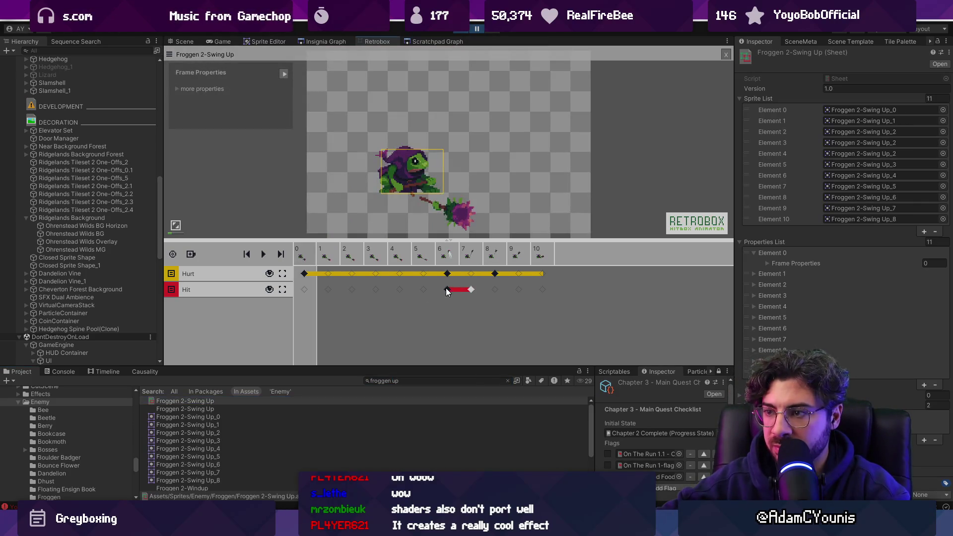
left_click(216, 41)
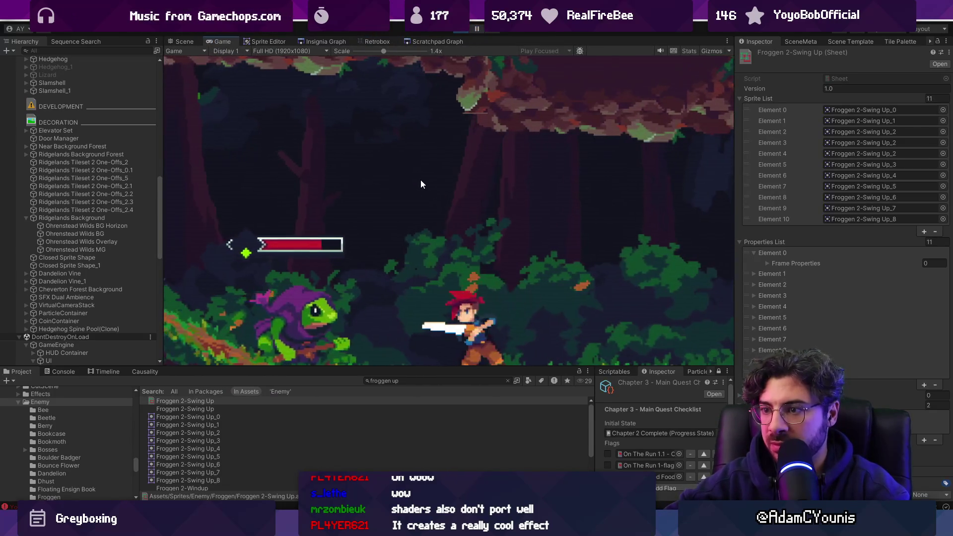
key("shift+space")
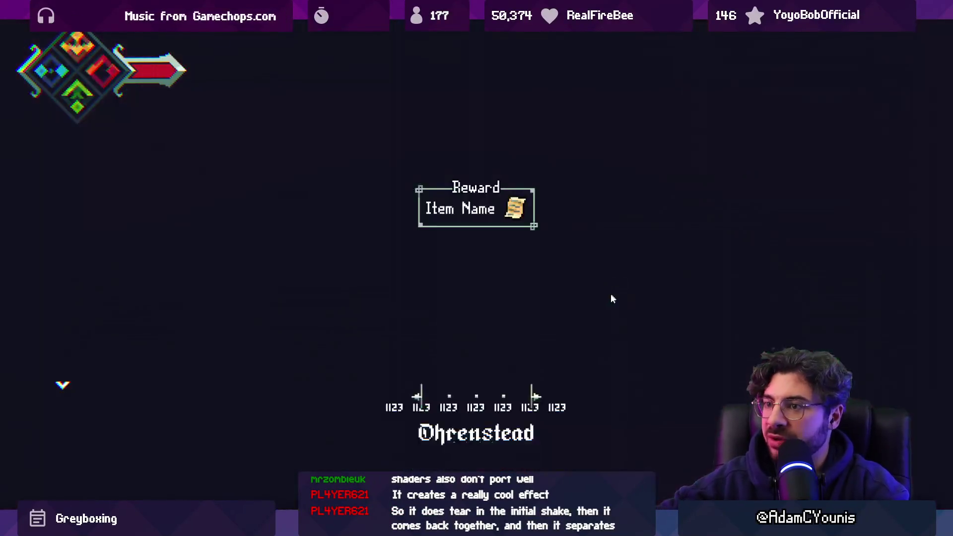
Finish playtesting the Froggen's attacks and leave full screen to restore the editor layout
key("shift+space")
Open the Gecko prefab, check Tongue Hitbox and Attack, and open GeckoAttackBehaviour.cs
left_click(434, 381)
type("o")
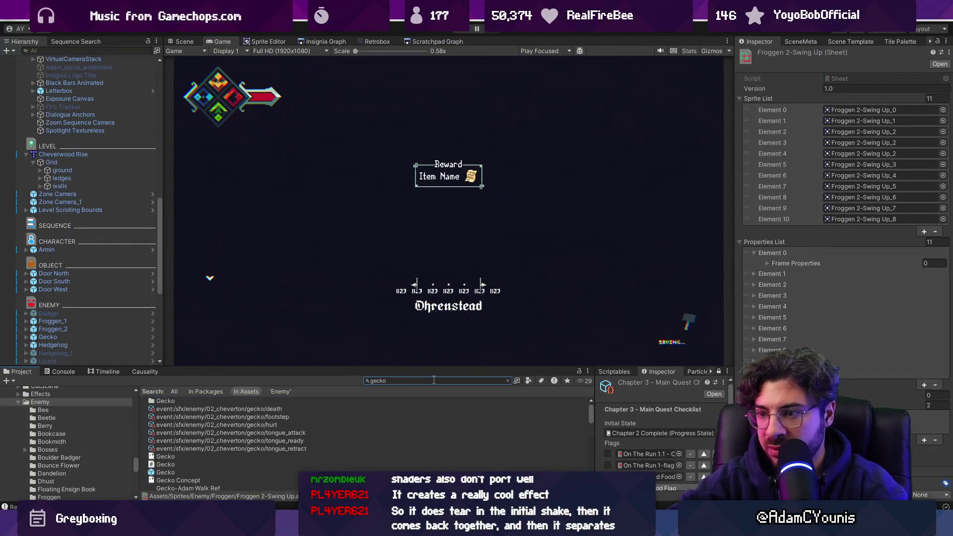
double_click(198, 472)
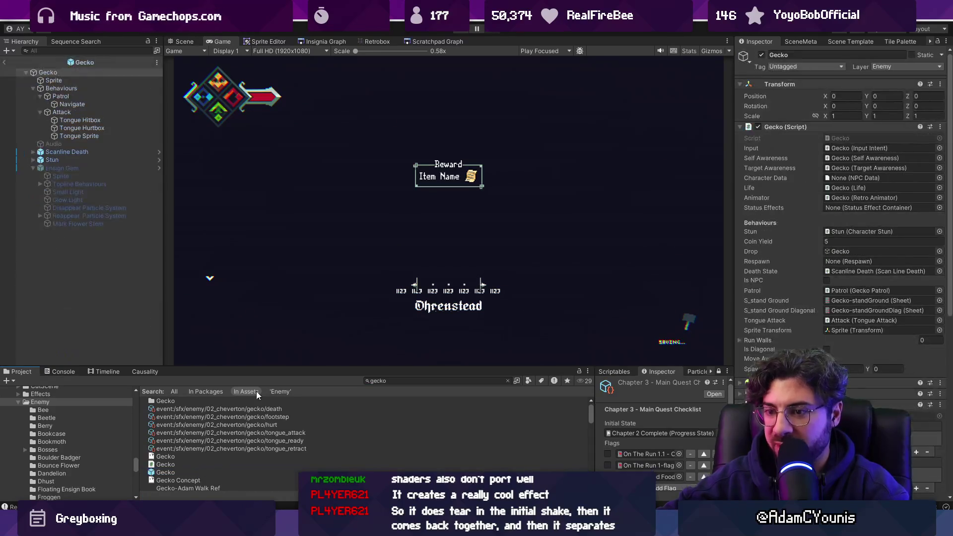
left_click(79, 119)
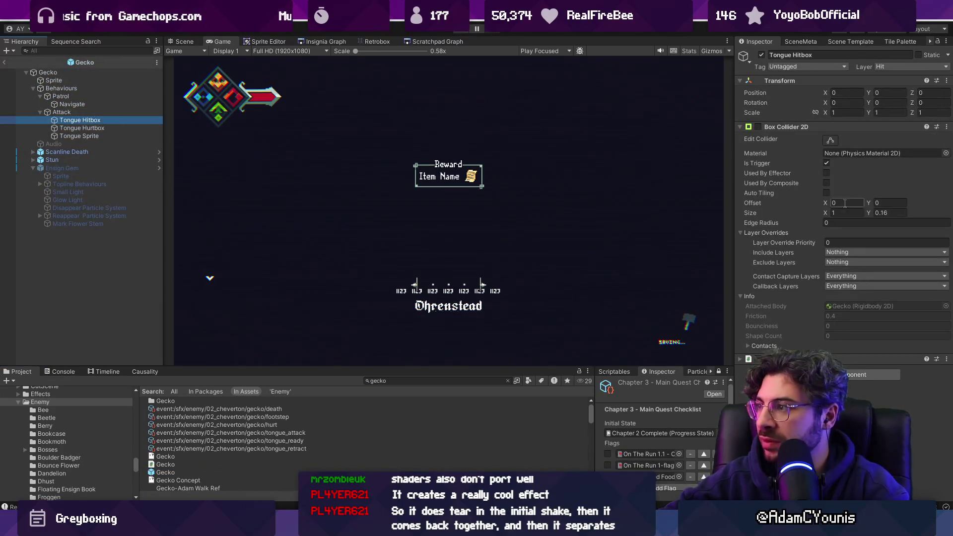
left_click(93, 113)
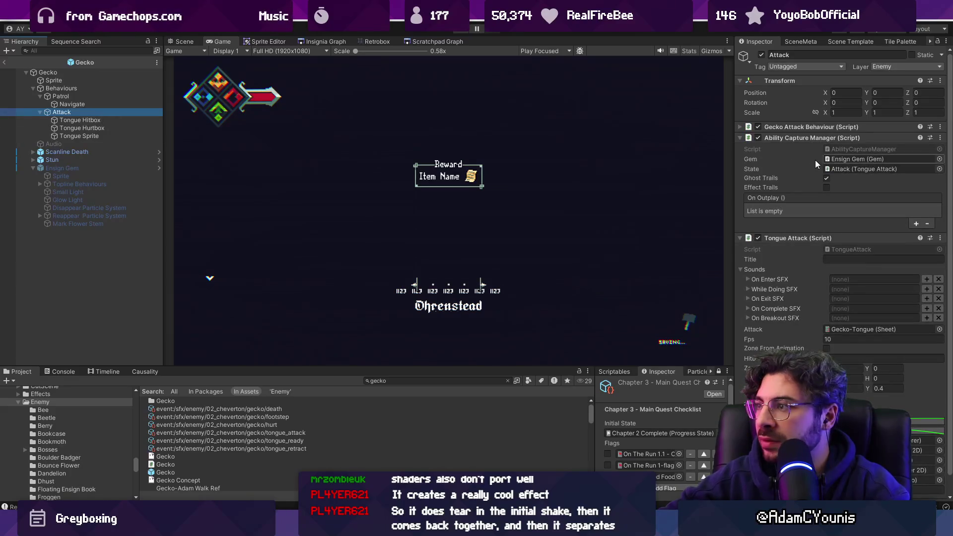
left_click(811, 127)
double_click(845, 138)
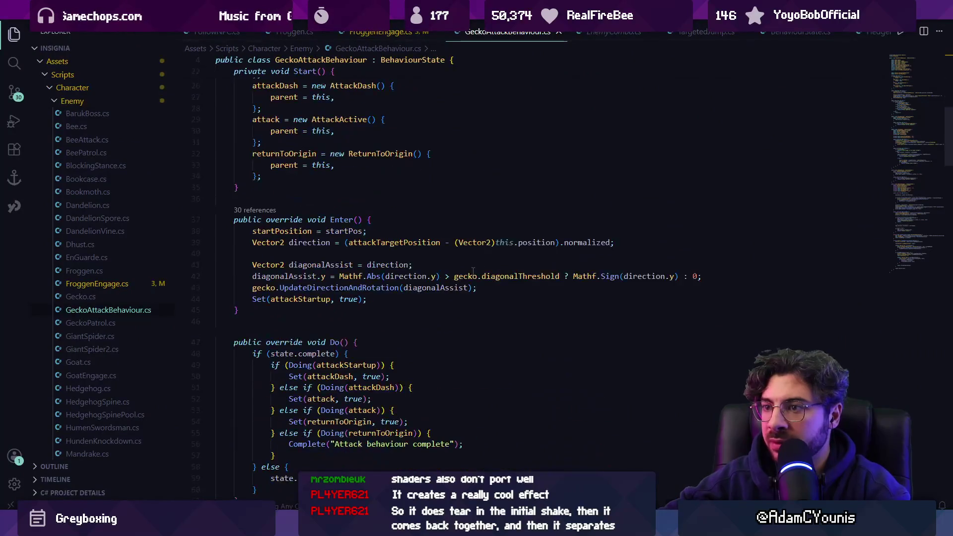
key("ctrl+f")
Search GeckoAttackBehaviour.cs for 'knock', read its attack states, close it and return to Unity
type("knock")
key("Escape")
scroll(474, 271, "down", 15)
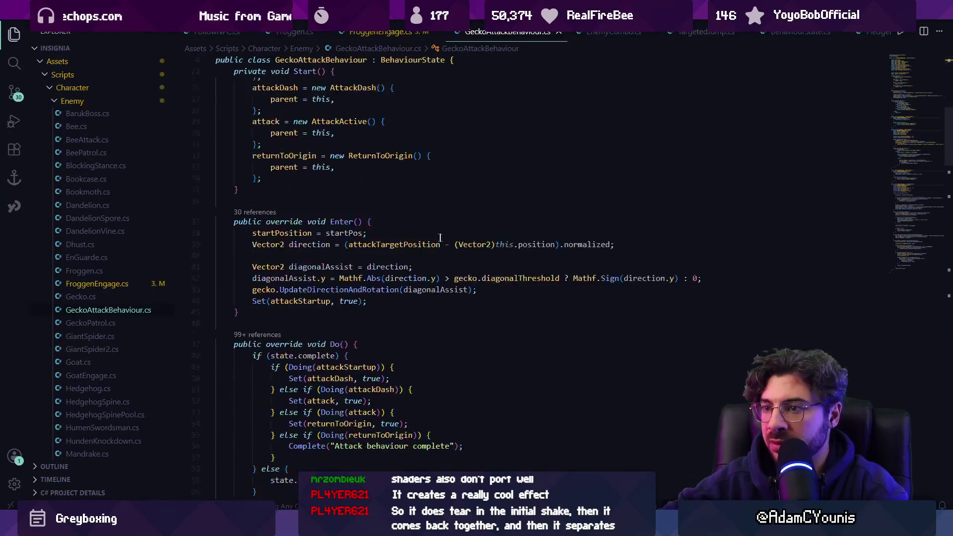
scroll(449, 233, "down", 10)
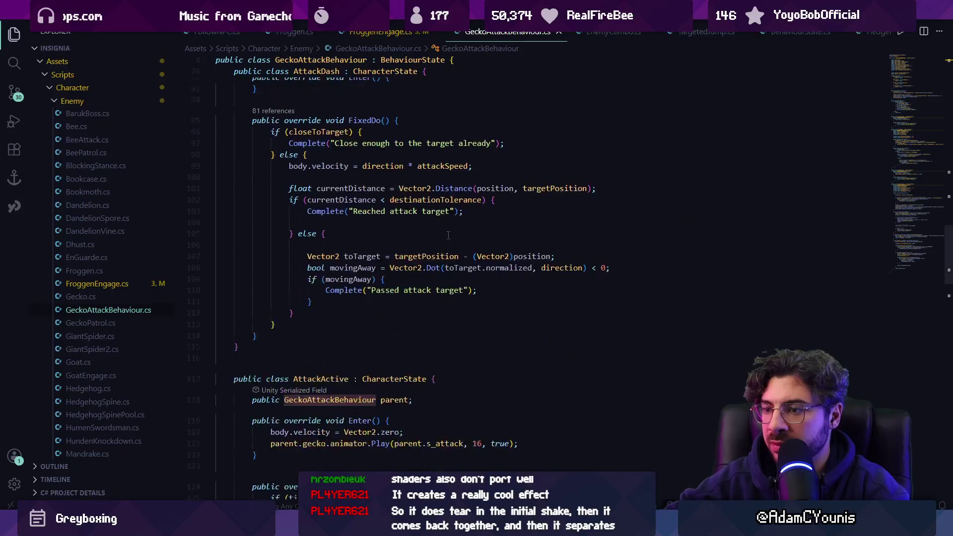
scroll(452, 239, "down", 3)
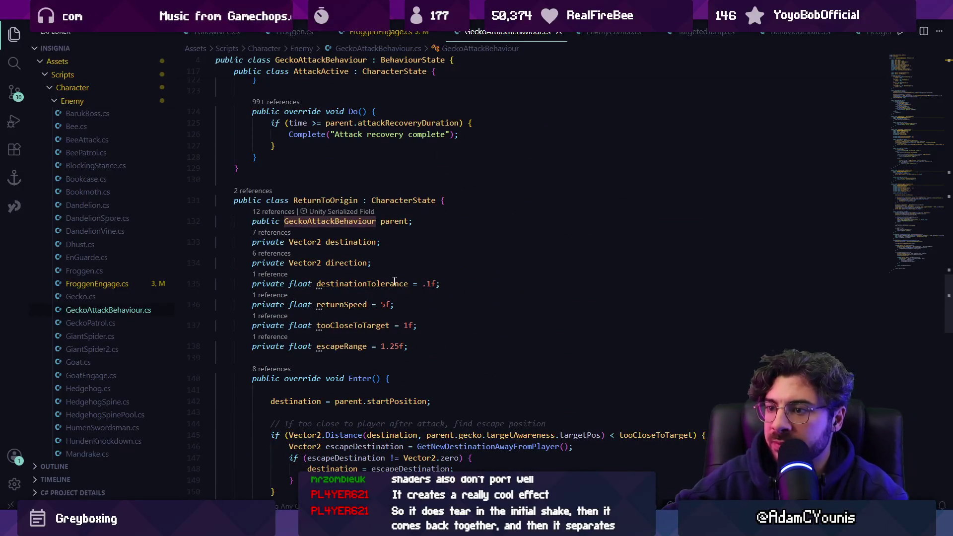
scroll(412, 277, "down", 6)
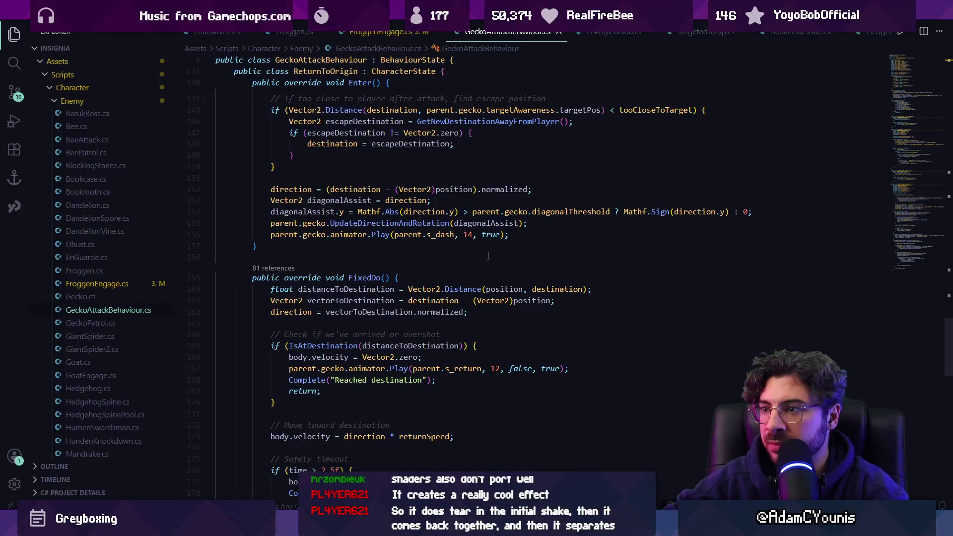
scroll(450, 238, "down", 3)
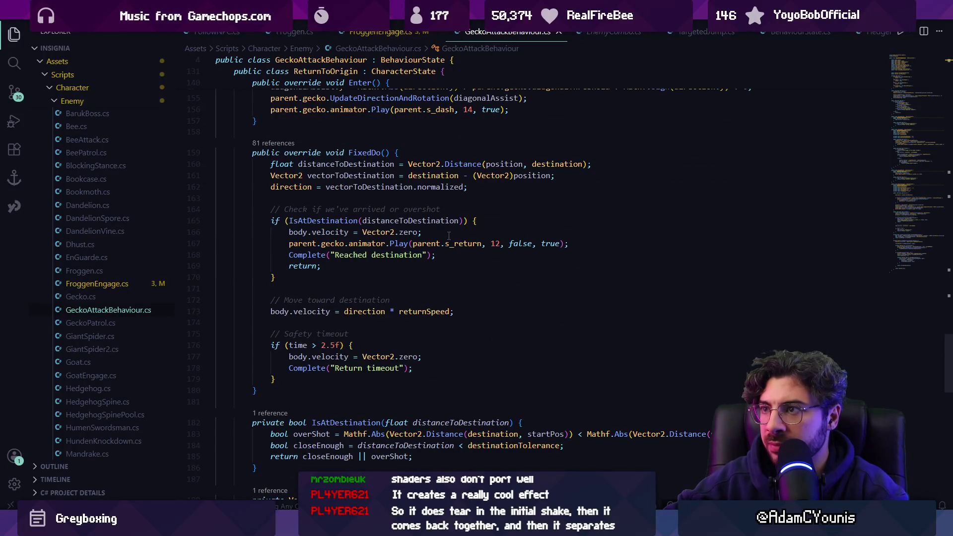
left_click(560, 32)
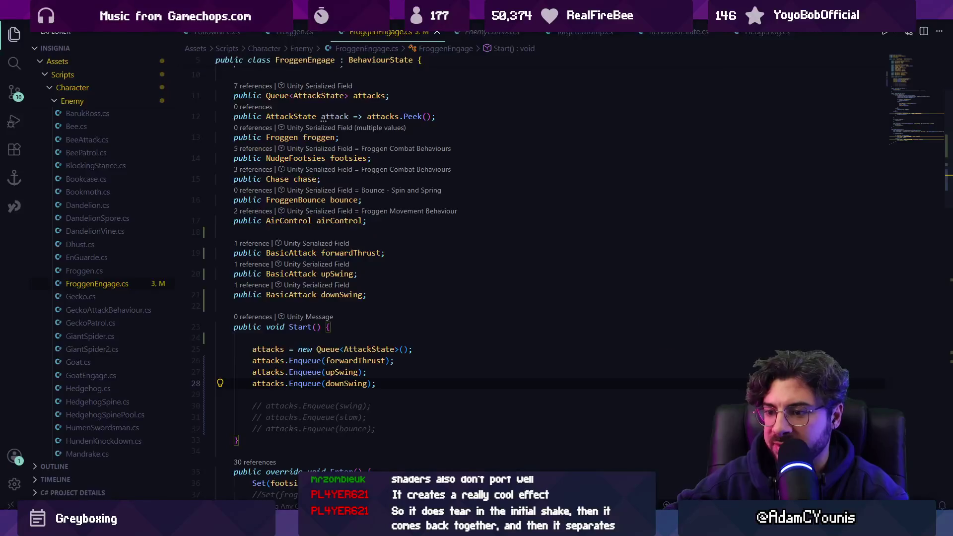
key("alt+Tab")
left_click(115, 122)
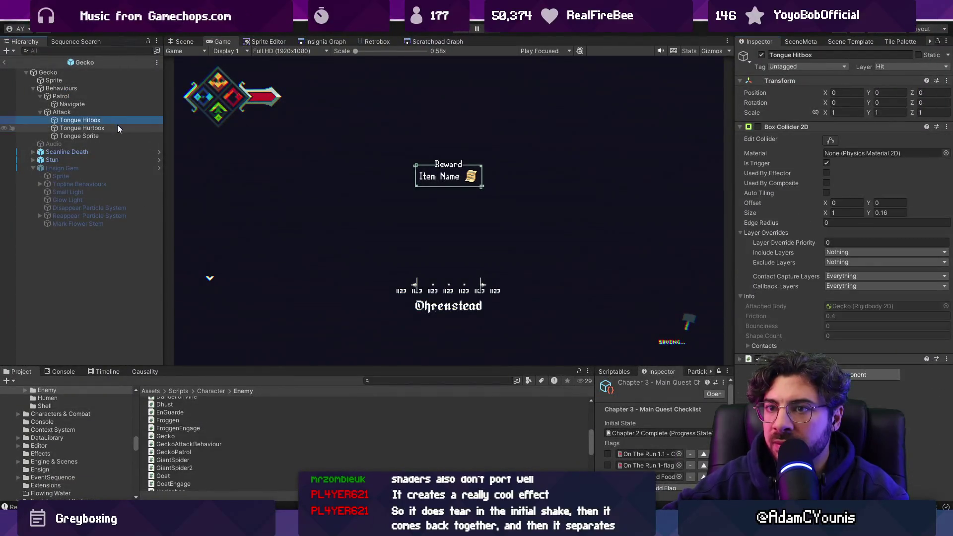
Browse the Gecko's Sprite and root objects, then view Attack's 0.5 startup and 1 recovery durations
left_click(279, 182)
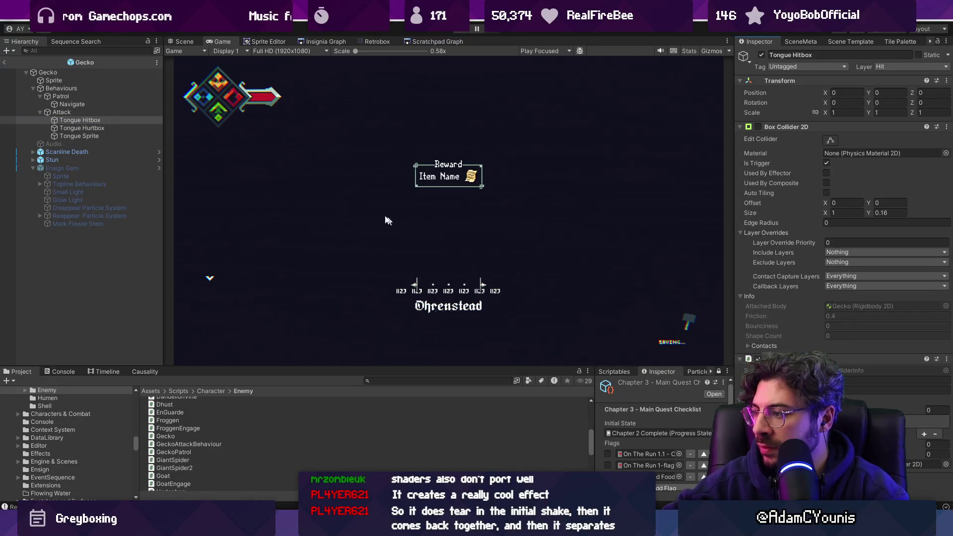
left_click(112, 135)
left_click(99, 87)
left_click(102, 79)
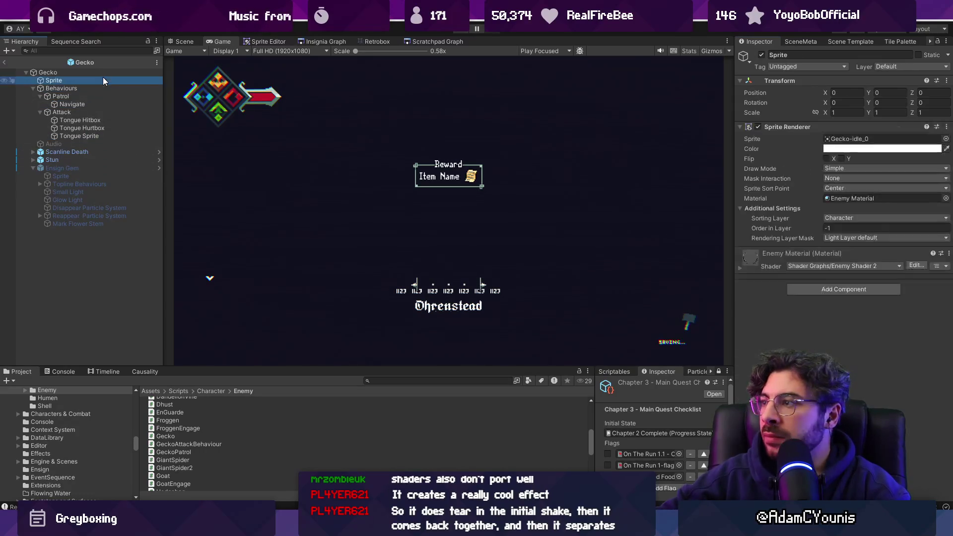
key("Up")
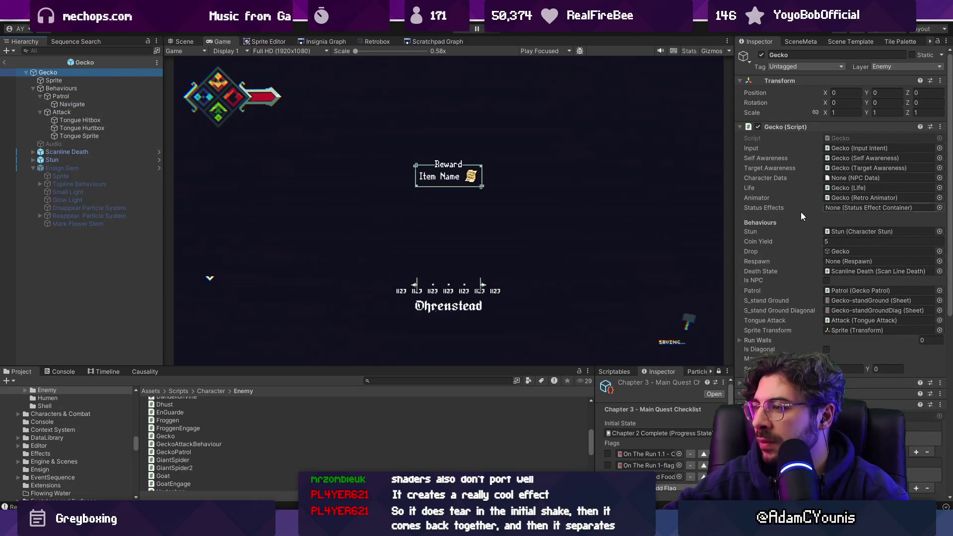
key("Return")
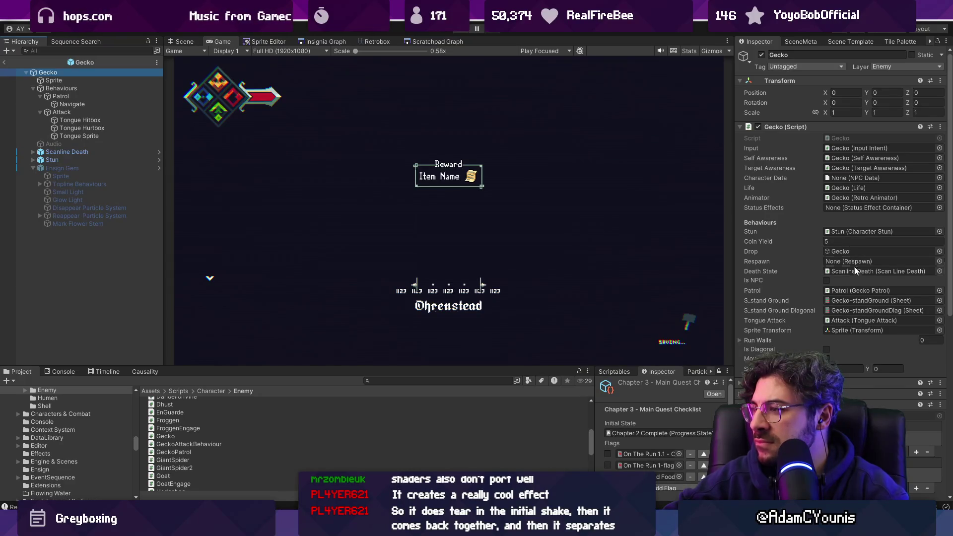
left_click(860, 318)
double_click(860, 319)
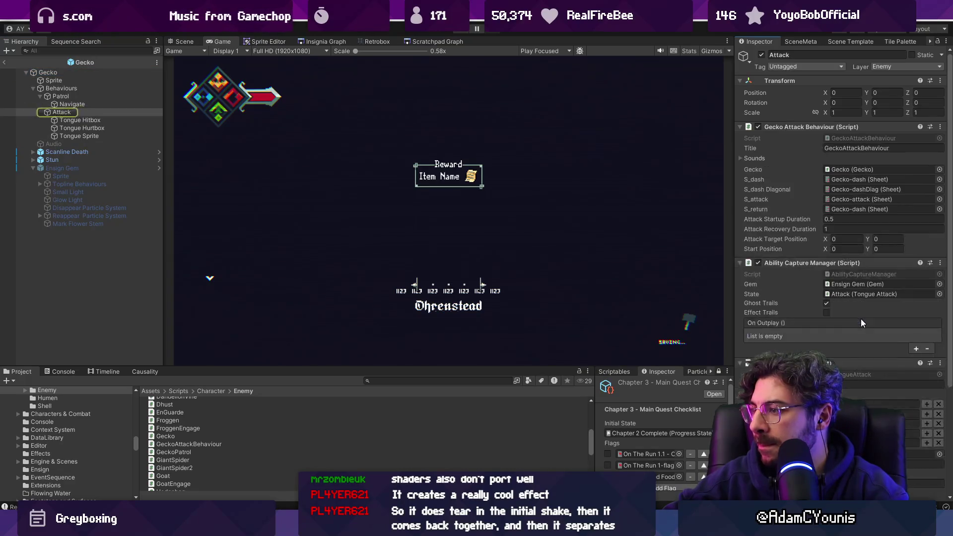